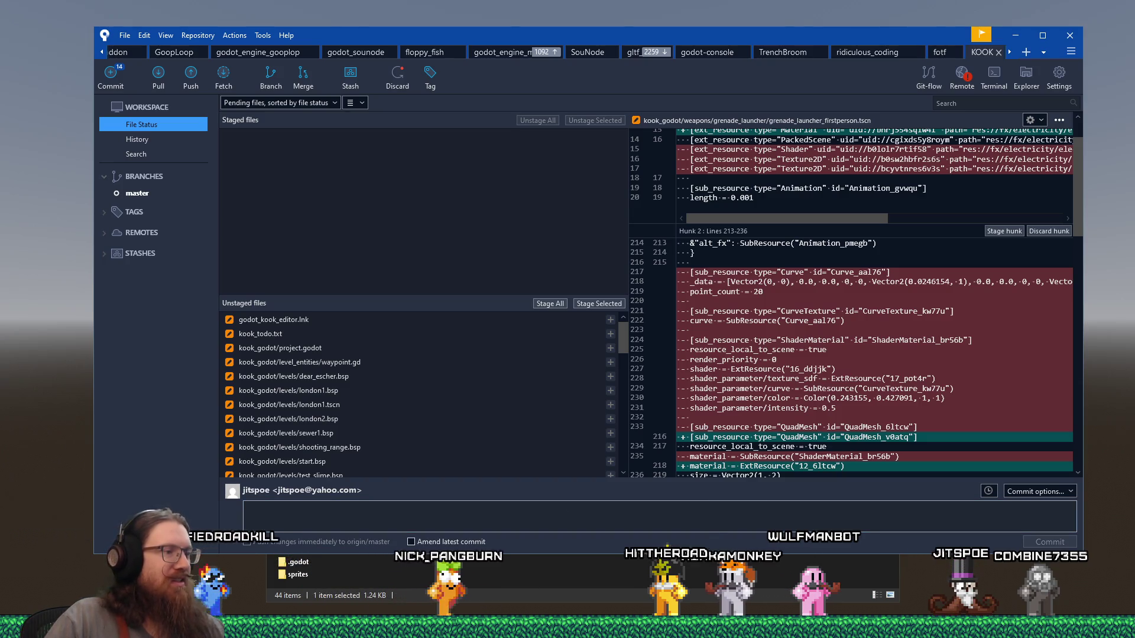
# Bring kook_todo.txt to the front and search for the time tracking section
pyautogui.moveTo(304, 630)
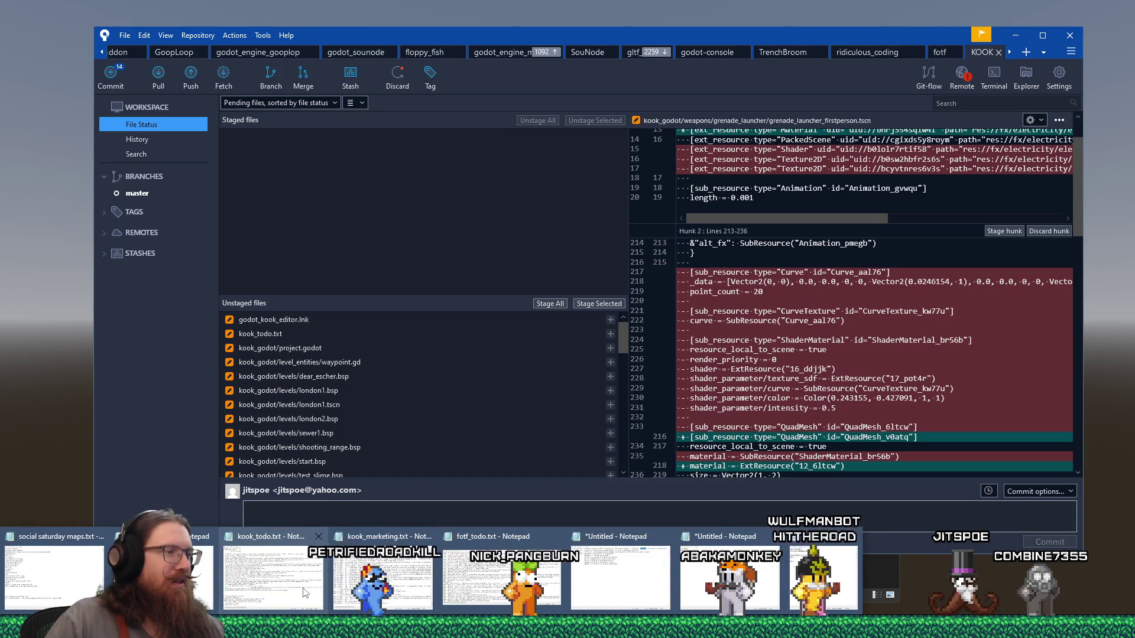
pyautogui.click(304, 593)
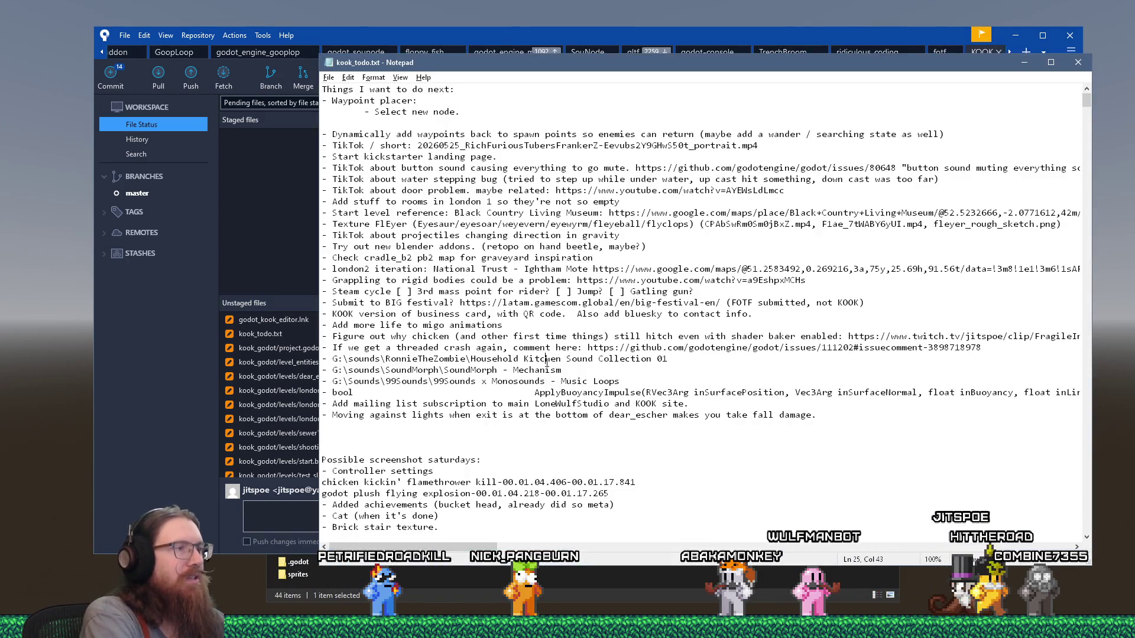
pyautogui.hotkey('ctrl', 'f')
pyautogui.write('ck')
pyautogui.press('Return')
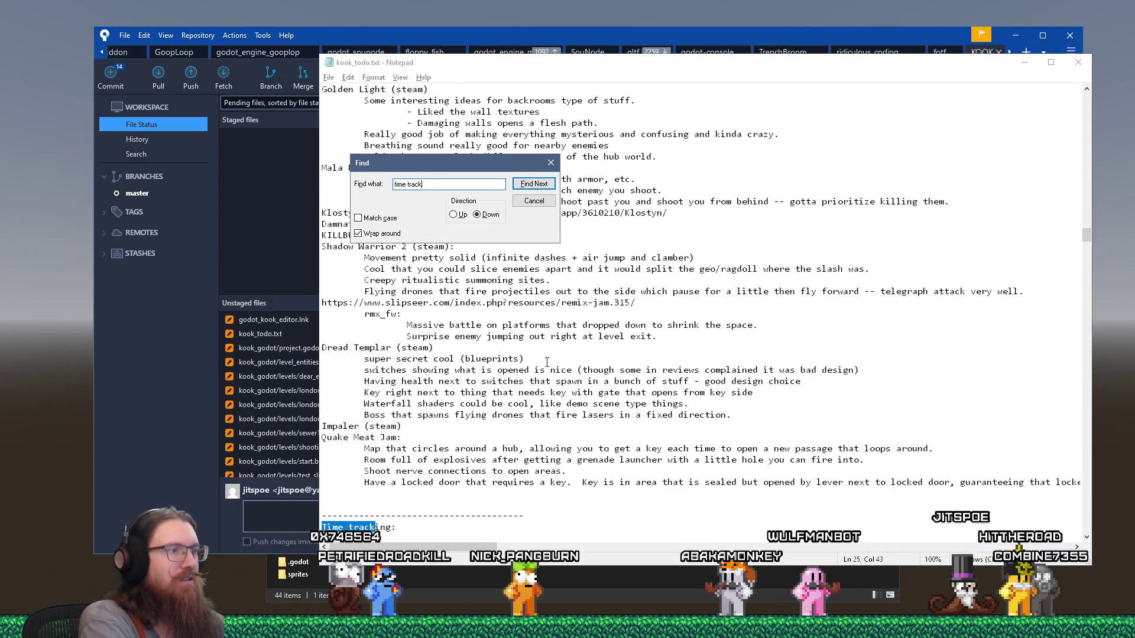
pyautogui.press('Escape')
# Under Enemies, change 'Waypoint system: .5 days' to 1.5 days
pyautogui.scroll(-3)
pyautogui.scroll(-3)
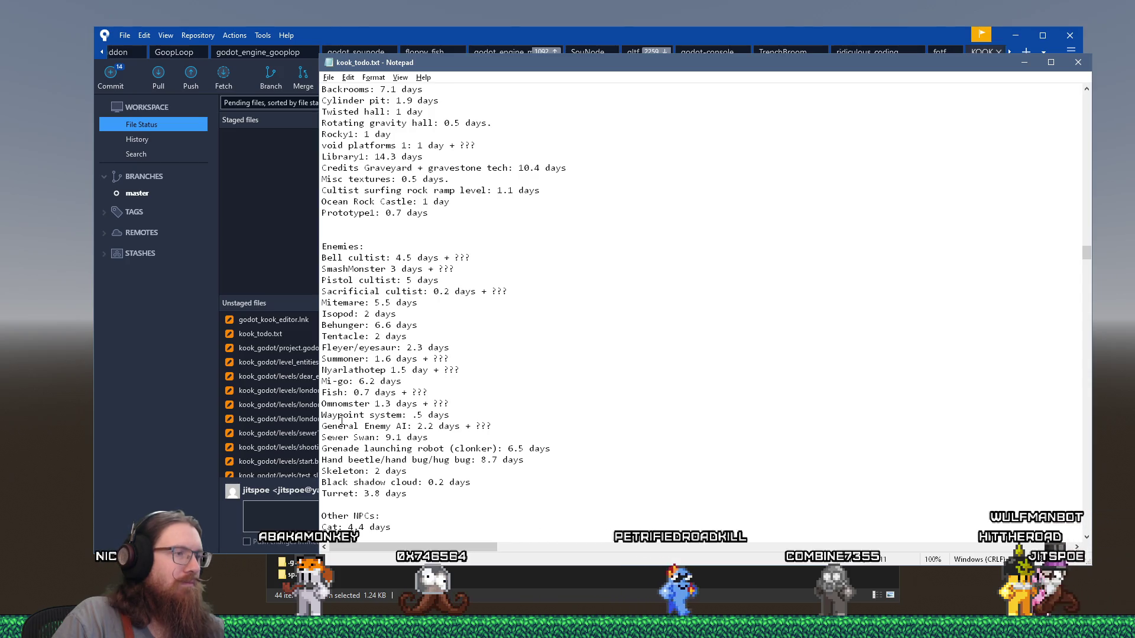
pyautogui.click(412, 415)
pyautogui.write('1')
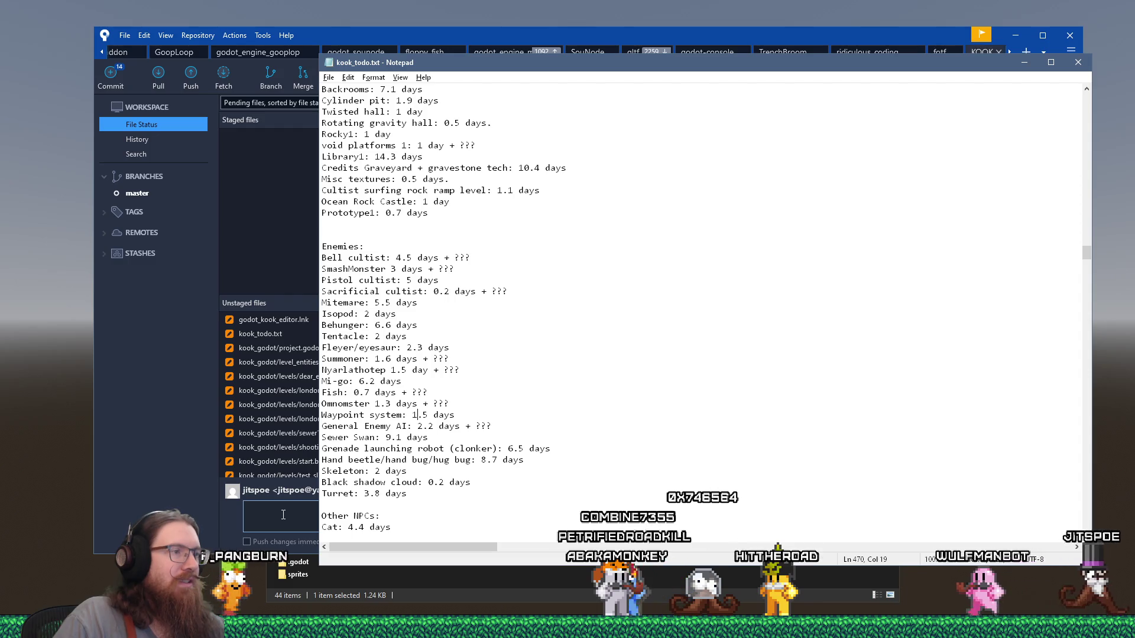
pyautogui.moveTo(369, 415); pyautogui.dragTo(492, 426)
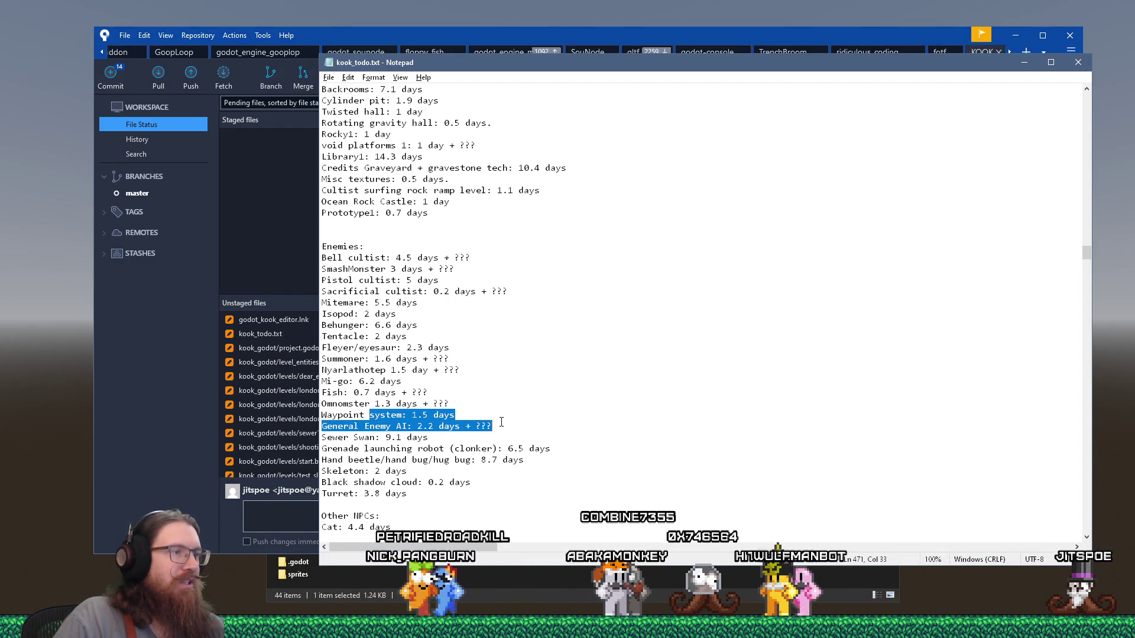
pyautogui.click(294, 518)
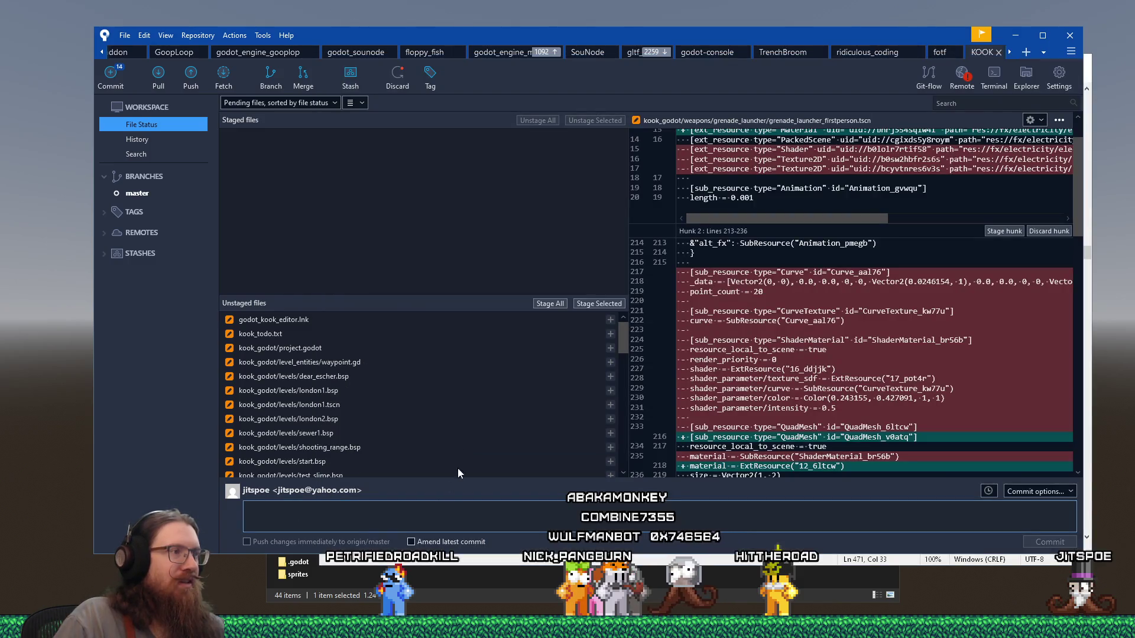
# Review the kook_todo.txt diff, type a commit message about the waypoint drag-out tool, and stage the file
pyautogui.click(411, 335)
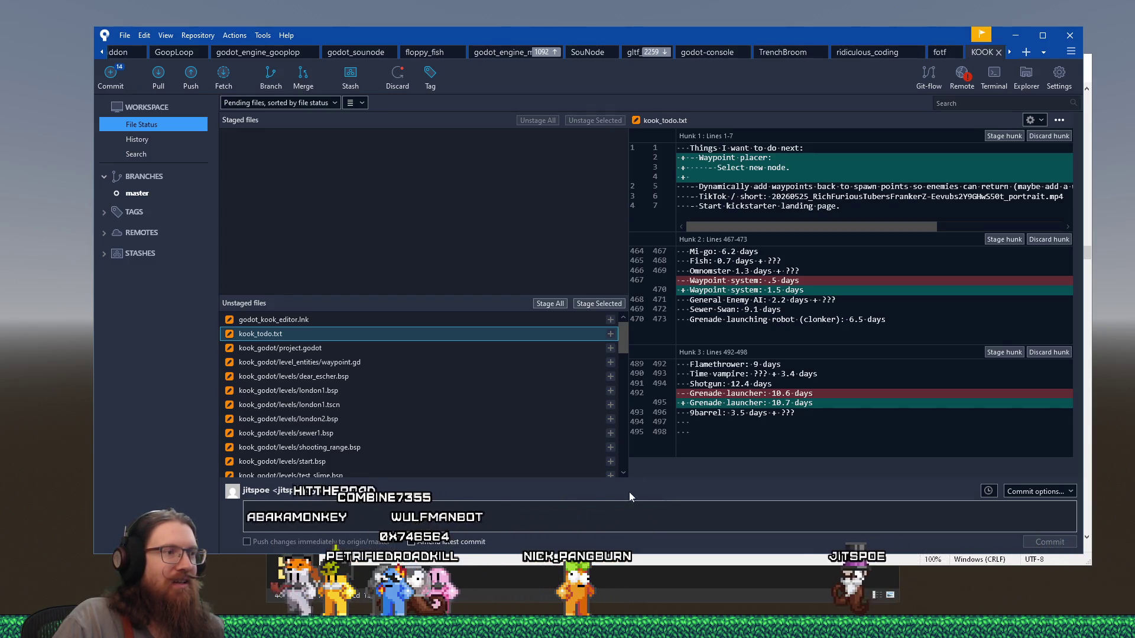
pyautogui.click(626, 514)
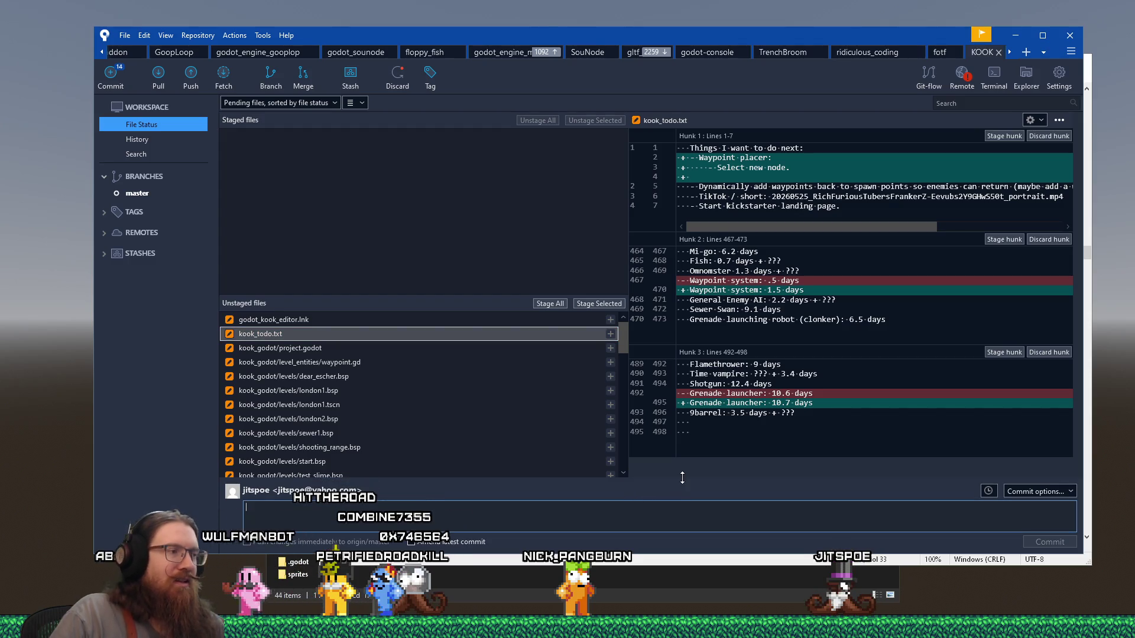
pyautogui.write('Worked on ')
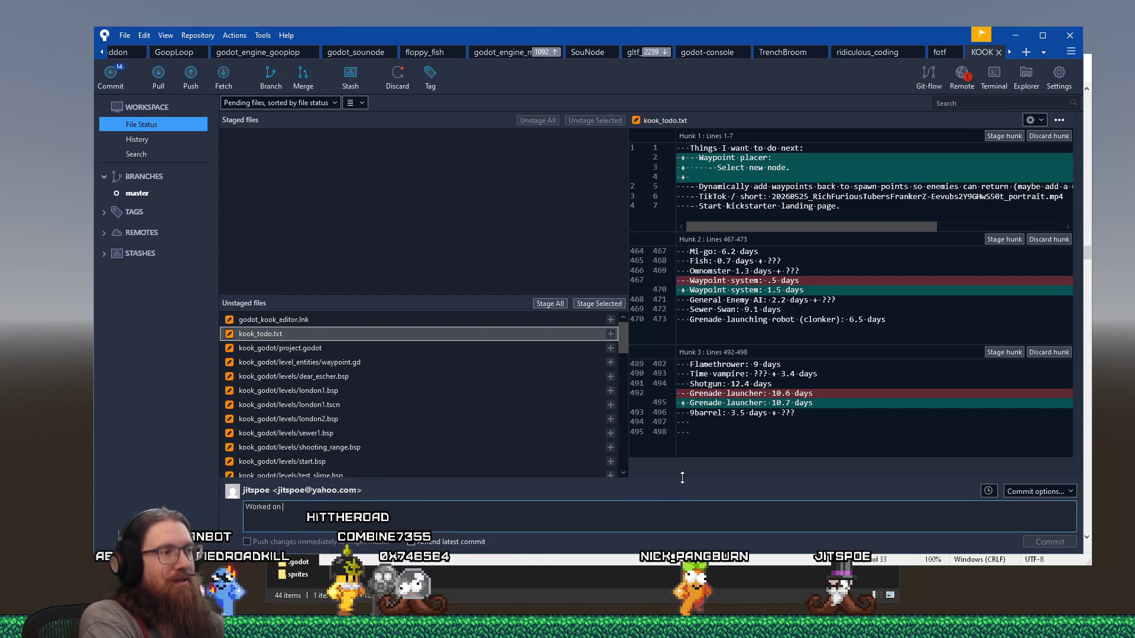
pyautogui.write('waypoint')
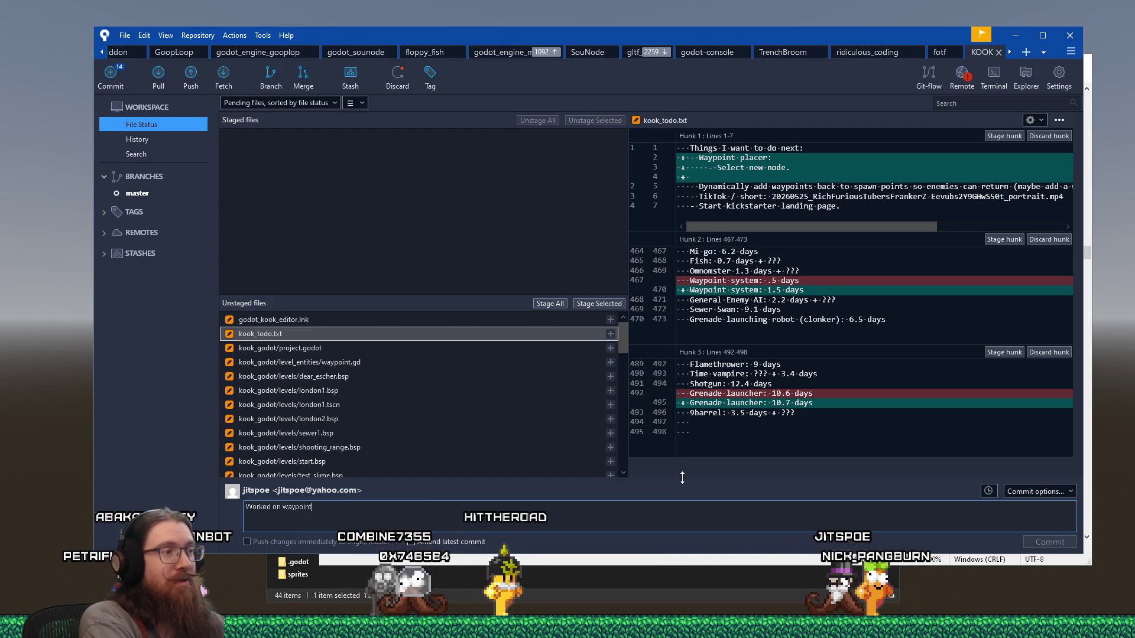
pyautogui.press('BackSpace')
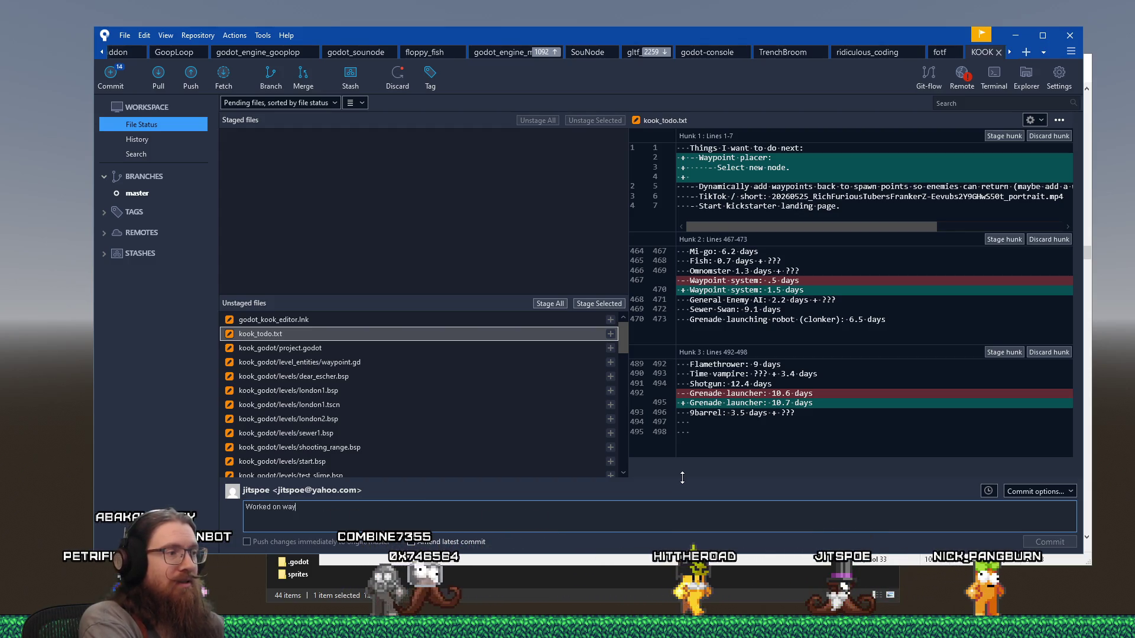
pyautogui.write('navigationwaypoint system.  Created a tool where you can drag out ht')
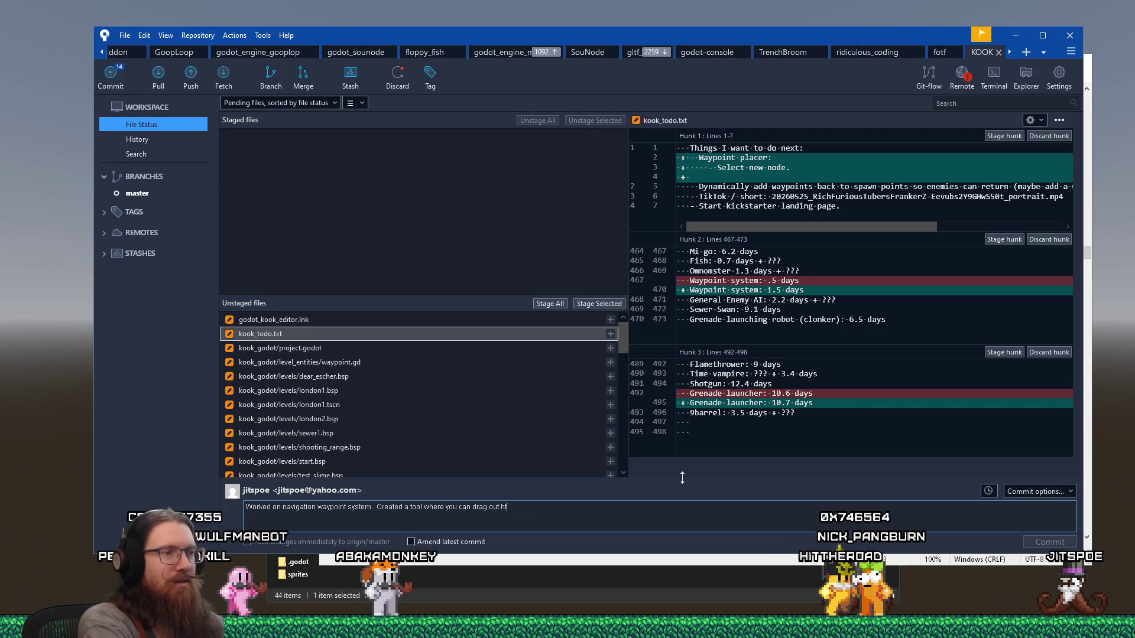
pyautogui.write('next waypoint')
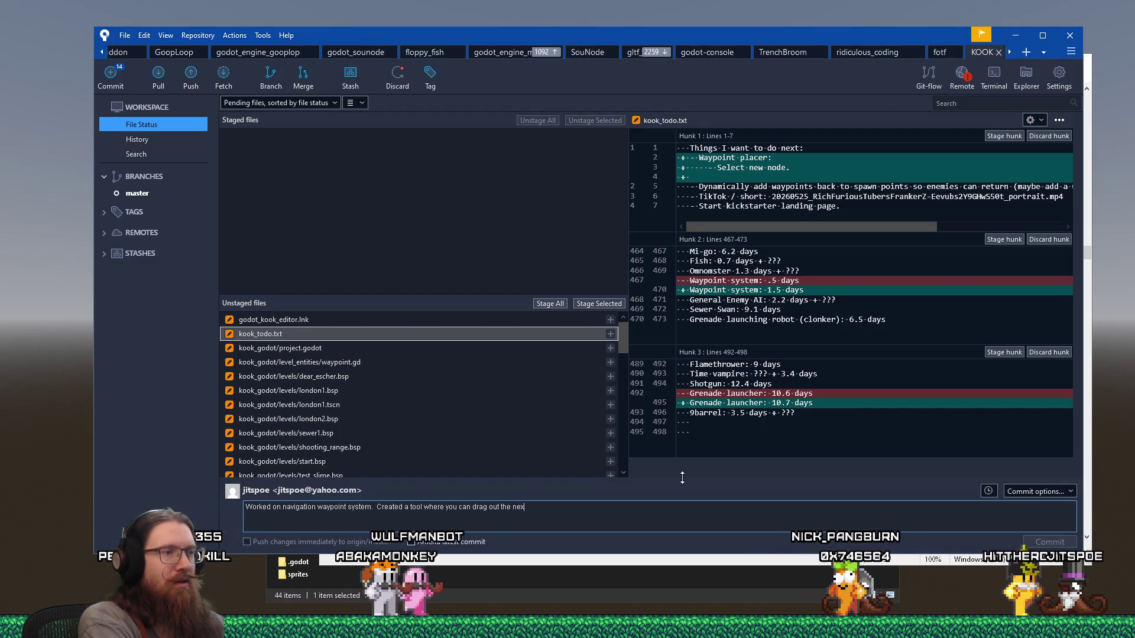
pyautogui.write(' and it will be connected automatically.')
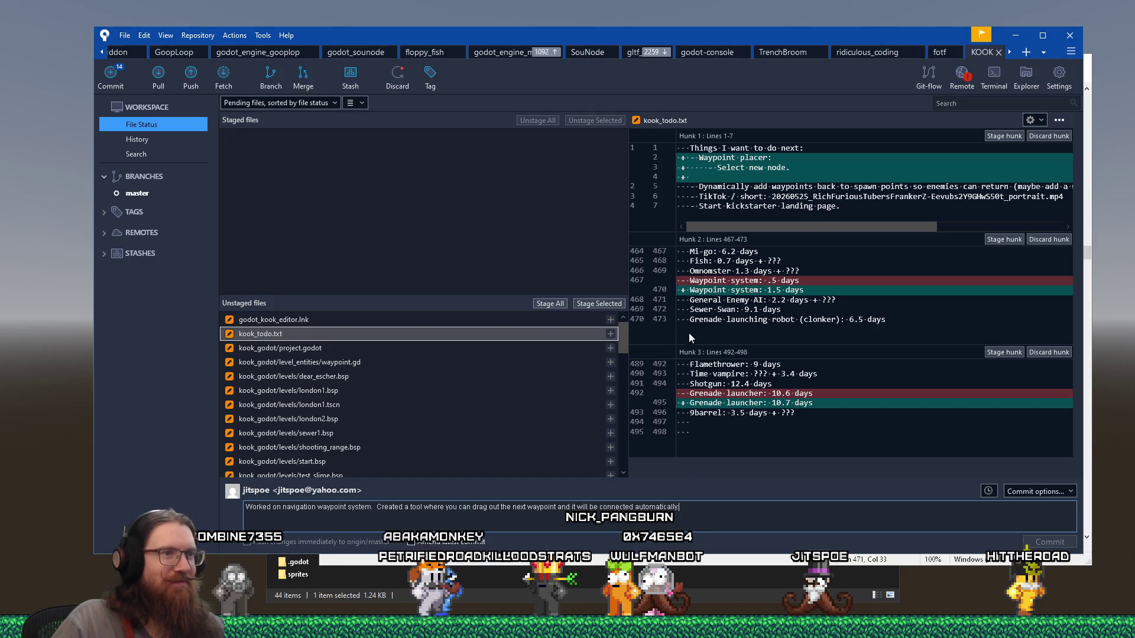
pyautogui.click(600, 302)
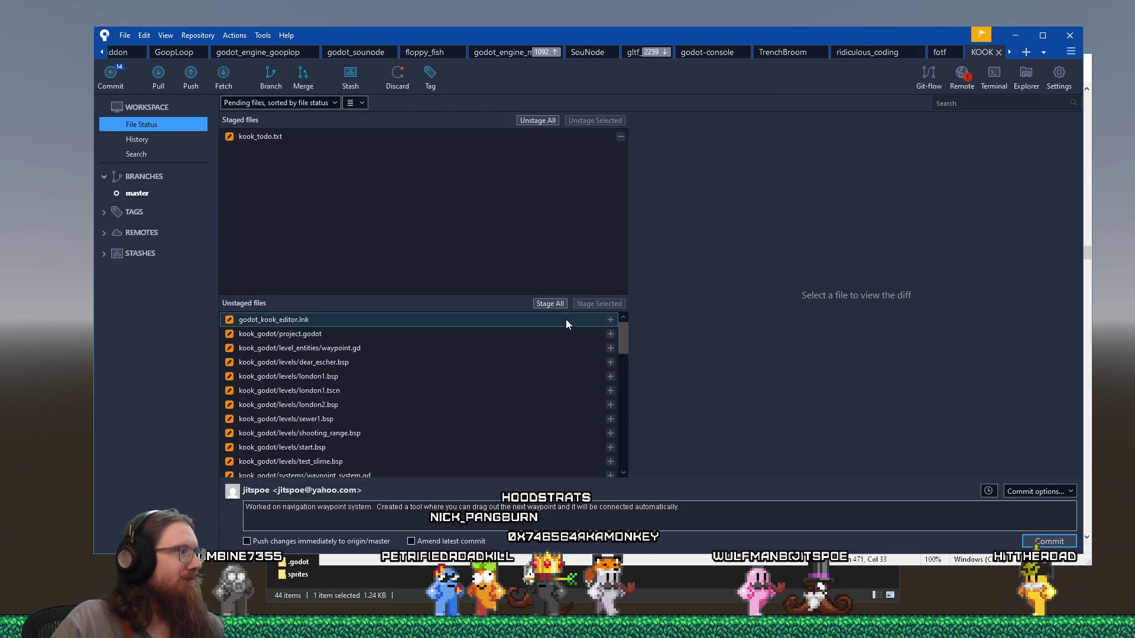
# Stage project.godot and waypoint.gd after reviewing their diffs
pyautogui.click(431, 338)
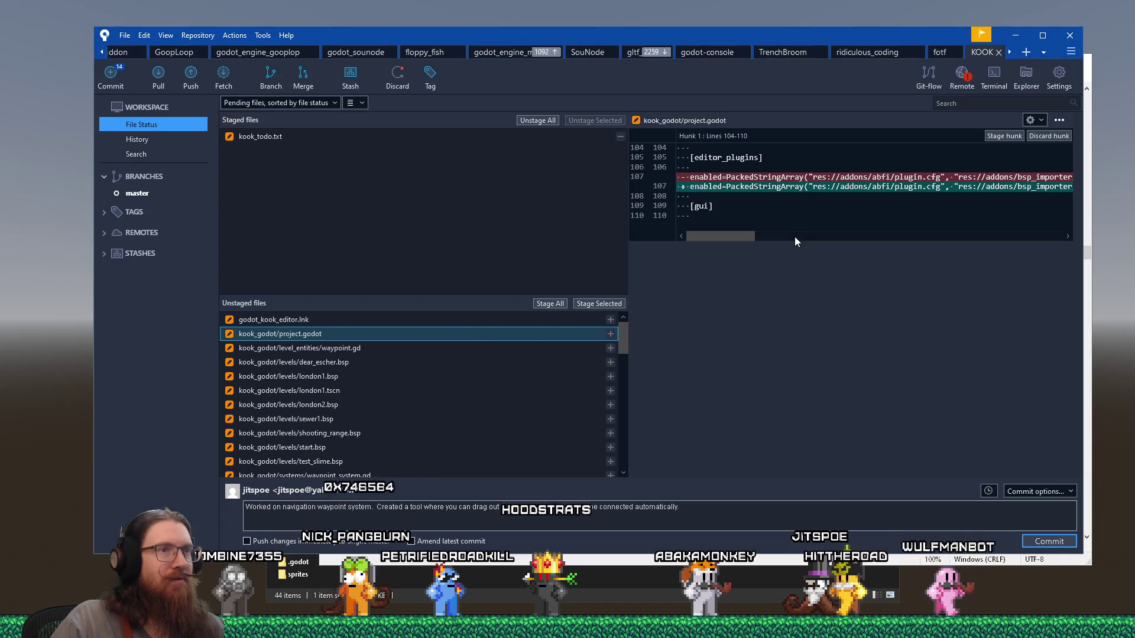
pyautogui.moveTo(748, 237); pyautogui.dragTo(1024, 240)
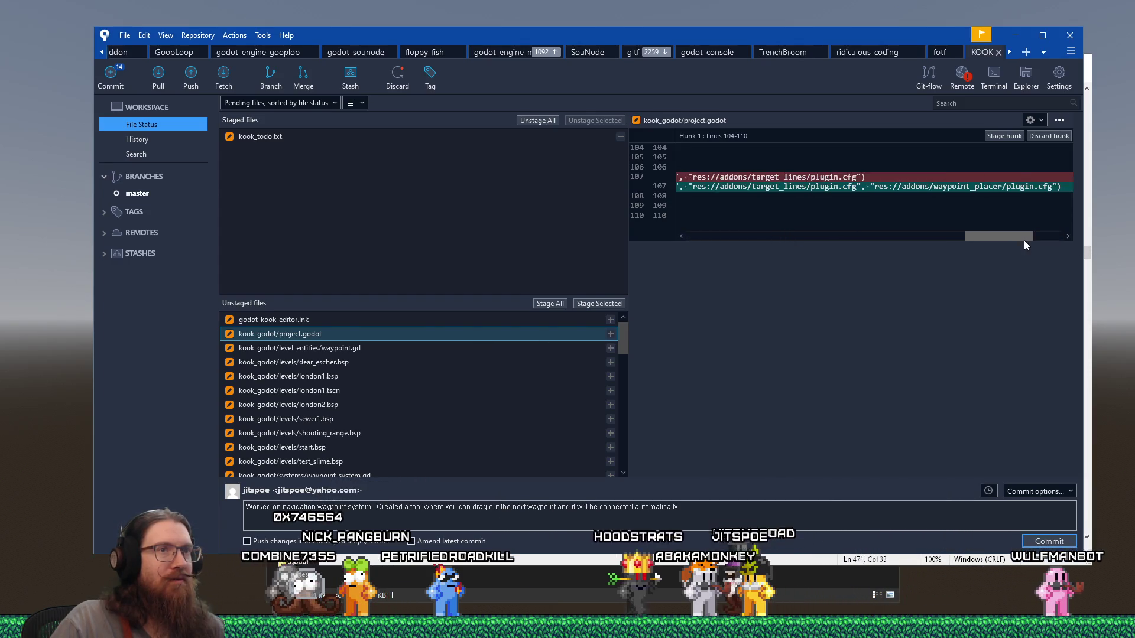
pyautogui.click(595, 305)
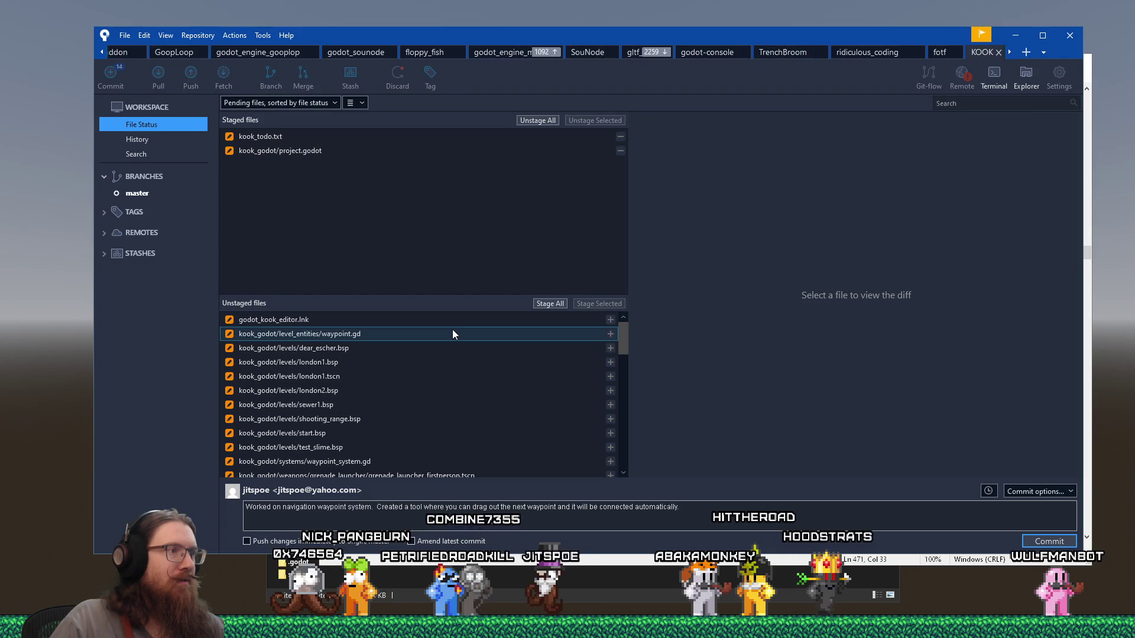
pyautogui.click(454, 329)
pyautogui.click(595, 307)
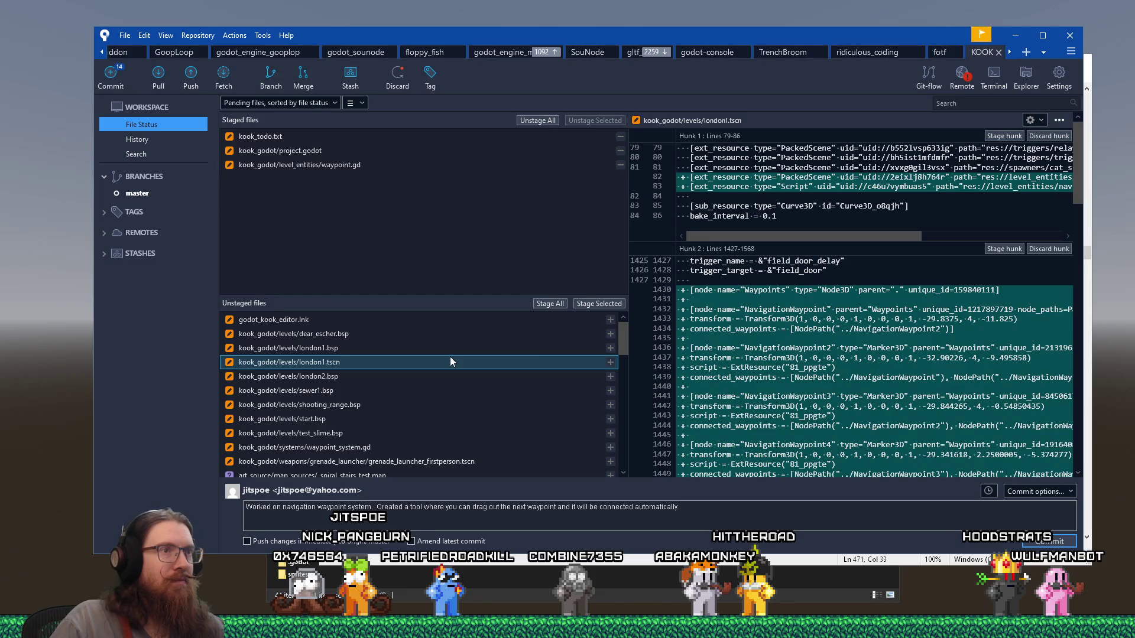
# Append 'Added a bunch of waypoints to london1.' to the commit message
pyautogui.scroll(-3)
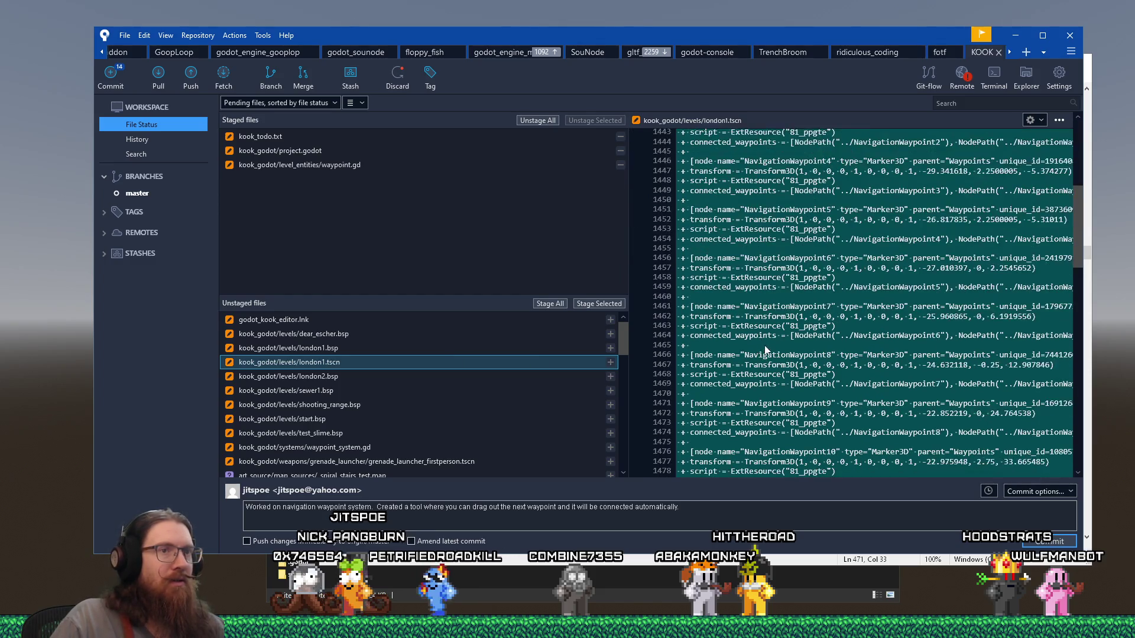
pyautogui.scroll(-3)
pyautogui.click(709, 507)
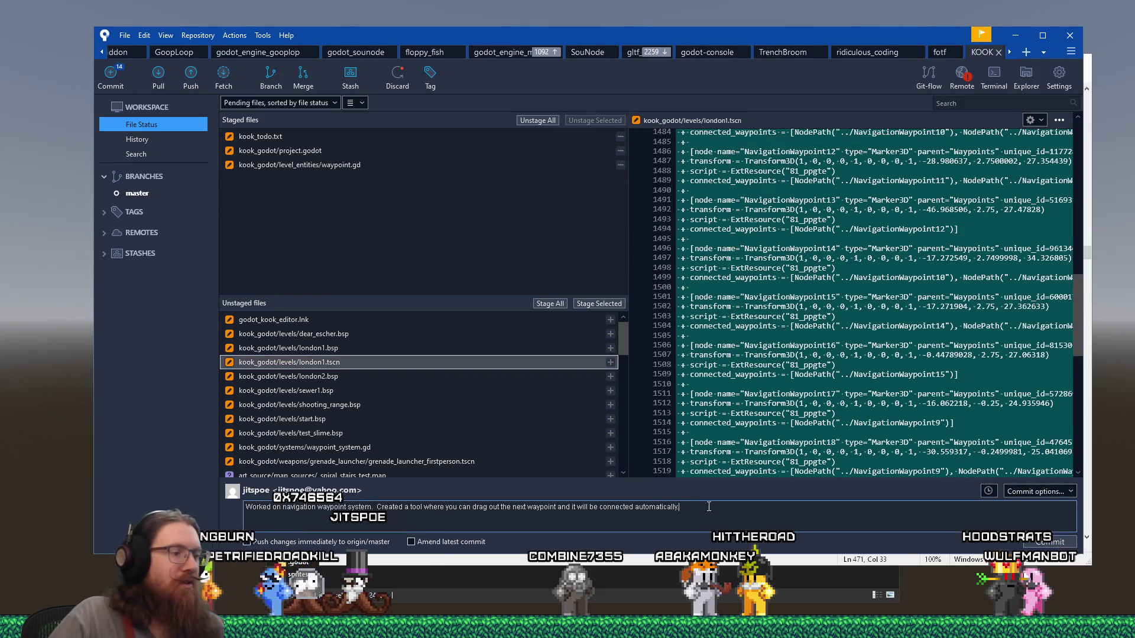
pyautogui.write('unch of waypoints to ')
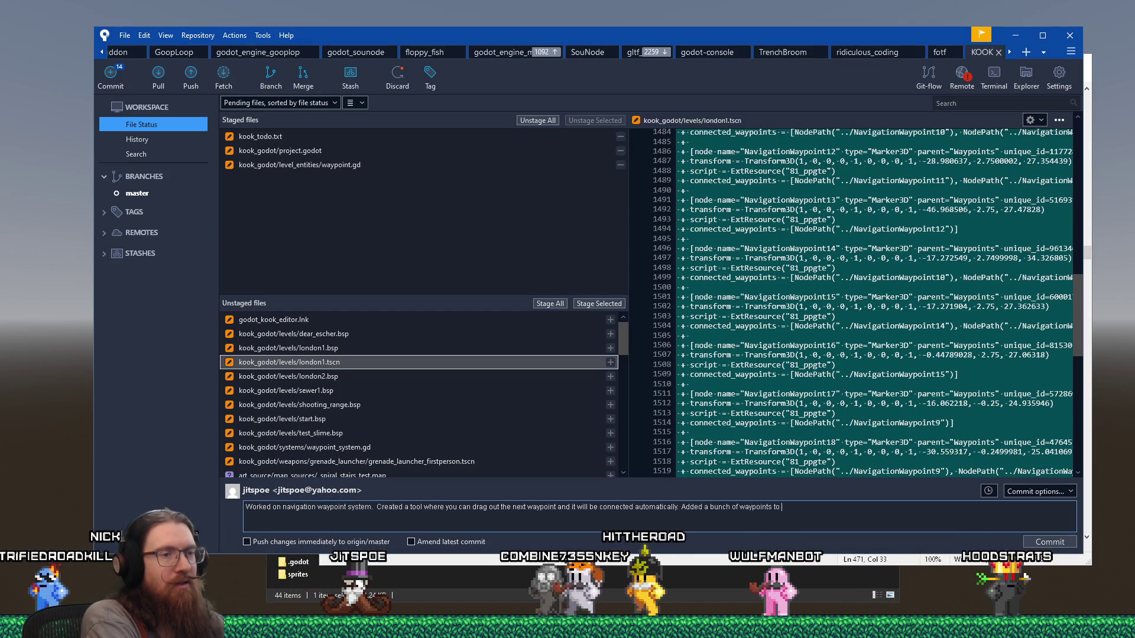
pyautogui.write('london1.')
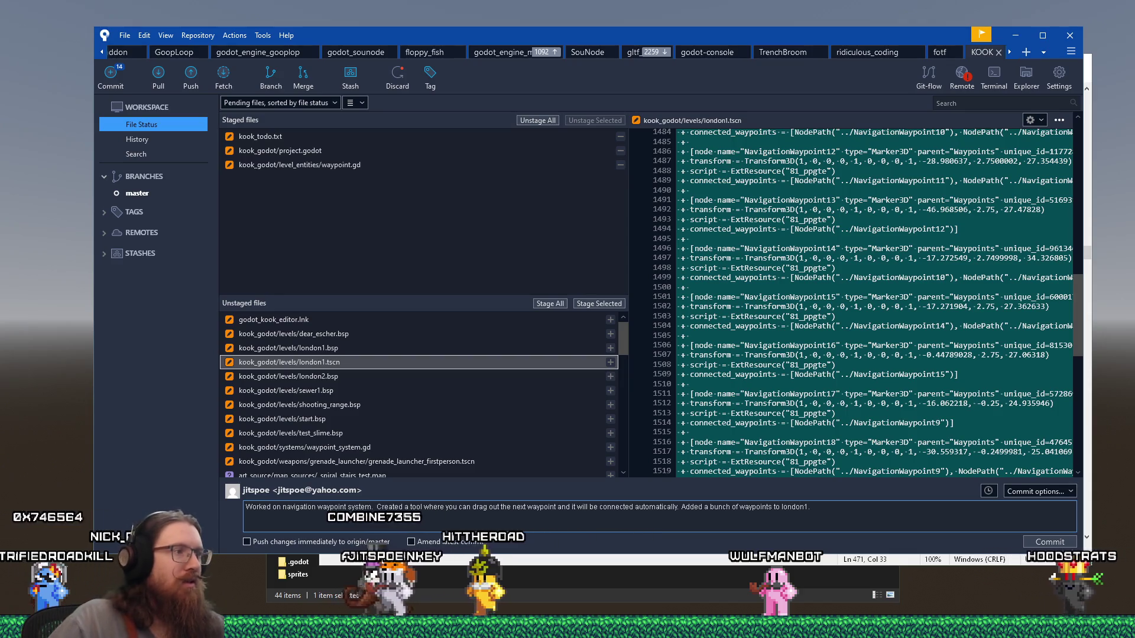
# Stage london1.tscn and waypoint_system.gd
pyautogui.click(599, 303)
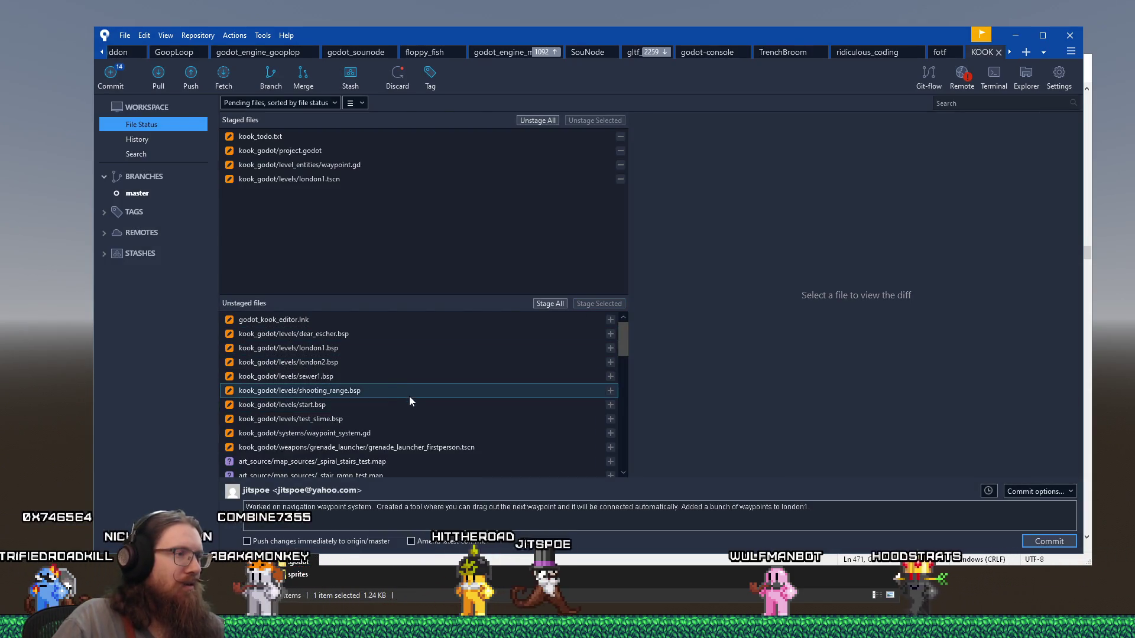
pyautogui.click(414, 433)
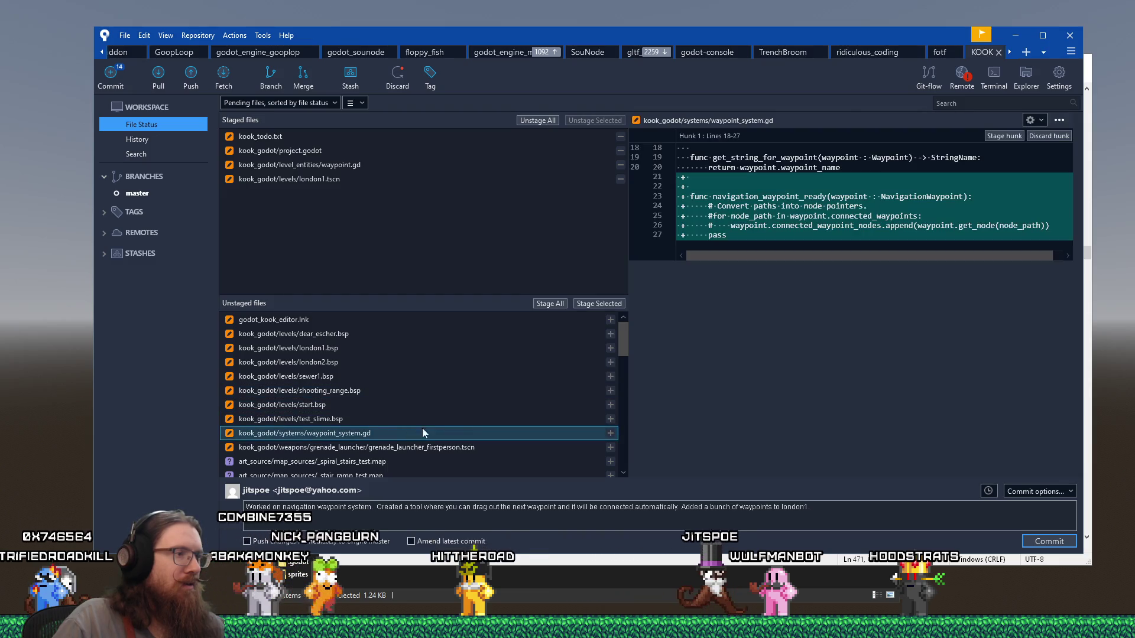
pyautogui.click(580, 302)
pyautogui.click(535, 431)
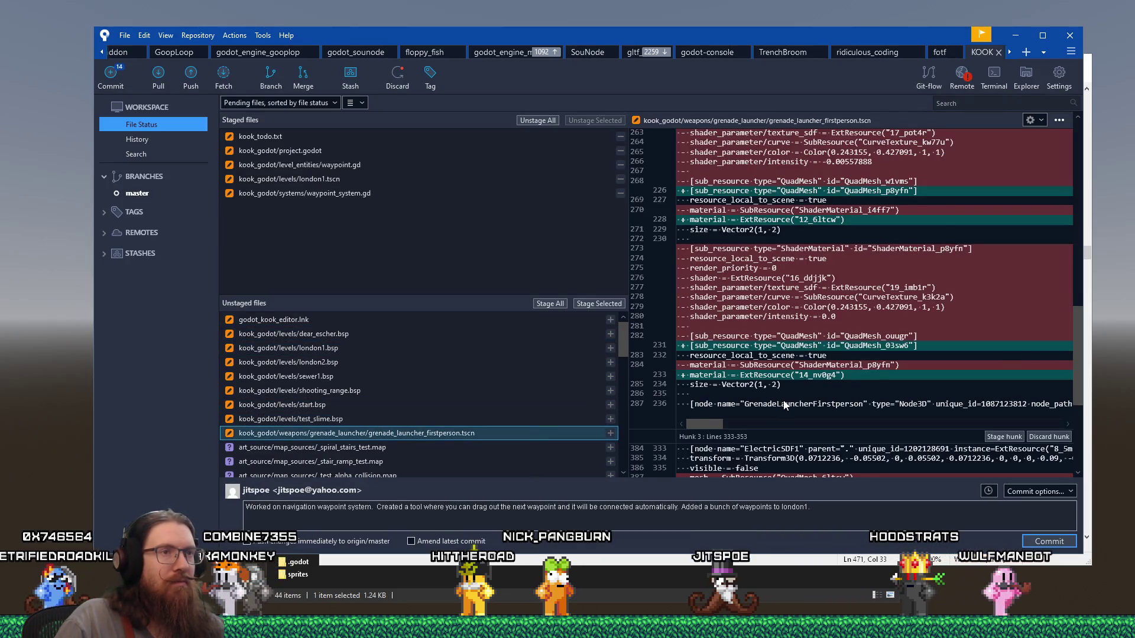
# Add the grenade launcher lighting FX materials fix to the message and stage grenade_launcher_firstperson.tscn
pyautogui.scroll(-3)
pyautogui.click(864, 507)
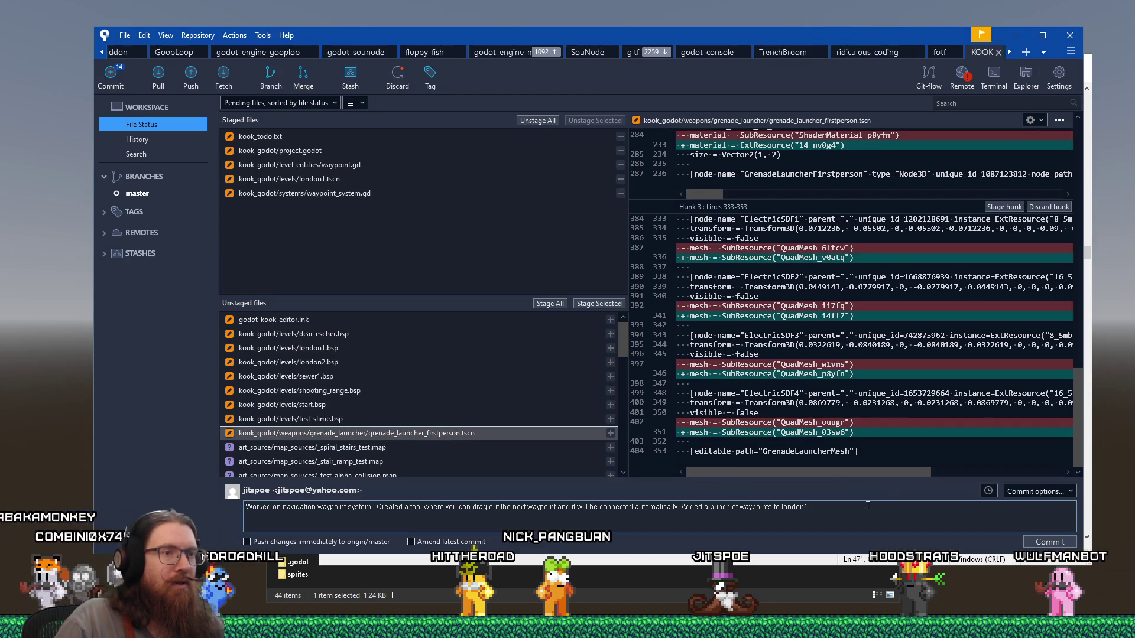
pyautogui.write('Fixed grenad')
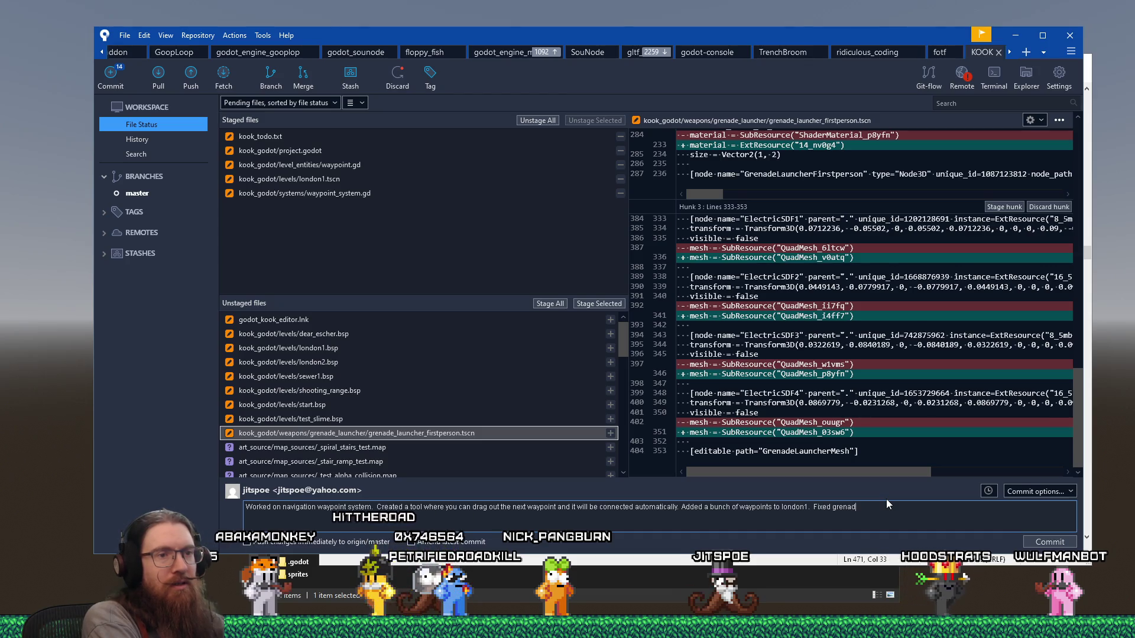
pyautogui.write('e launhc')
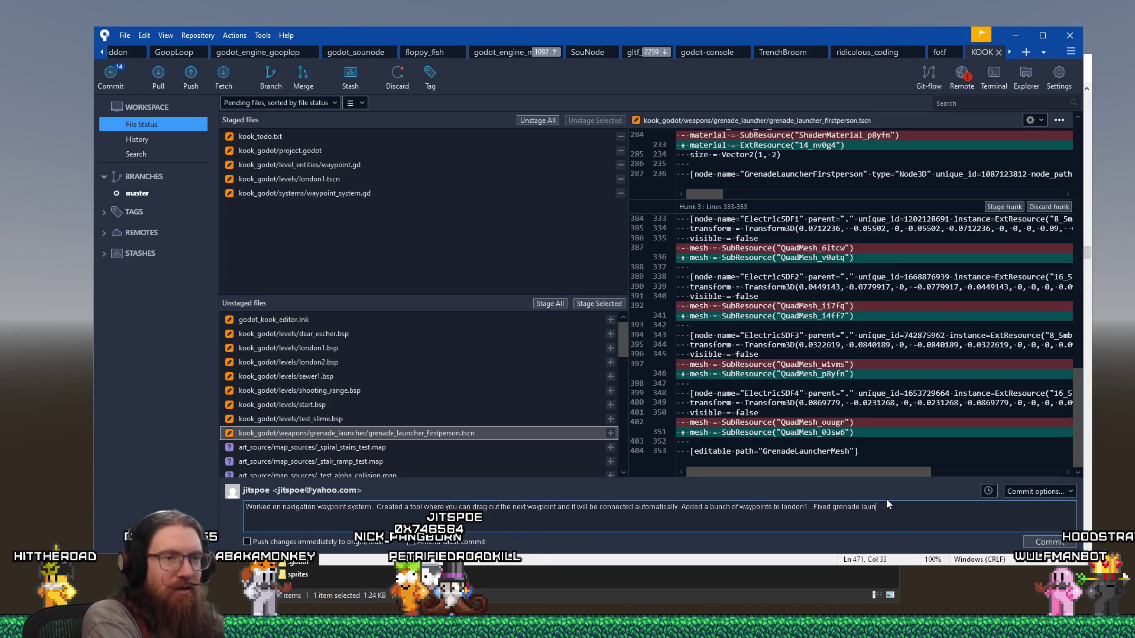
pyautogui.write('cher lighting FX materials')
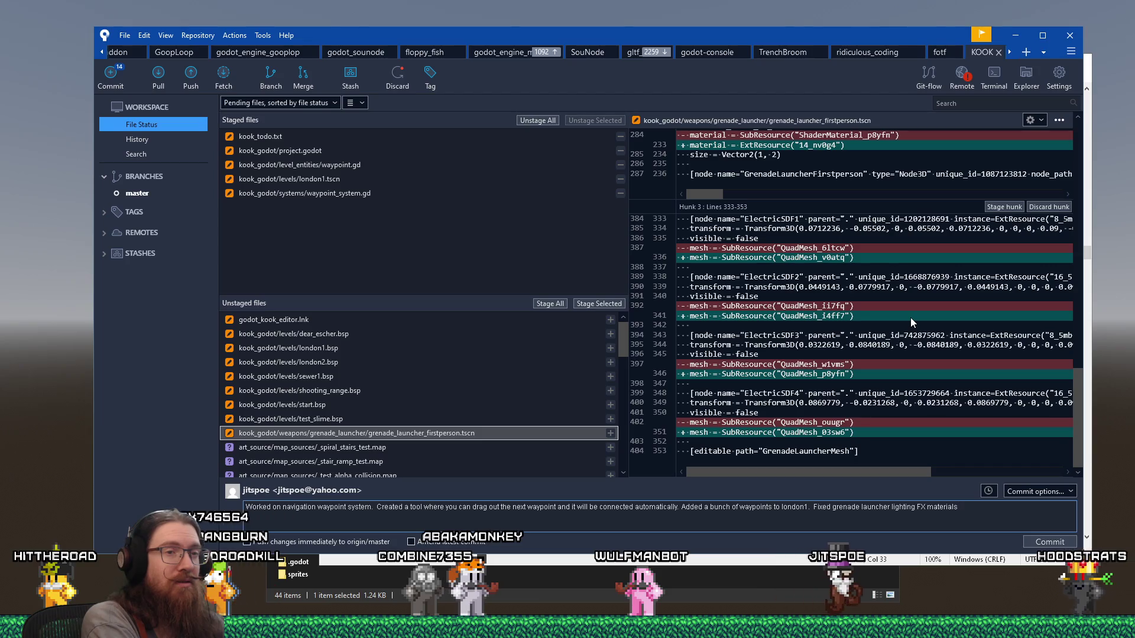
pyautogui.write(' being stored in the gr')
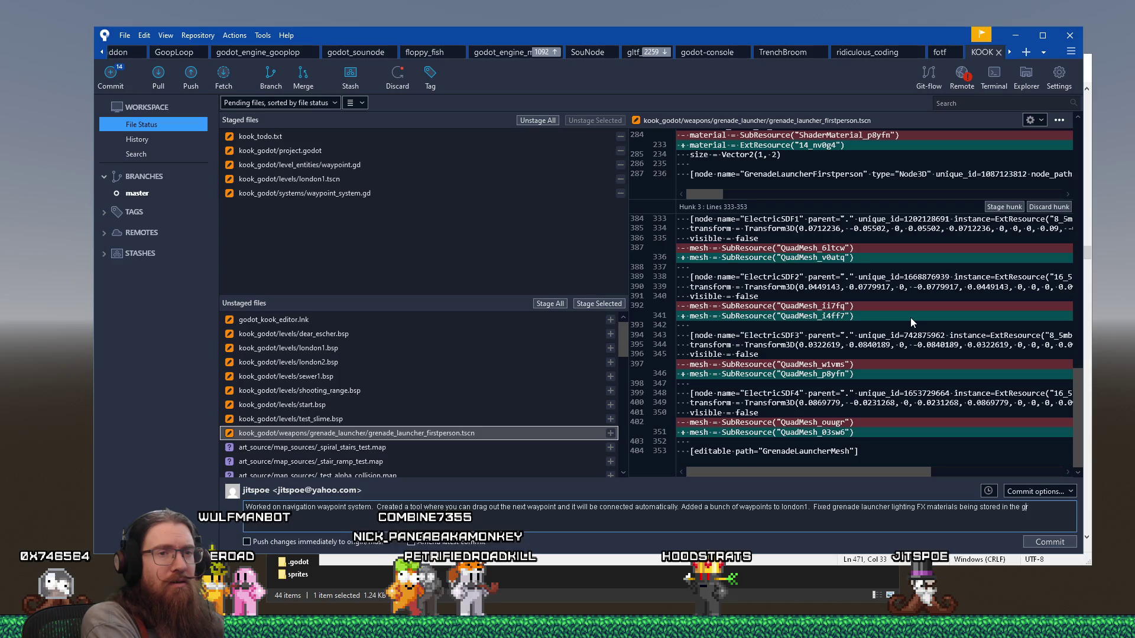
pyautogui.write('enade launcher scene instead of usi')
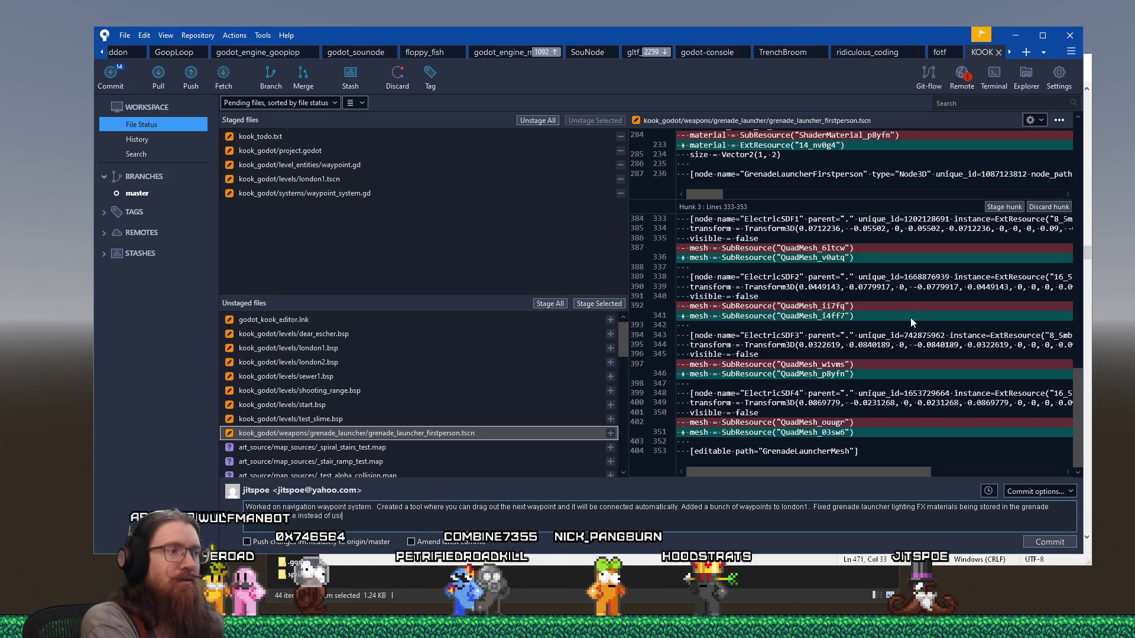
pyautogui.write('ng separate mate')
pyautogui.write('rial scene.')
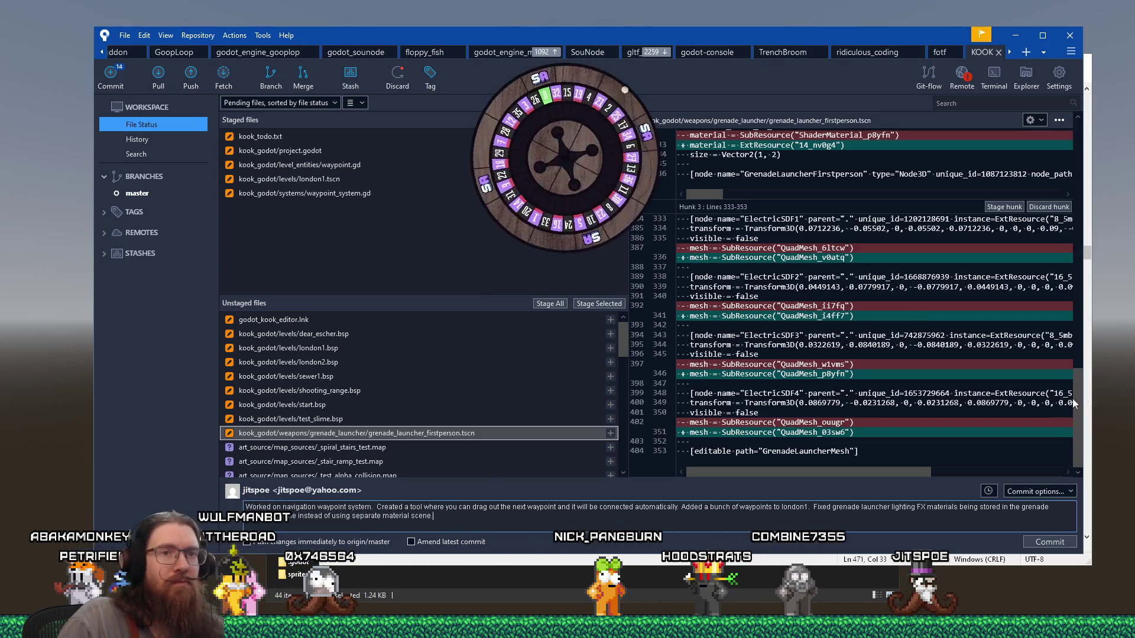
pyautogui.moveTo(1077, 408); pyautogui.dragTo(1079, 133)
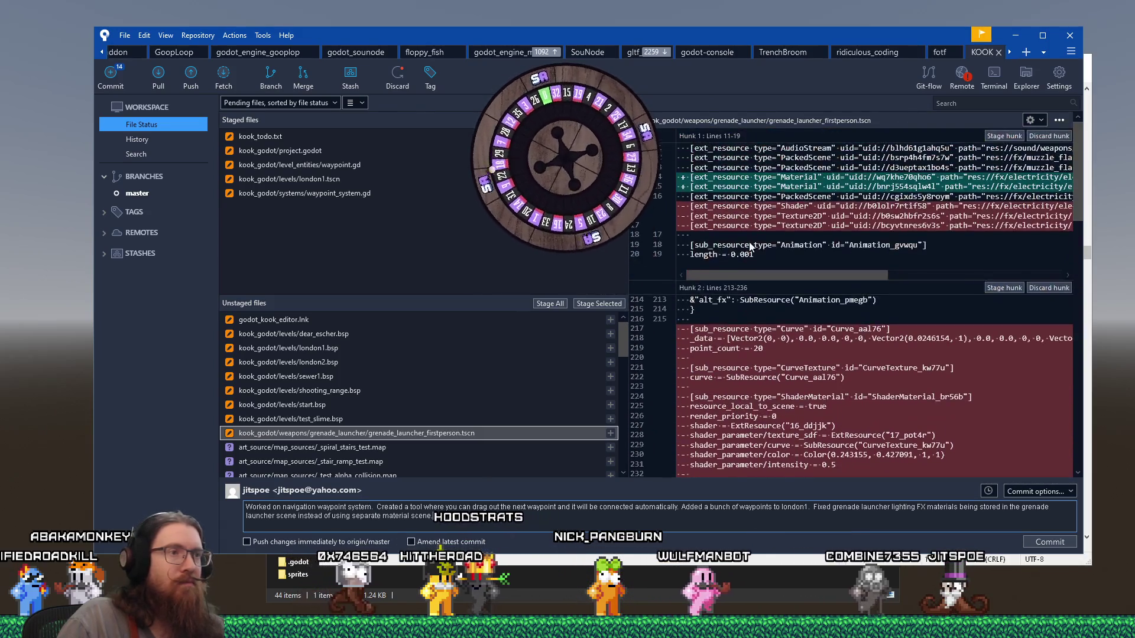
pyautogui.click(599, 303)
pyautogui.scroll(-3)
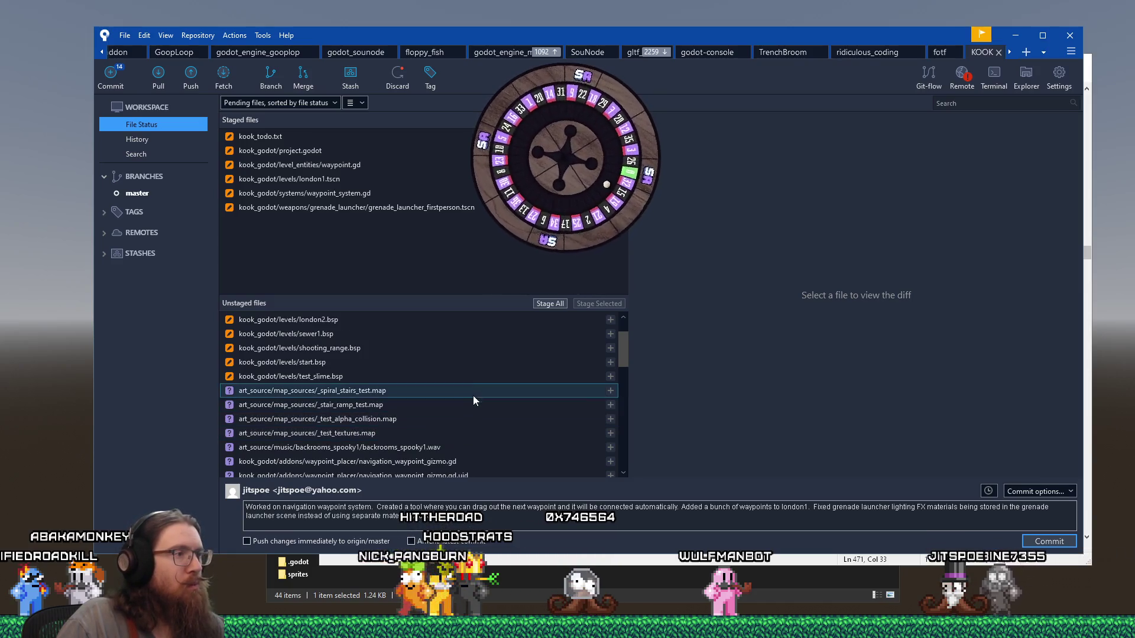
# Stage the four waypoint placer files, from the gizmo script through the waypoint icon import
pyautogui.click(466, 448)
pyautogui.scroll(-3)
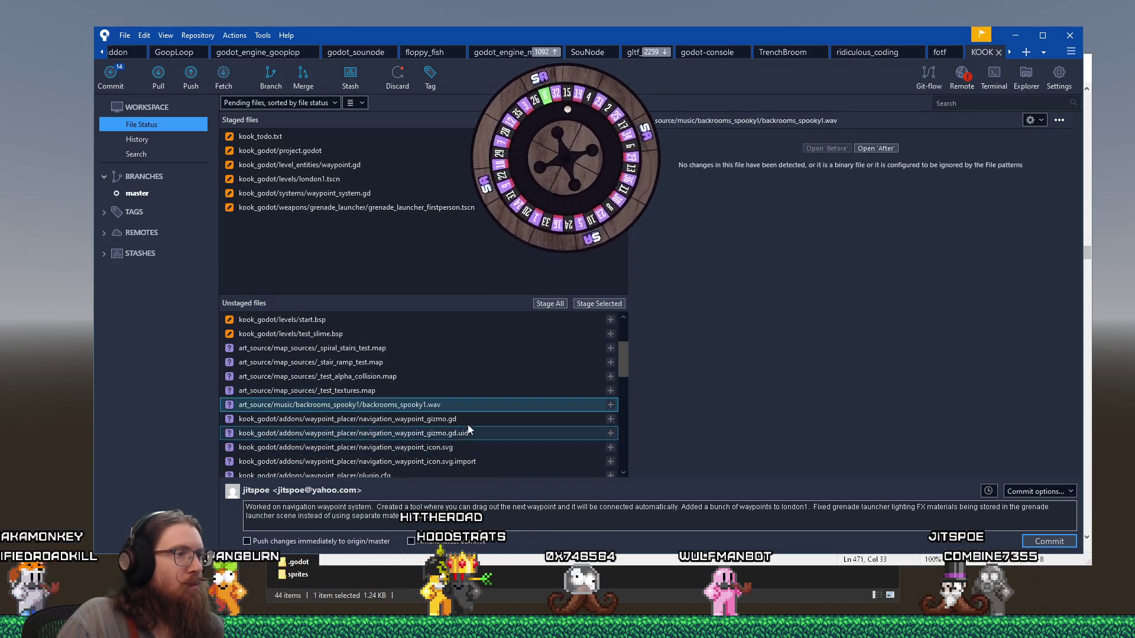
pyautogui.click(468, 419)
pyautogui.click(470, 460)
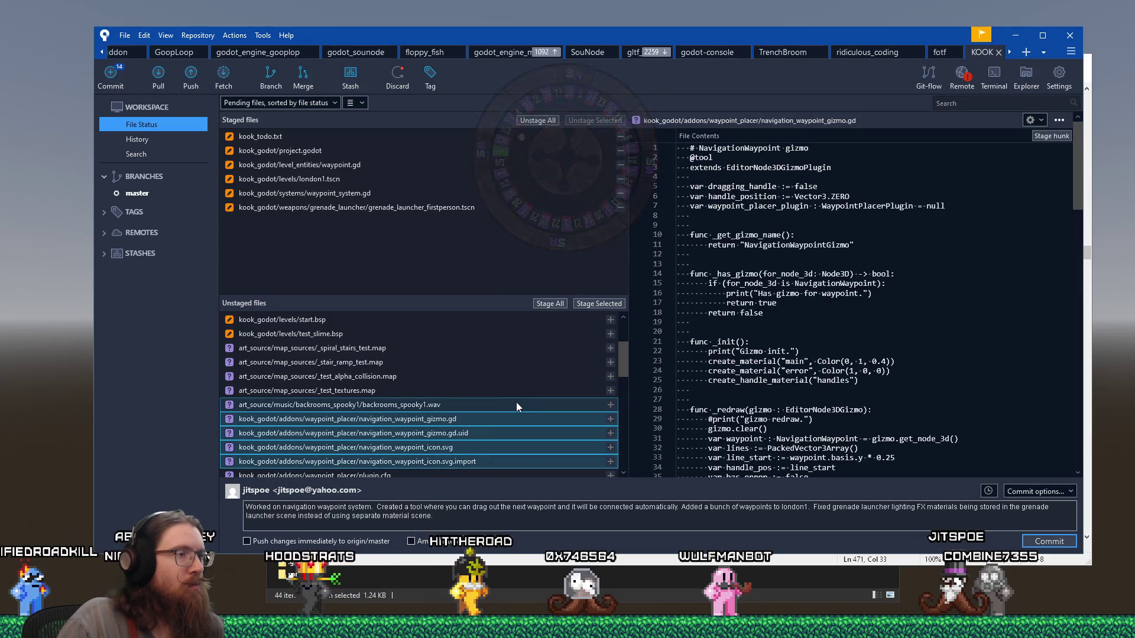
pyautogui.click(599, 303)
# Stage the plugin.cfg and plugin scripts, plus navigation_waypoint.gd and its scene
pyautogui.click(483, 420)
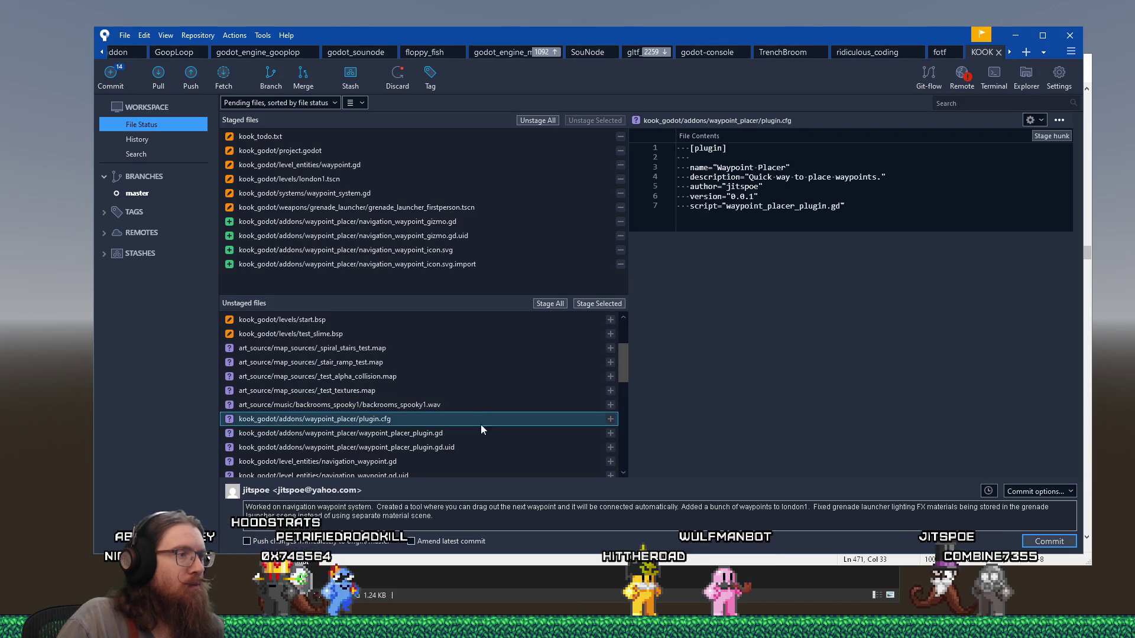
pyautogui.click(477, 448)
pyautogui.click(597, 304)
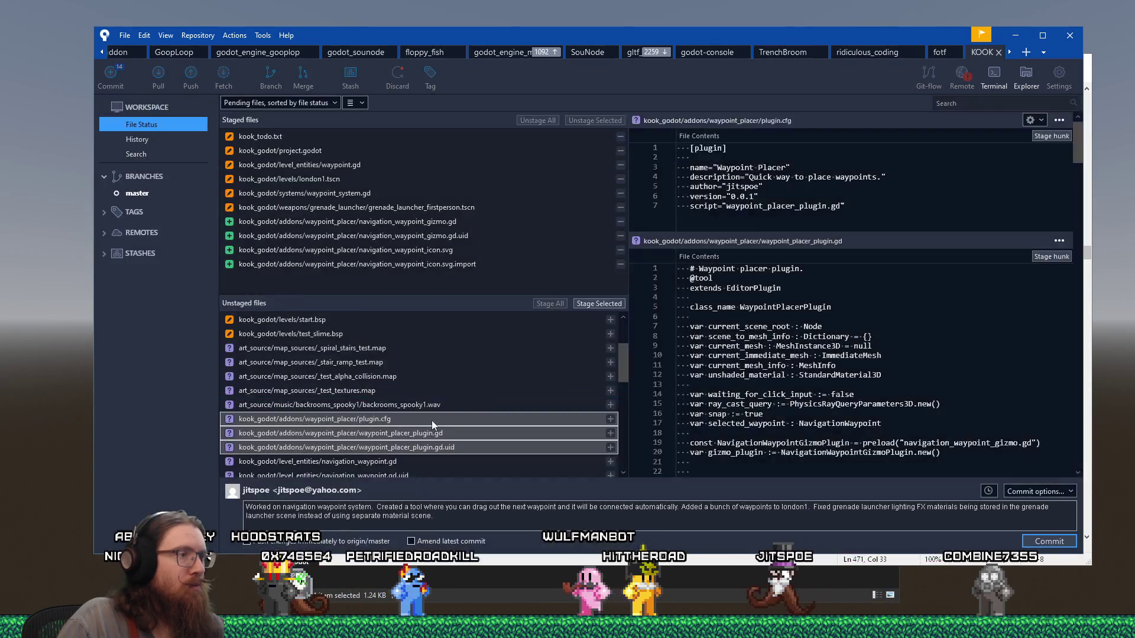
pyautogui.click(433, 421)
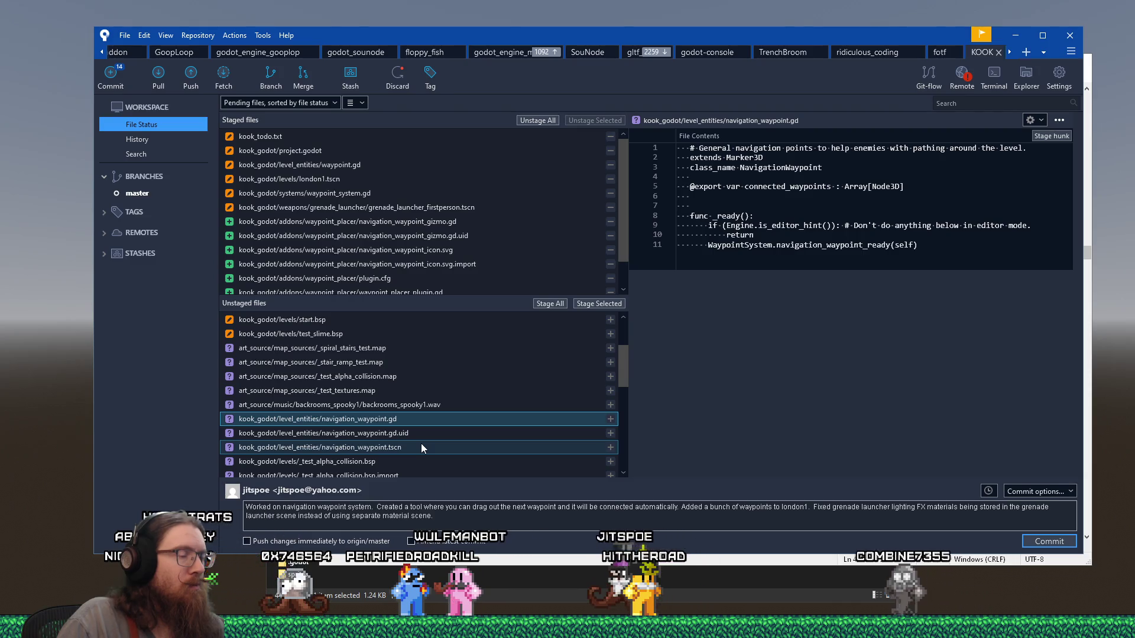
pyautogui.click(423, 447)
pyautogui.click(587, 306)
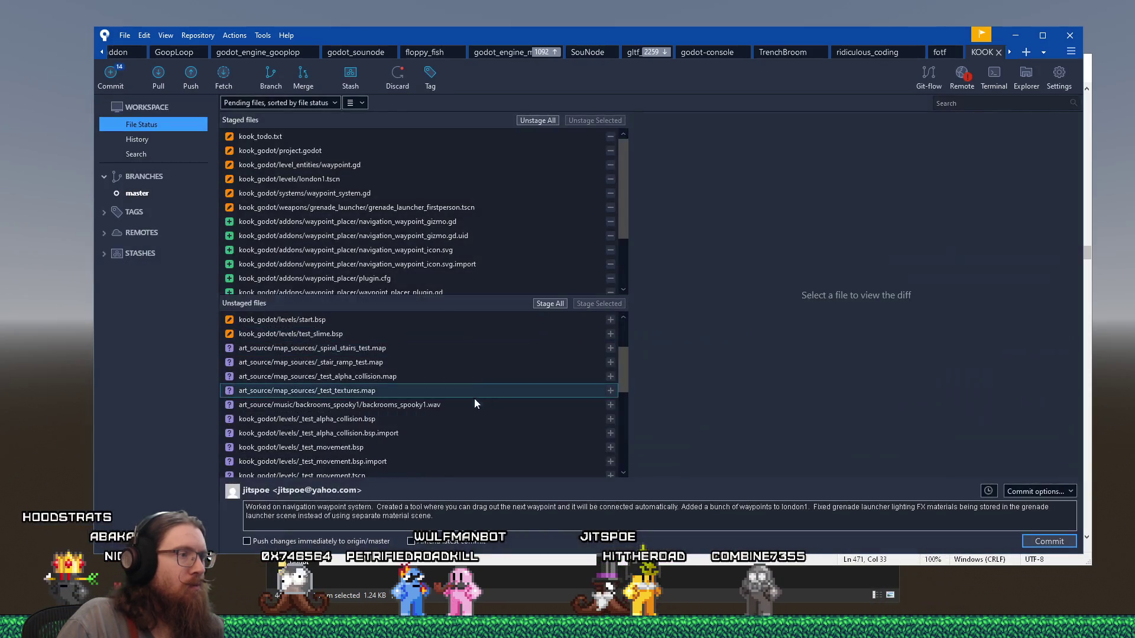
# Check the remaining unstaged entries, commit the staged files, and minimize Sourcetree
pyautogui.click(417, 449)
pyautogui.scroll(-3)
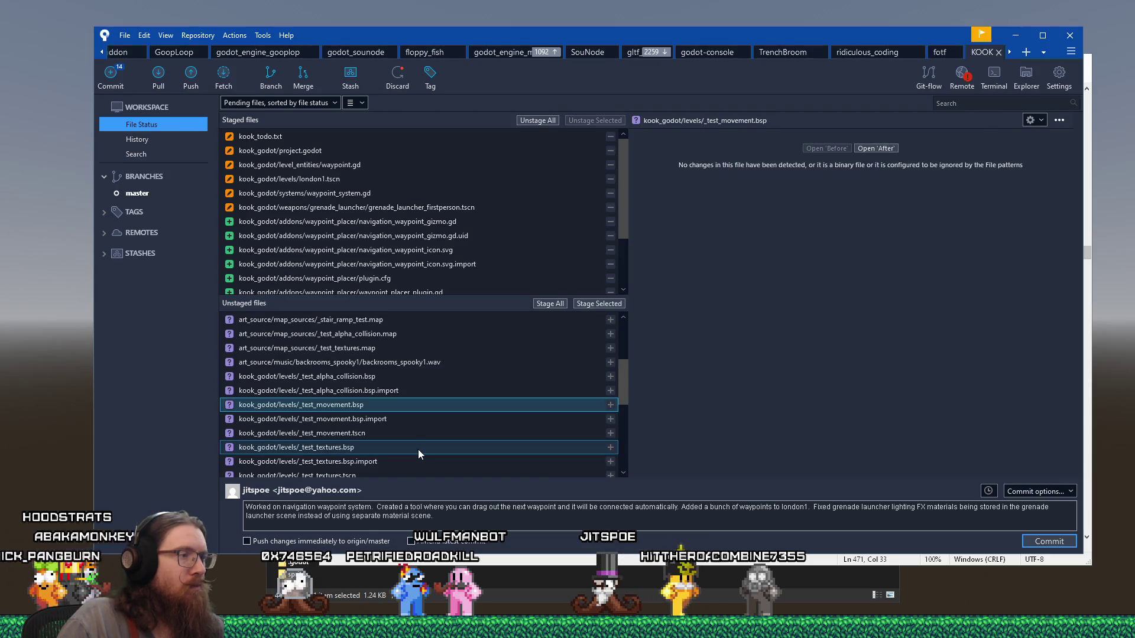
pyautogui.scroll(-3)
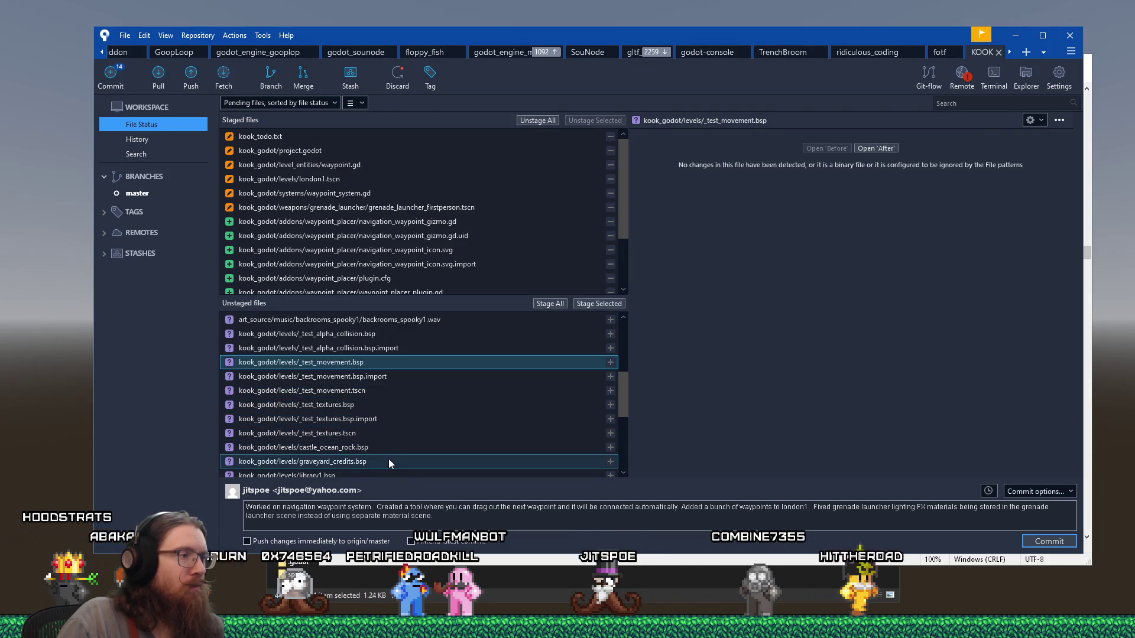
pyautogui.click(388, 461)
pyautogui.scroll(-3)
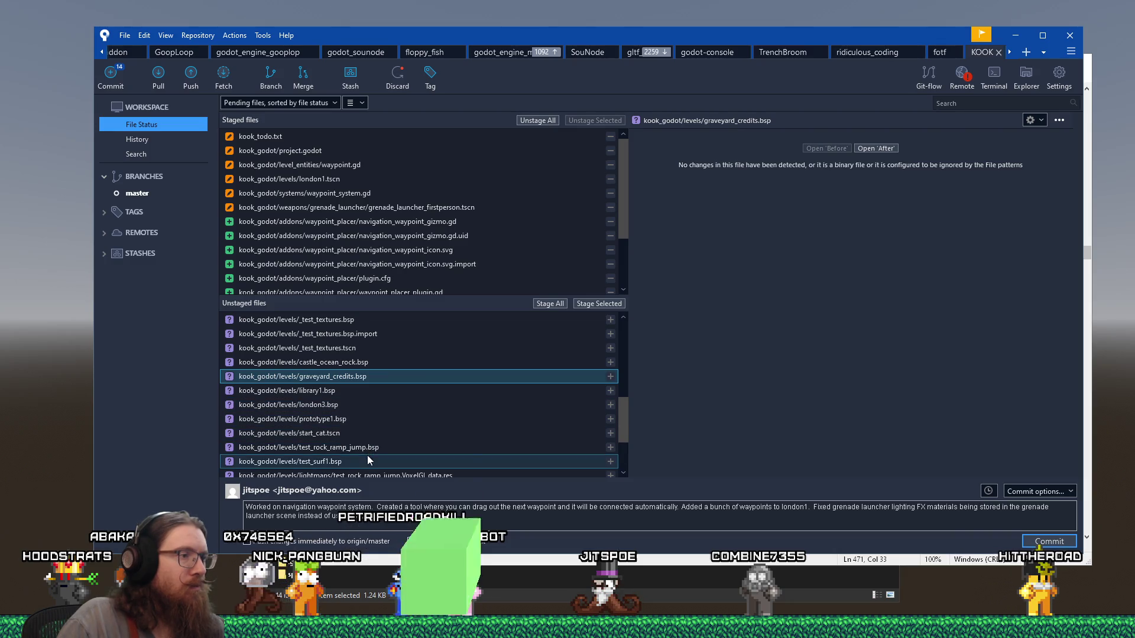
pyautogui.scroll(-3)
pyautogui.scroll(-3)
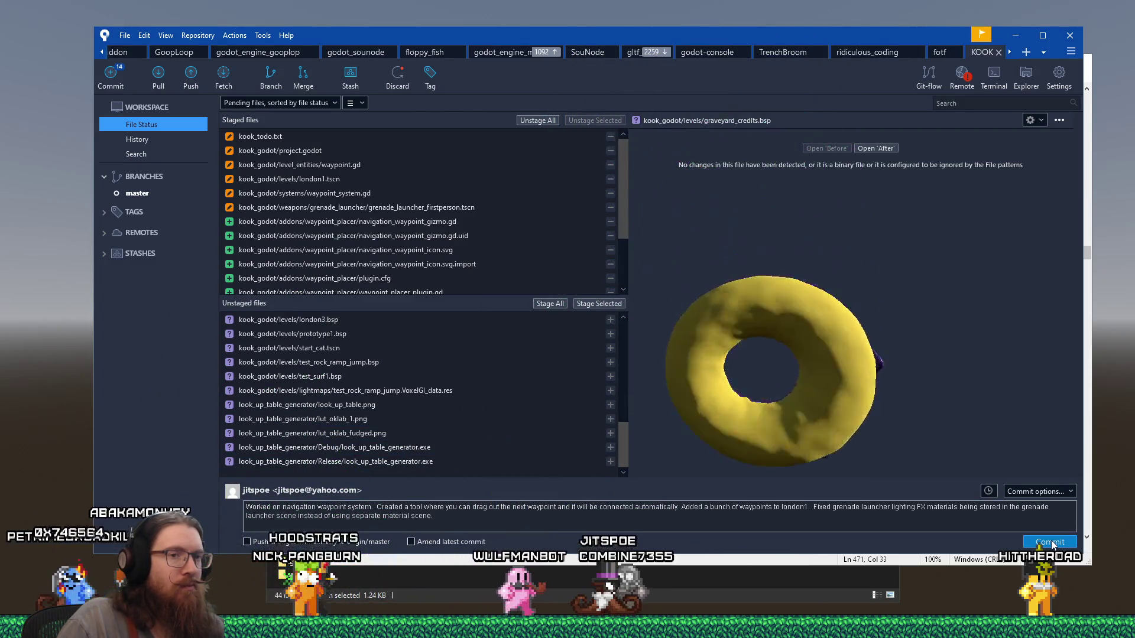
pyautogui.click(1050, 542)
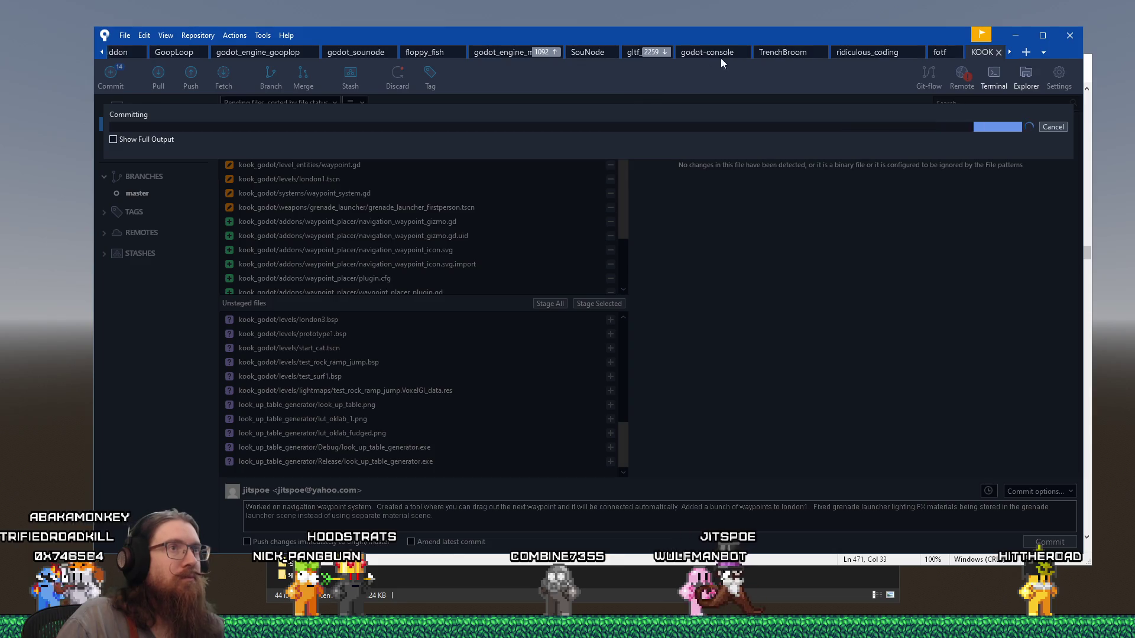
pyautogui.click(1015, 35)
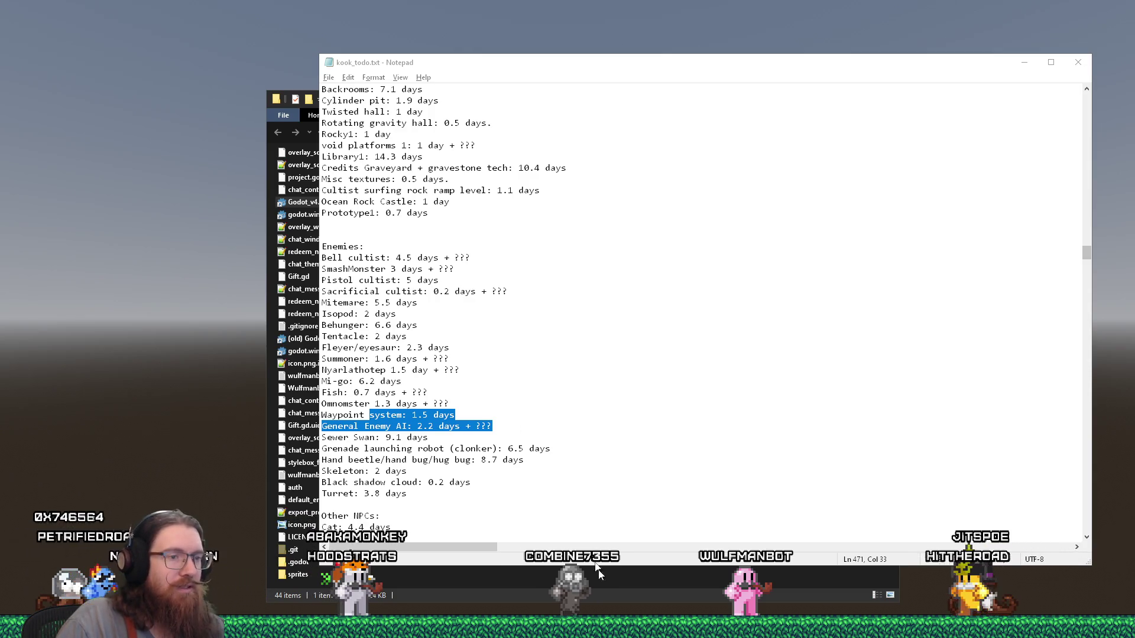
# Open the e:\projects\kook folder through the Run prompt
pyautogui.moveTo(673, 626)
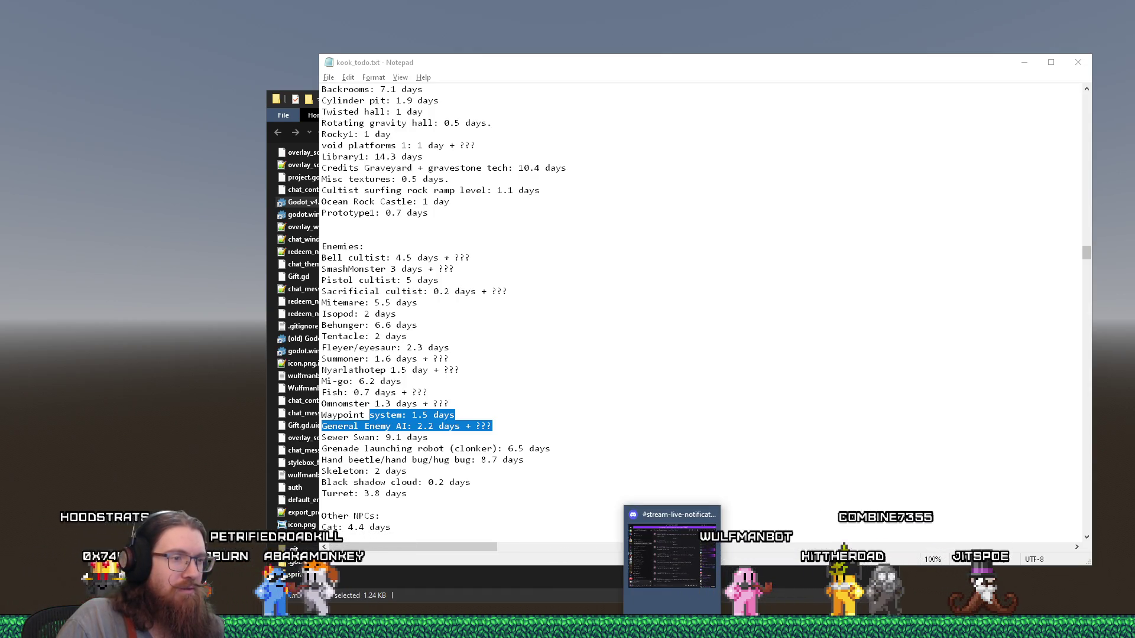
pyautogui.hotkey('alt', 'Tab')
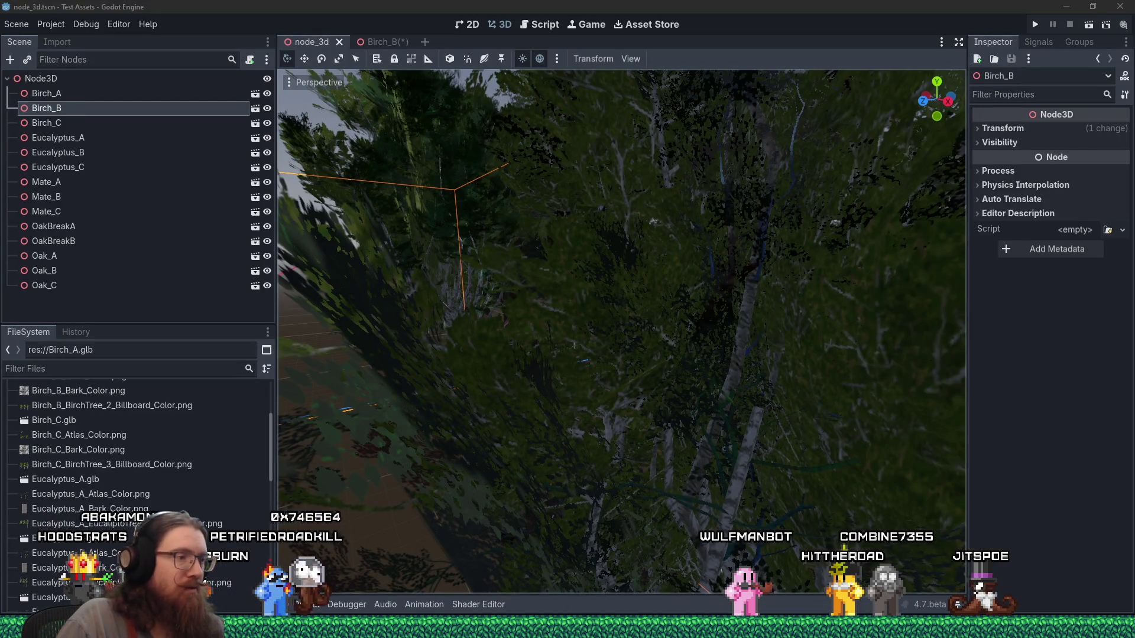
pyautogui.press('super+r')
pyautogui.write('e:\\pro')
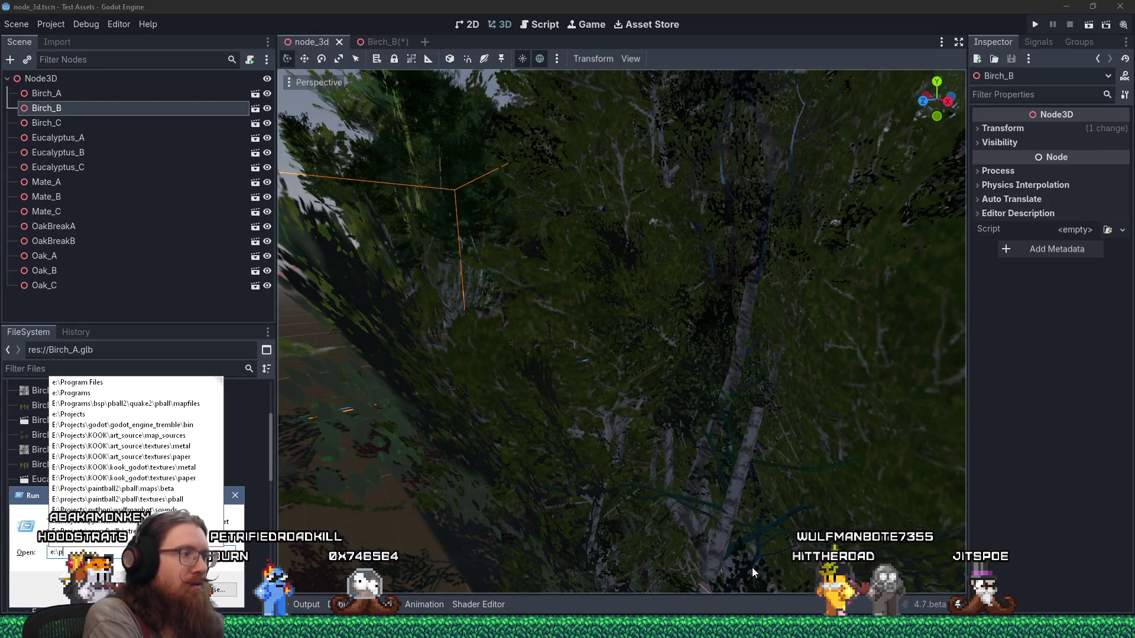
pyautogui.write('jects\\kook')
pyautogui.press('Return')
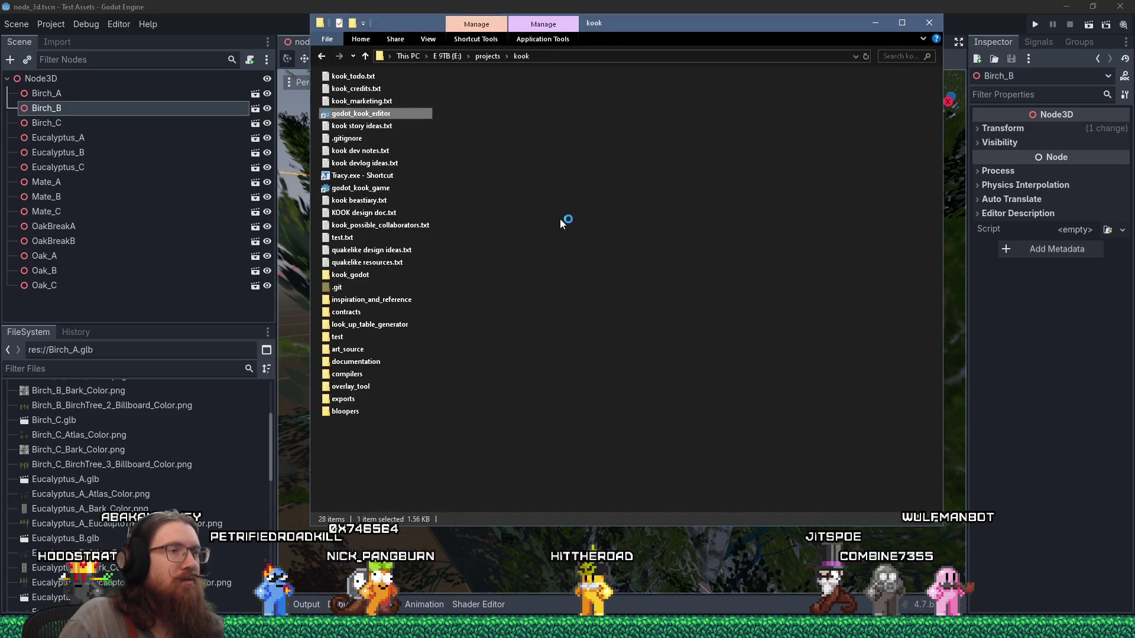
# Return to kook_todo.txt and jump to the top of the file
pyautogui.click(326, 615)
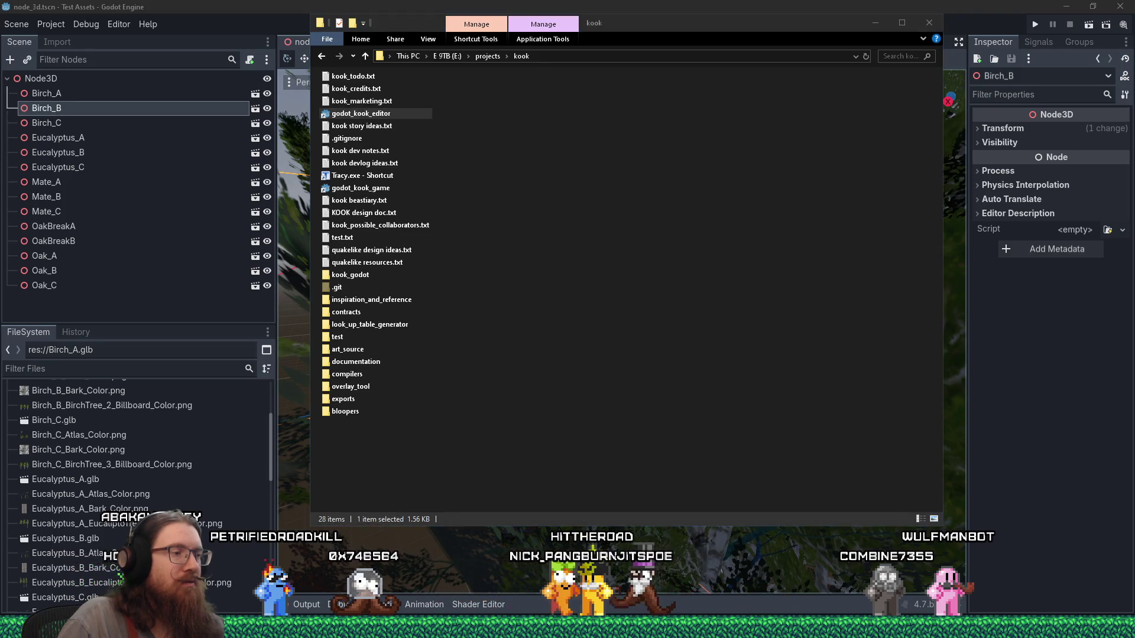
pyautogui.click(317, 584)
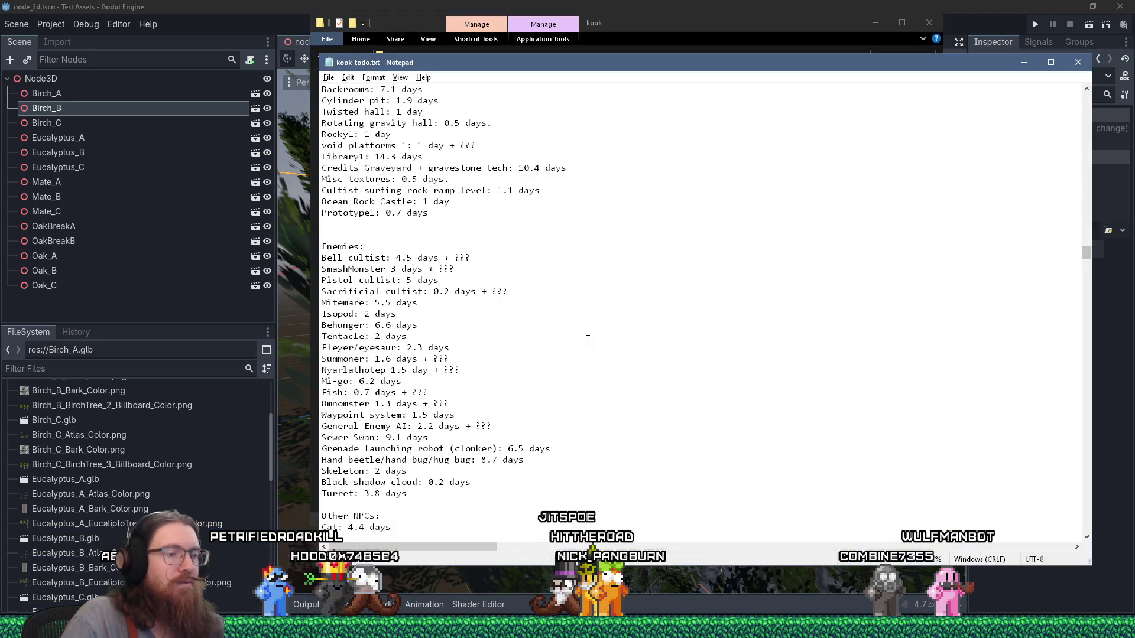
pyautogui.hotkey('ctrl', 'Home')
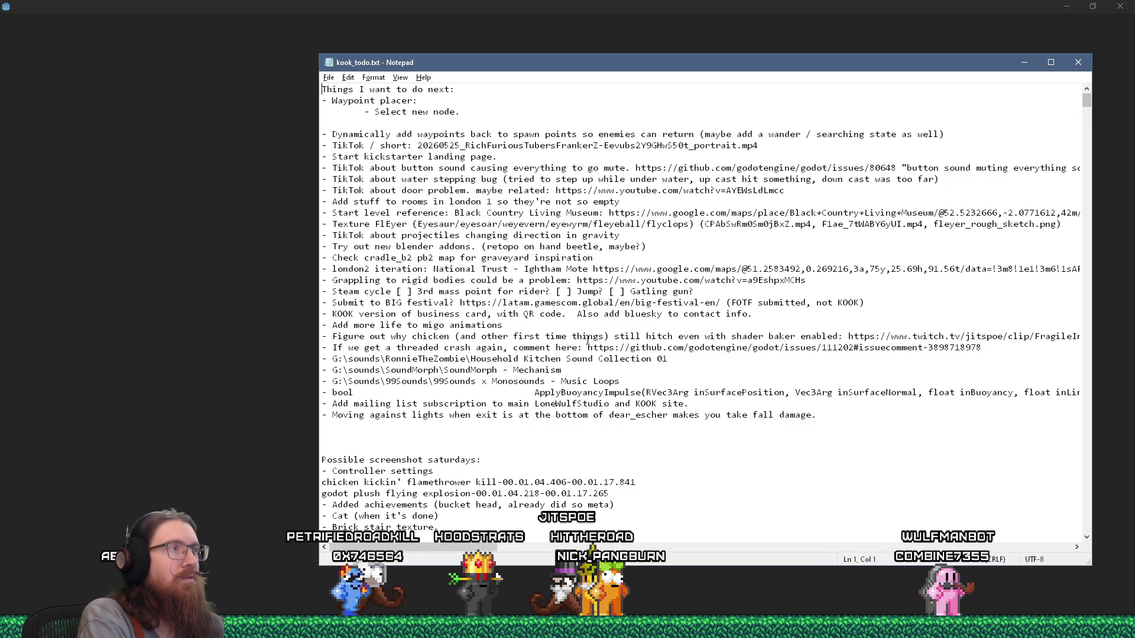
# Add a 'delete start_cat' item on line four, save, select the list, and nudge Notepad left
pyautogui.press('Down')
pyautogui.press('Down')
pyautogui.press('Down')
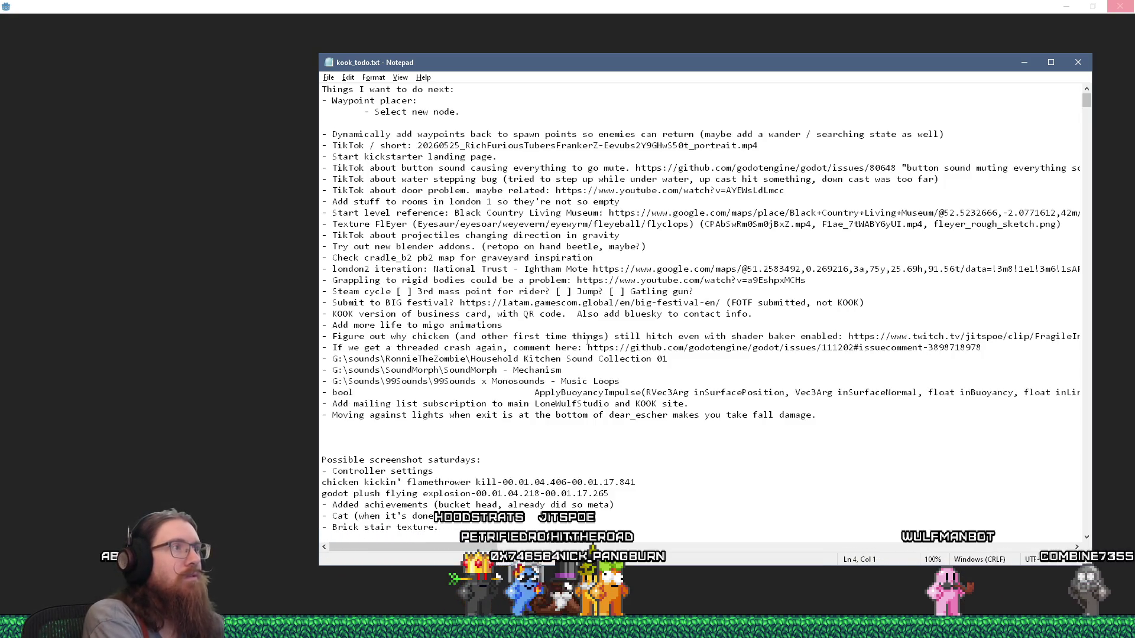
pyautogui.write('elete start_')
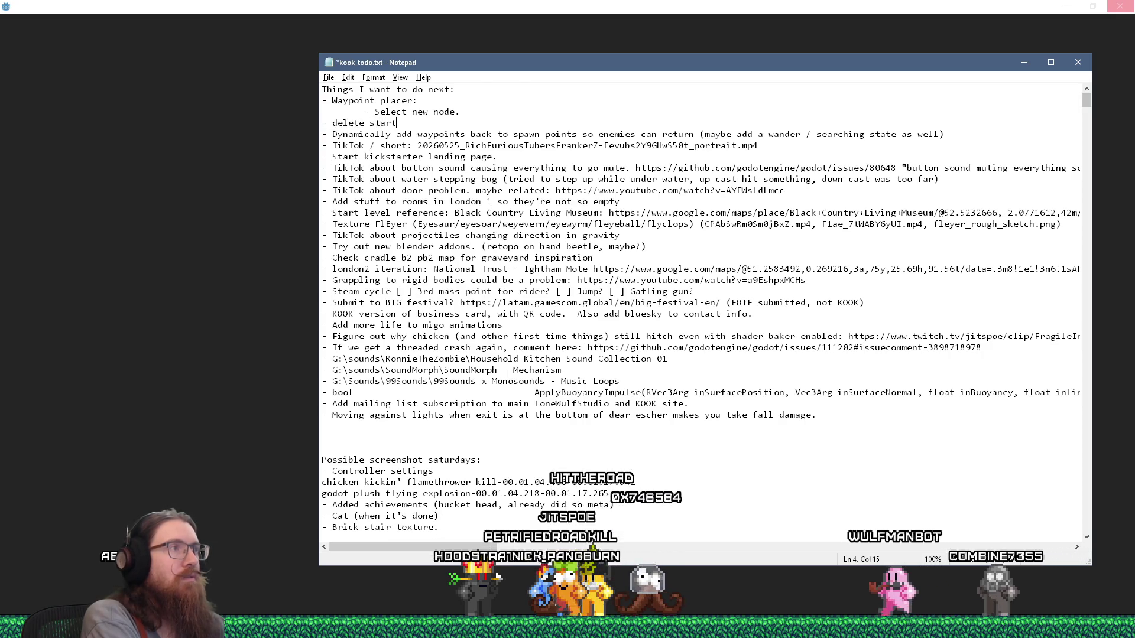
pyautogui.write('cat')
pyautogui.hotkey('ctrl', 's')
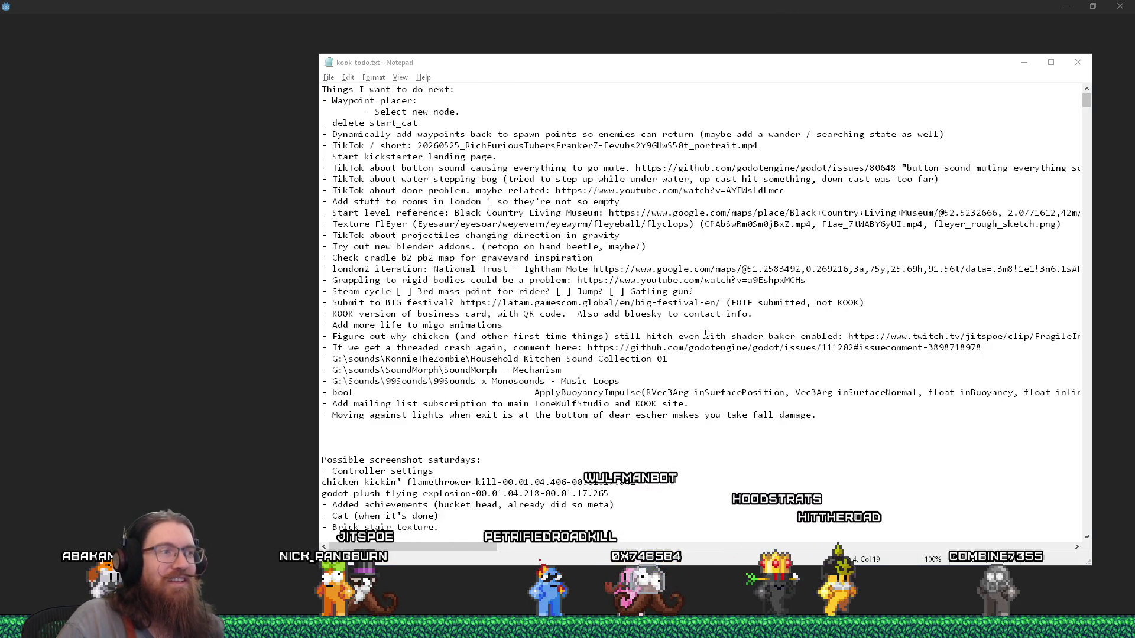
pyautogui.moveTo(819, 416); pyautogui.dragTo(325, 94)
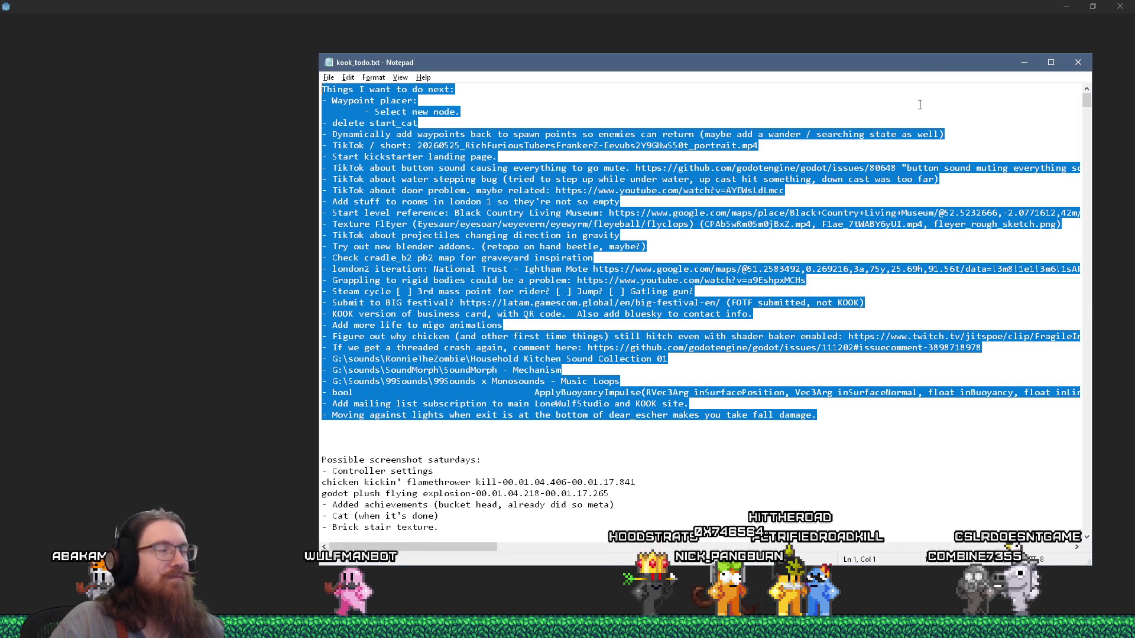
pyautogui.moveTo(900, 63); pyautogui.dragTo(872, 65)
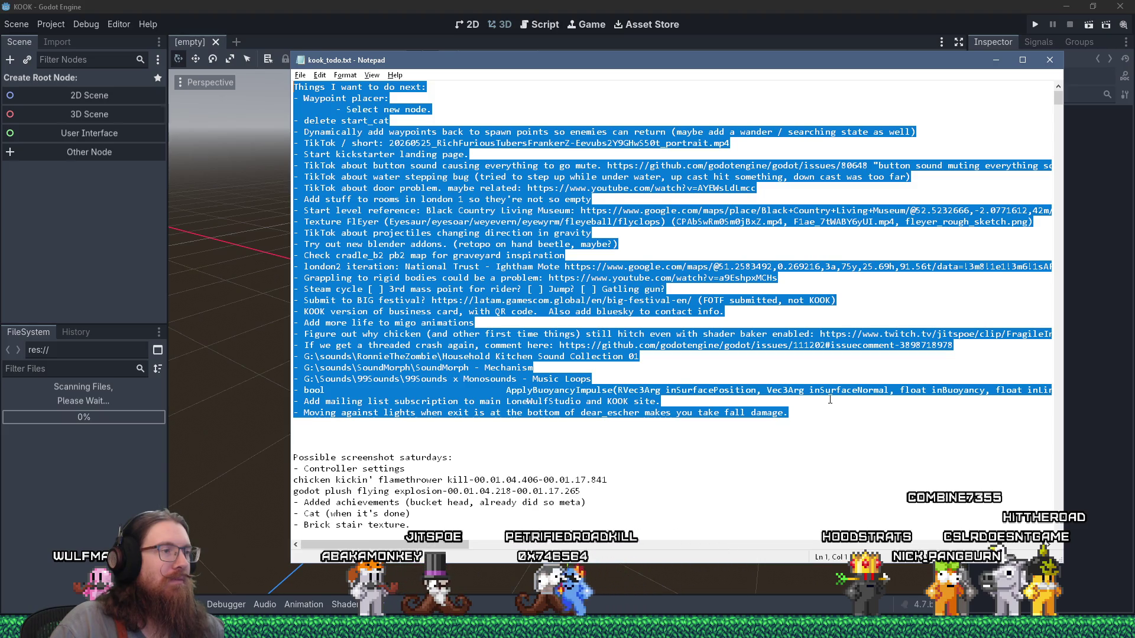
# Deselect the to-do text and bring the Godot editor forward while the KOOK project loads
pyautogui.click(813, 409)
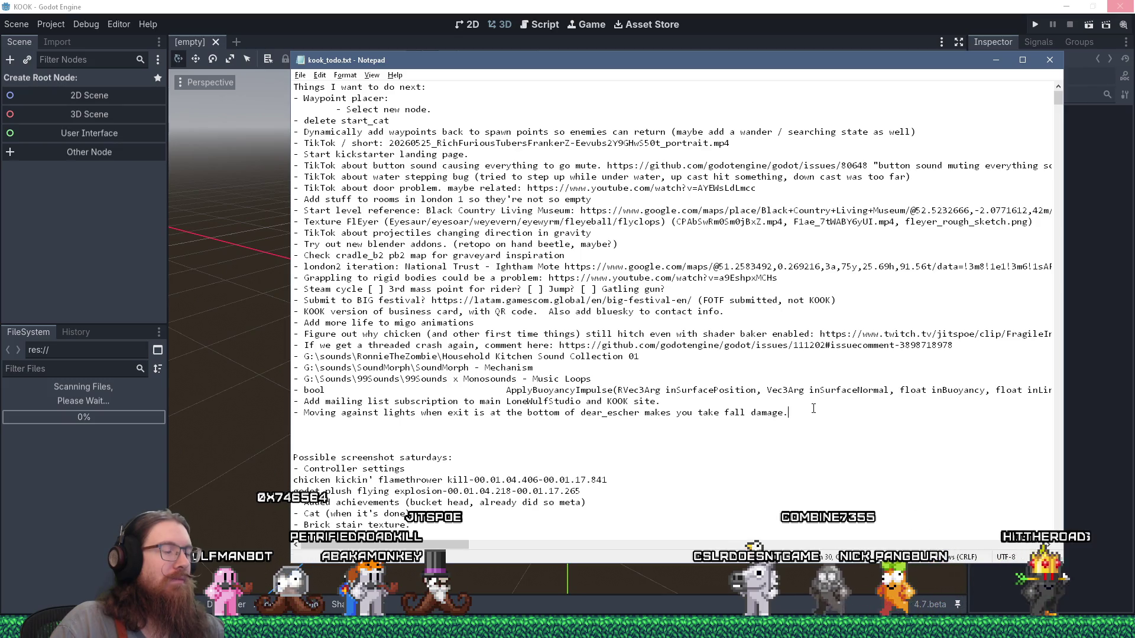
pyautogui.click(478, 104)
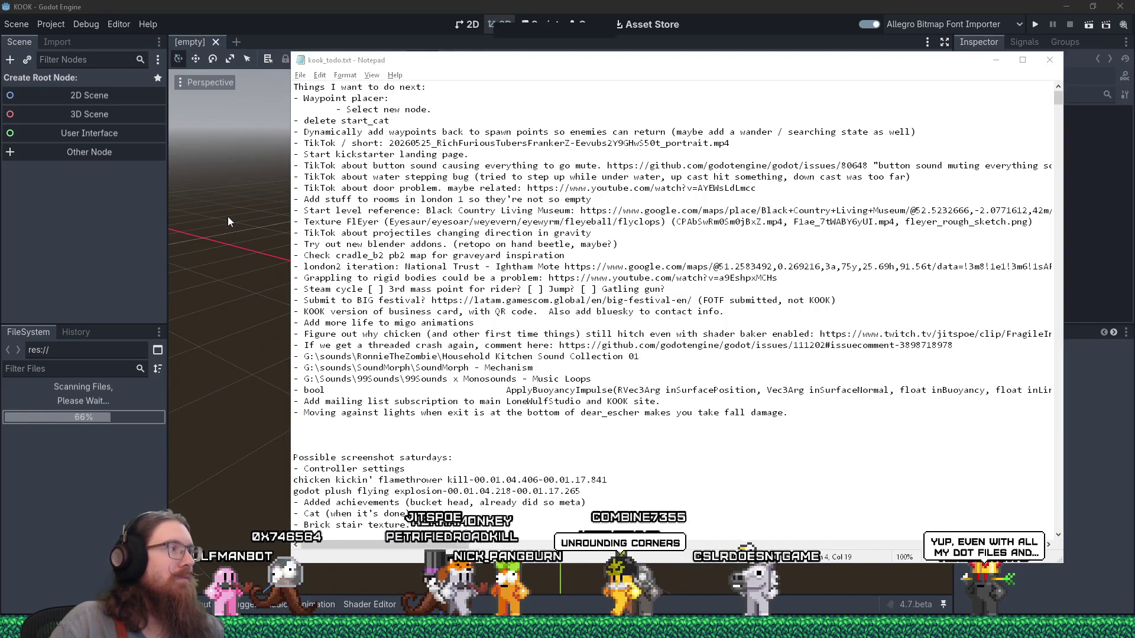
pyautogui.click(171, 235)
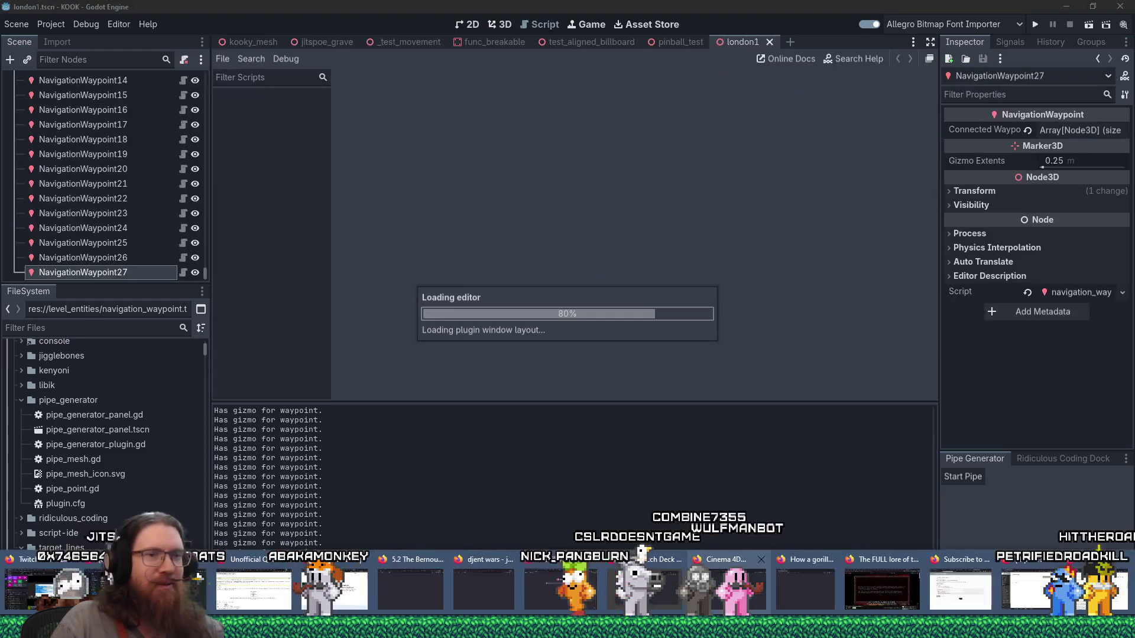
pyautogui.click(895, 584)
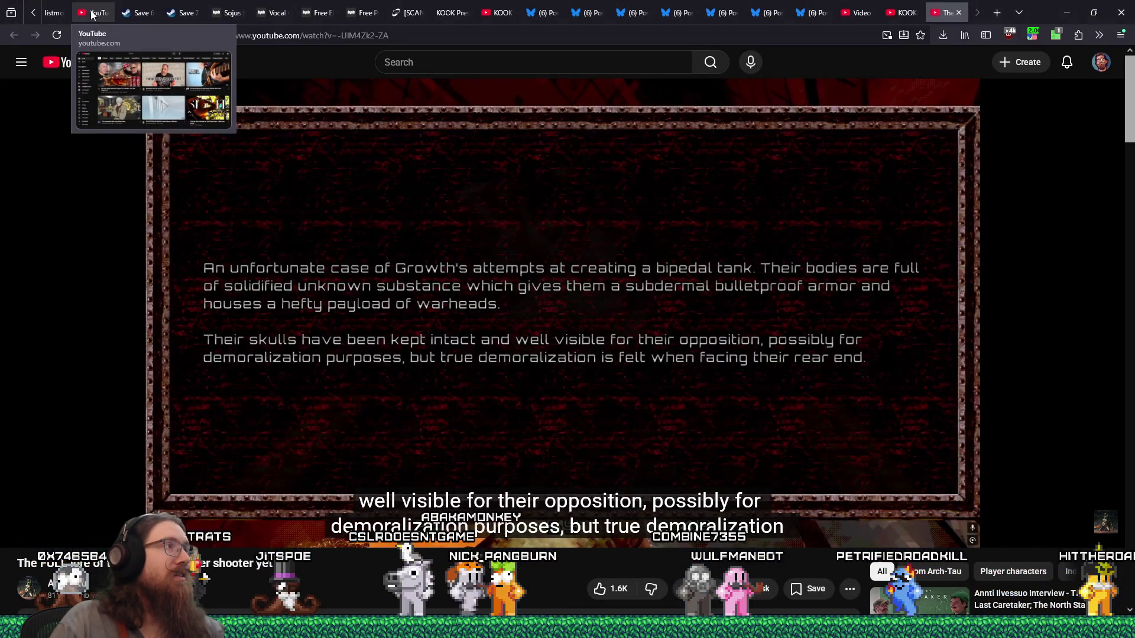
# Close the YouTube tab in the browser
pyautogui.click(91, 15)
pyautogui.scroll(-3)
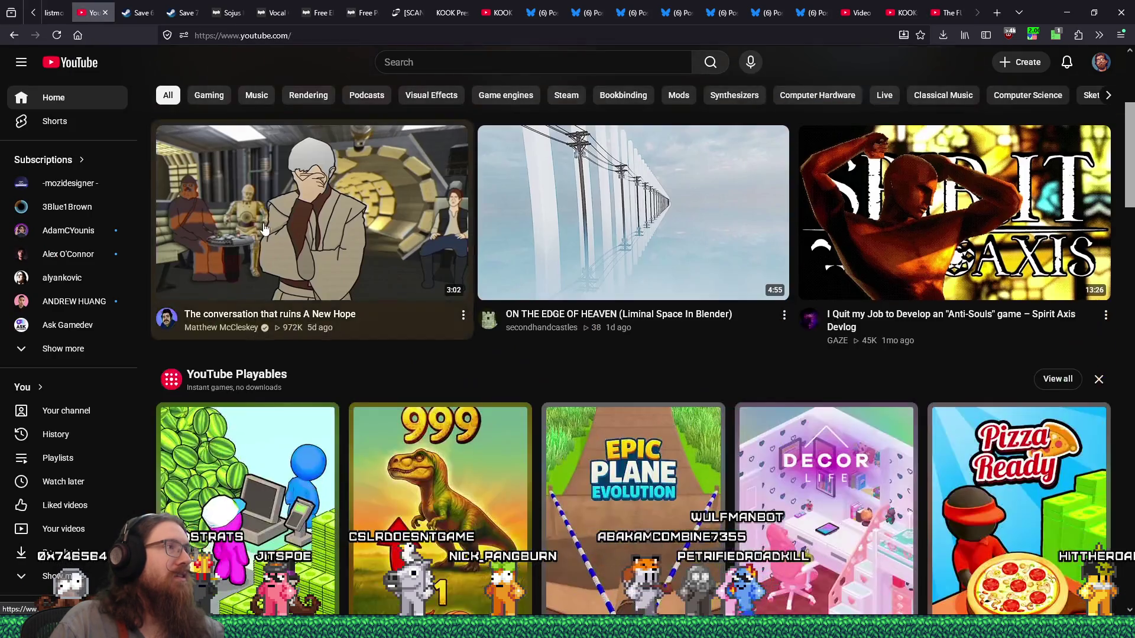
pyautogui.scroll(3)
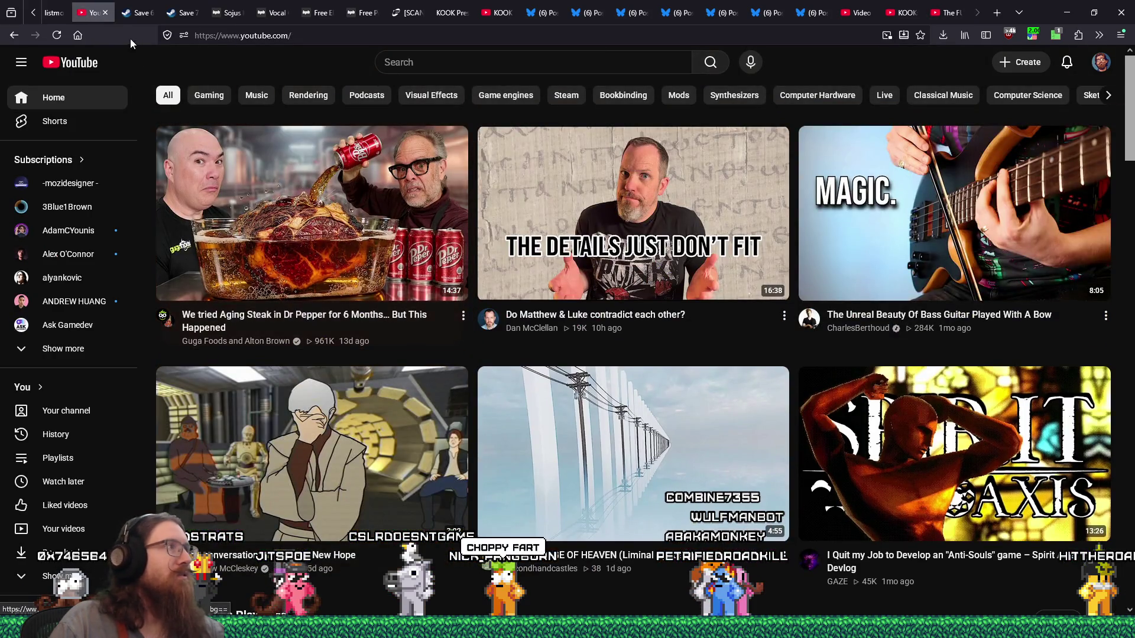
pyautogui.click(107, 12)
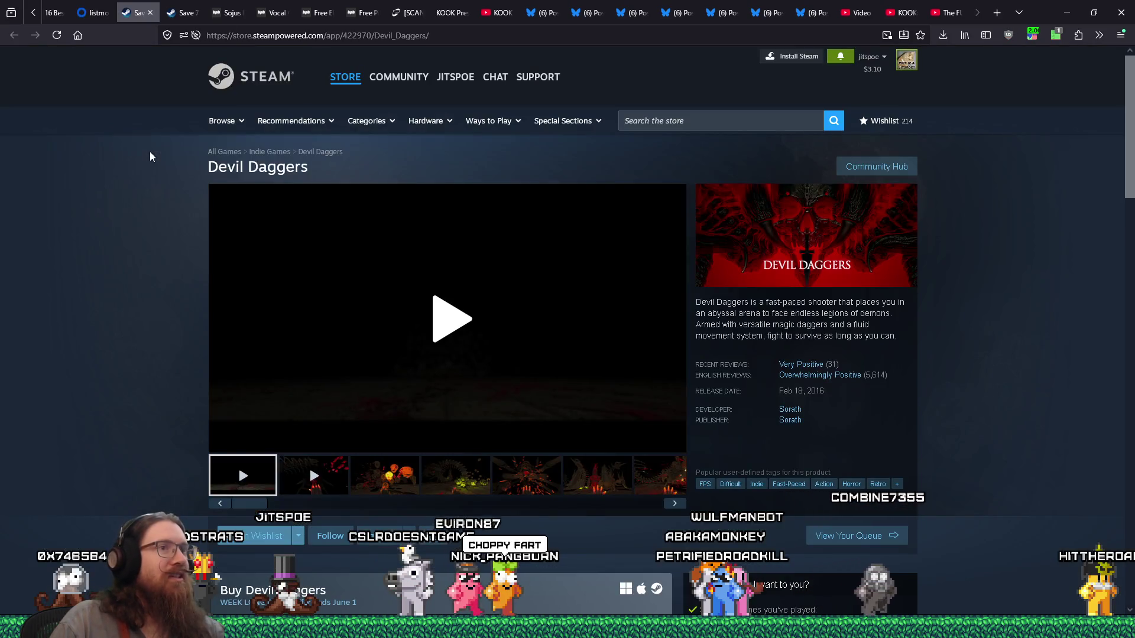
# Look through Devil Daggers screenshots three to six, then reload the Dordogne store page
pyautogui.scroll(-3)
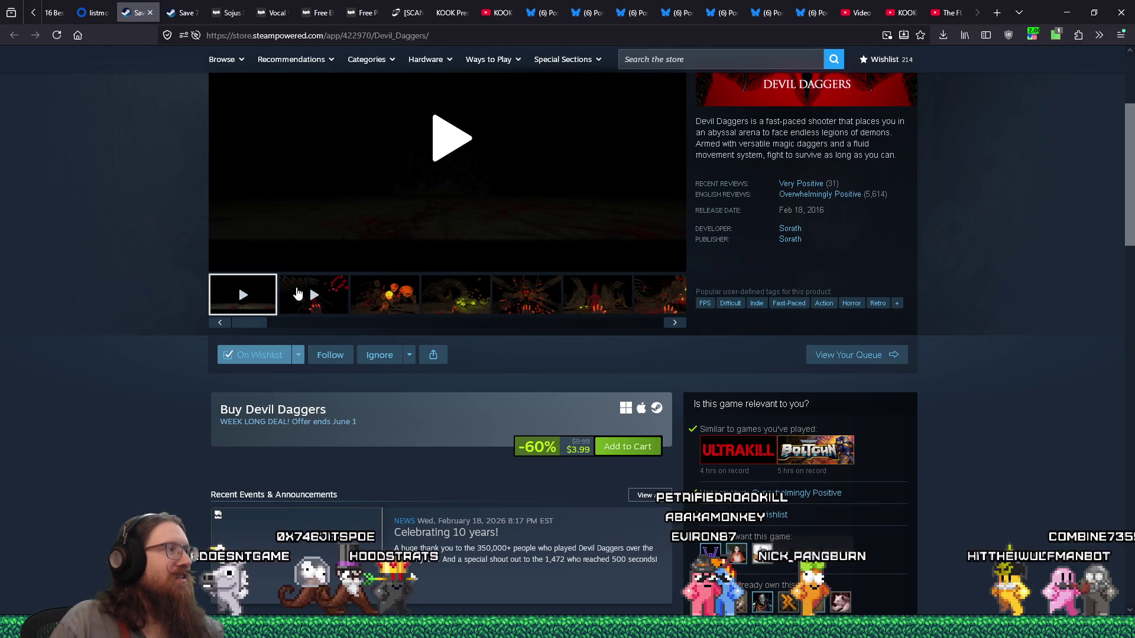
pyautogui.scroll(3)
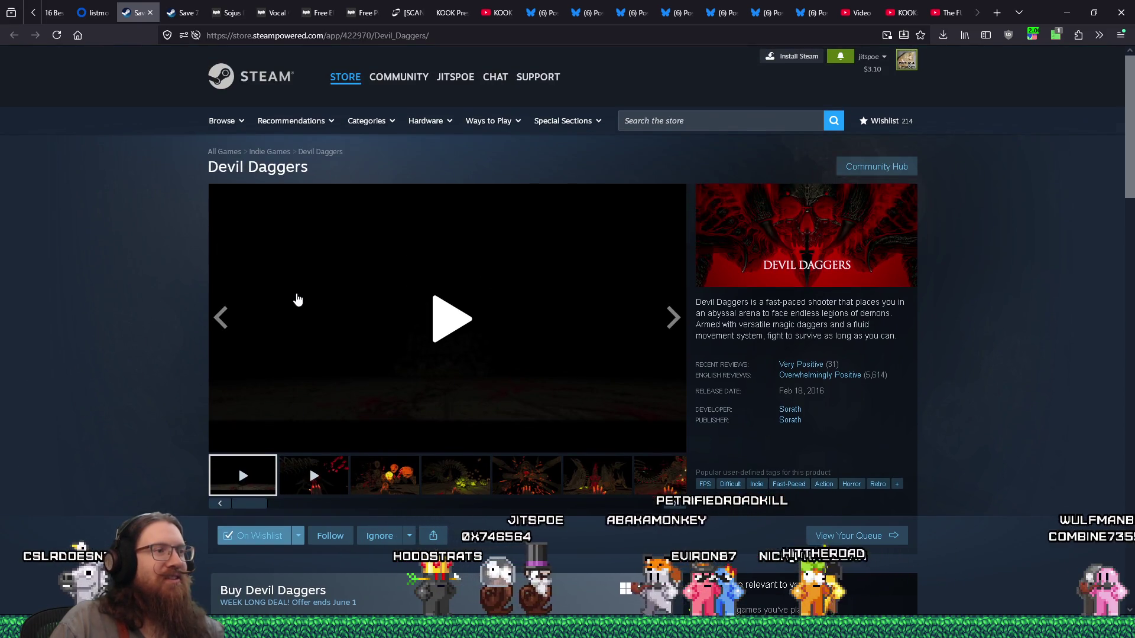
pyautogui.click(376, 475)
pyautogui.click(450, 490)
pyautogui.click(523, 482)
pyautogui.click(567, 489)
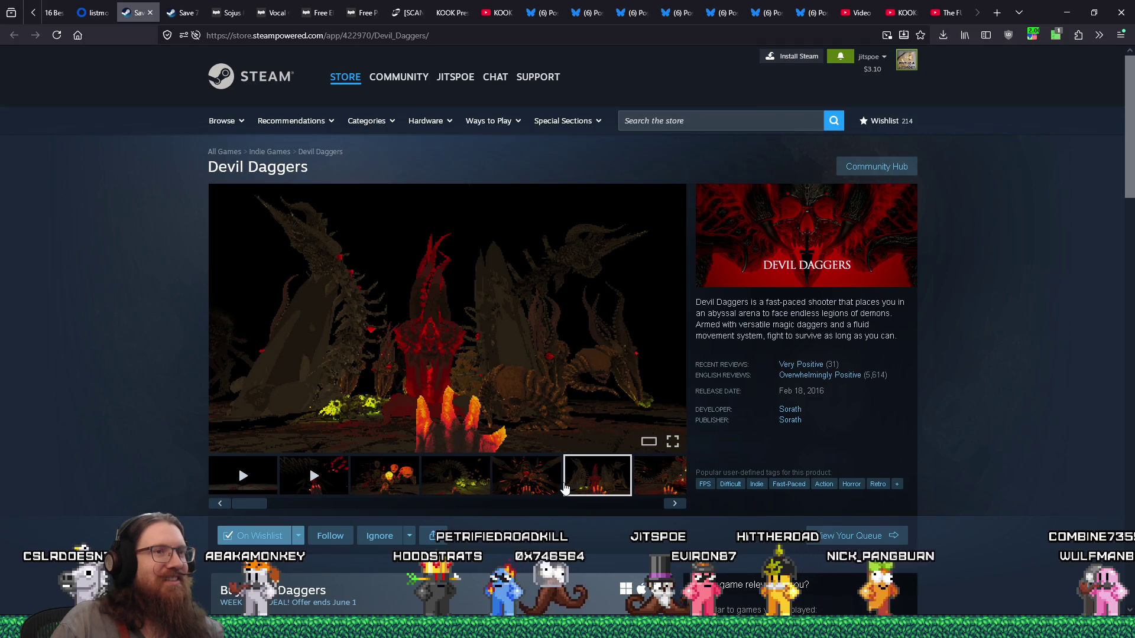
pyautogui.scroll(-3)
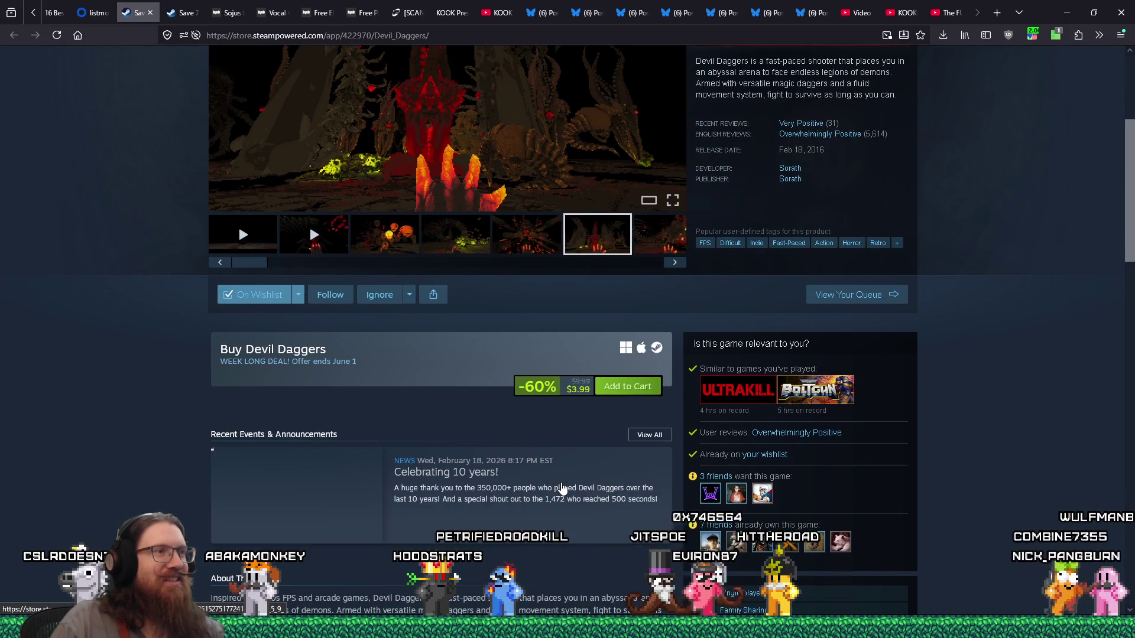
pyautogui.scroll(3)
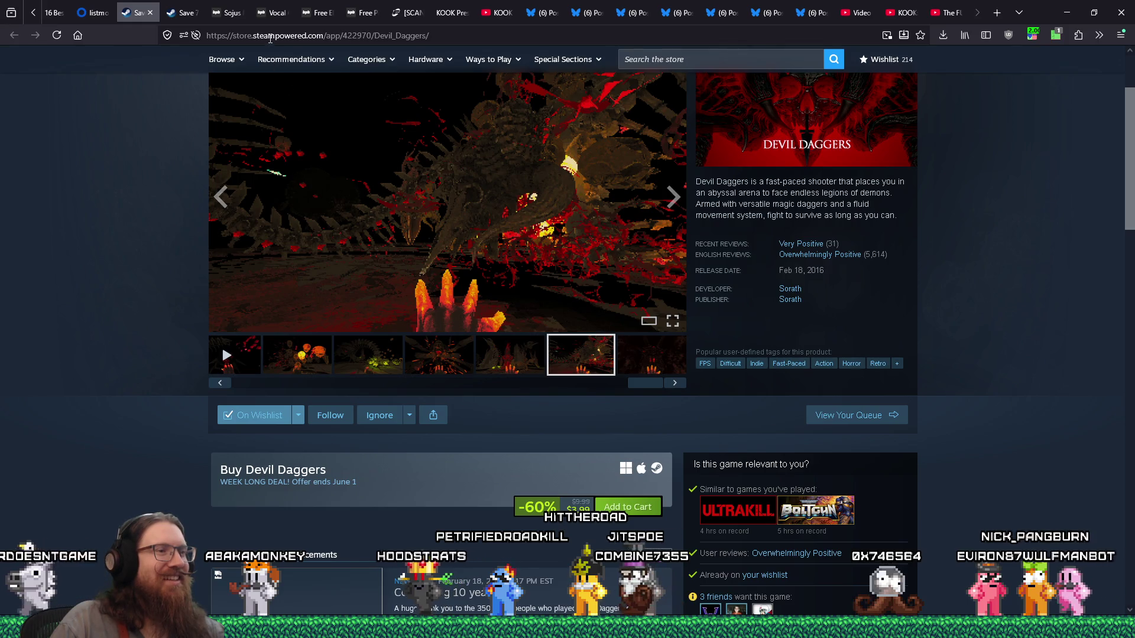
pyautogui.click(185, 14)
pyautogui.press('F5')
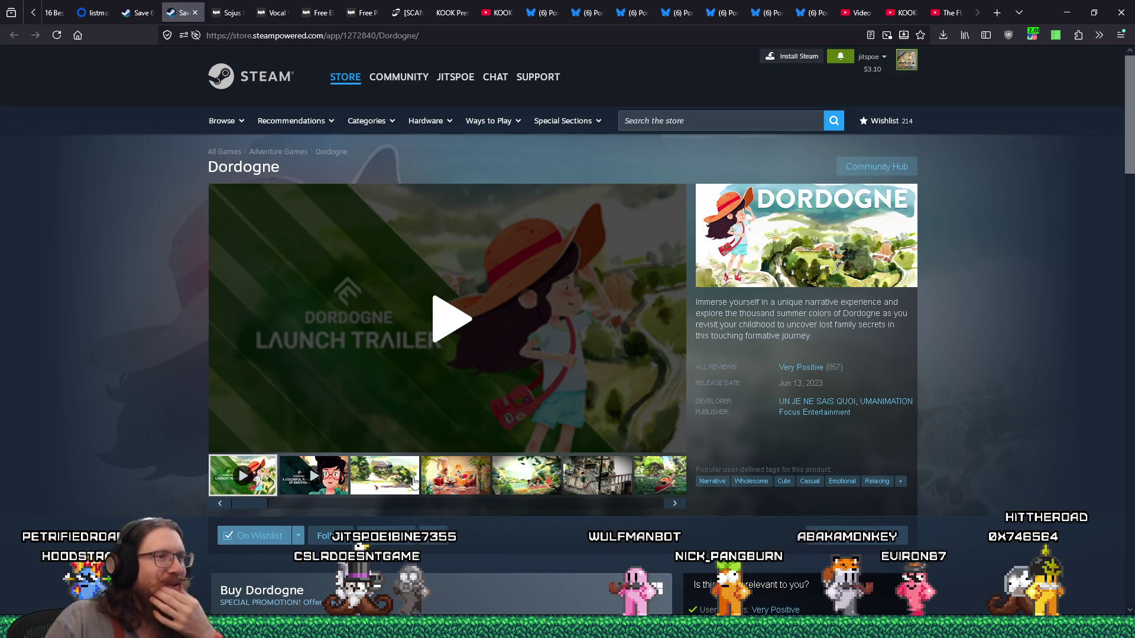
# Enlarge the third Dordogne screenshot, then step through screenshots four to six
pyautogui.click(413, 482)
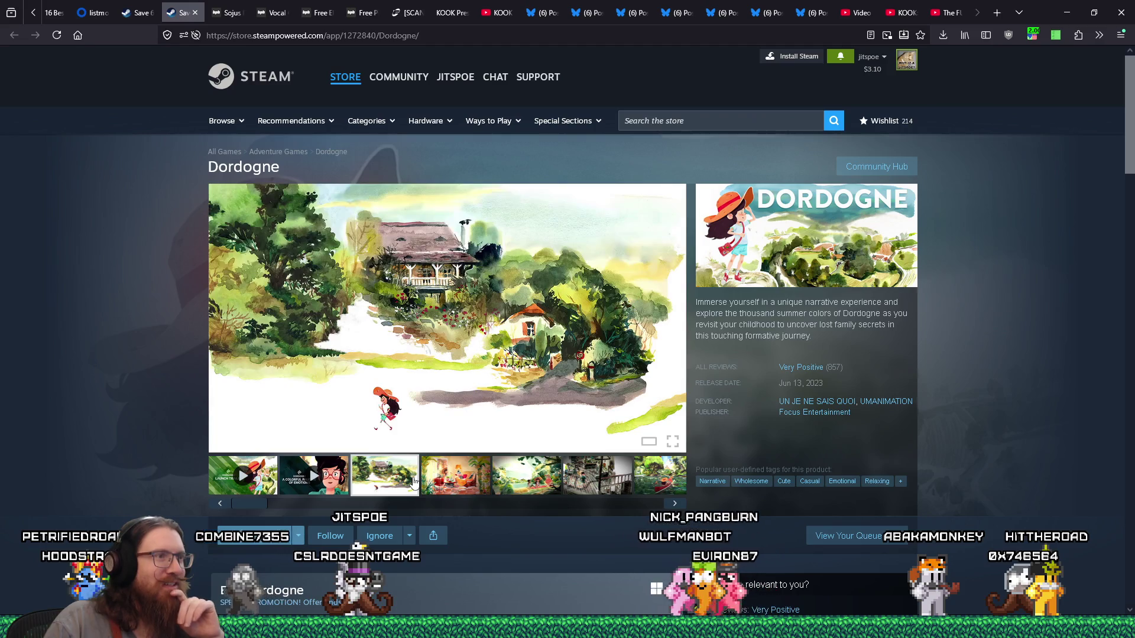
pyautogui.click(503, 297)
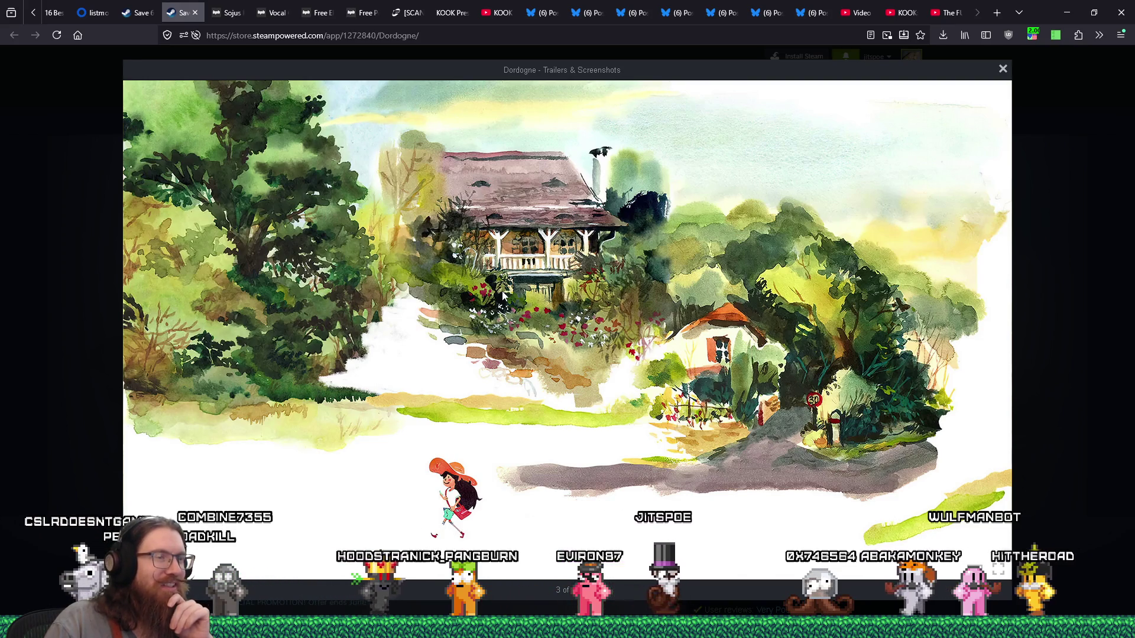
pyautogui.click(1038, 375)
pyautogui.click(476, 482)
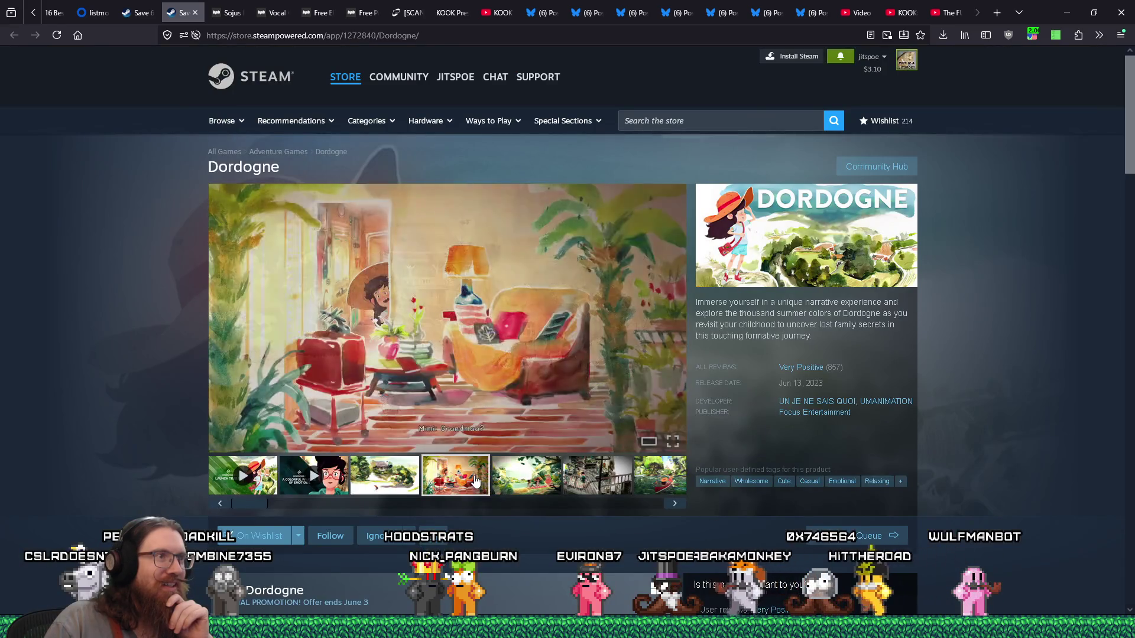
pyautogui.click(543, 482)
pyautogui.click(598, 482)
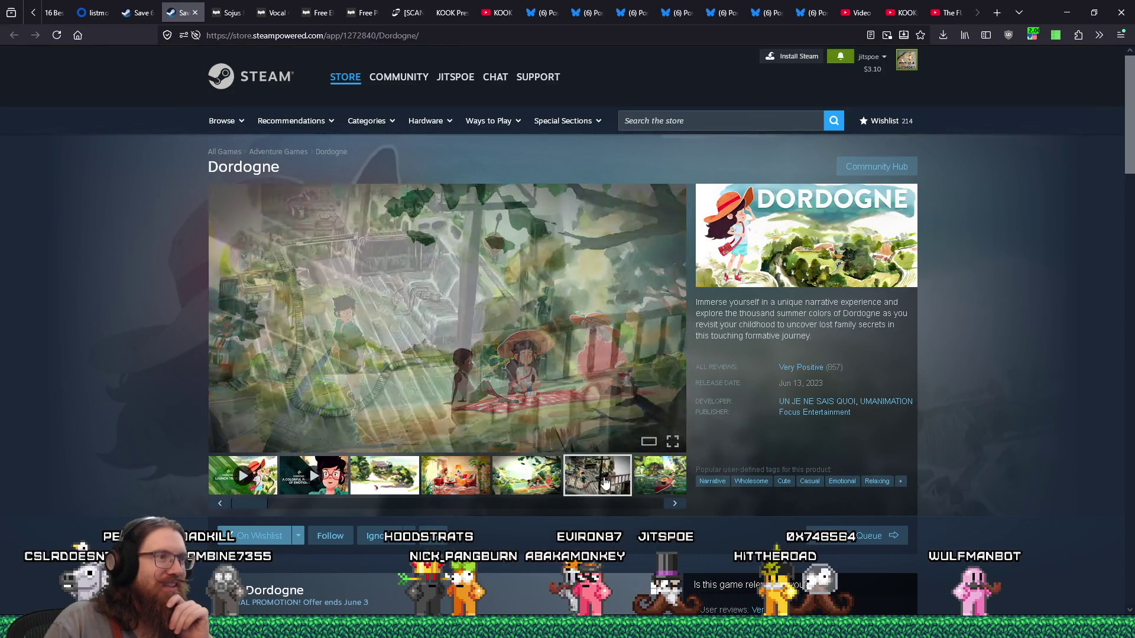
# View the canoe and tea-table screenshots, ending on the tree-house thumbnail
pyautogui.click(659, 477)
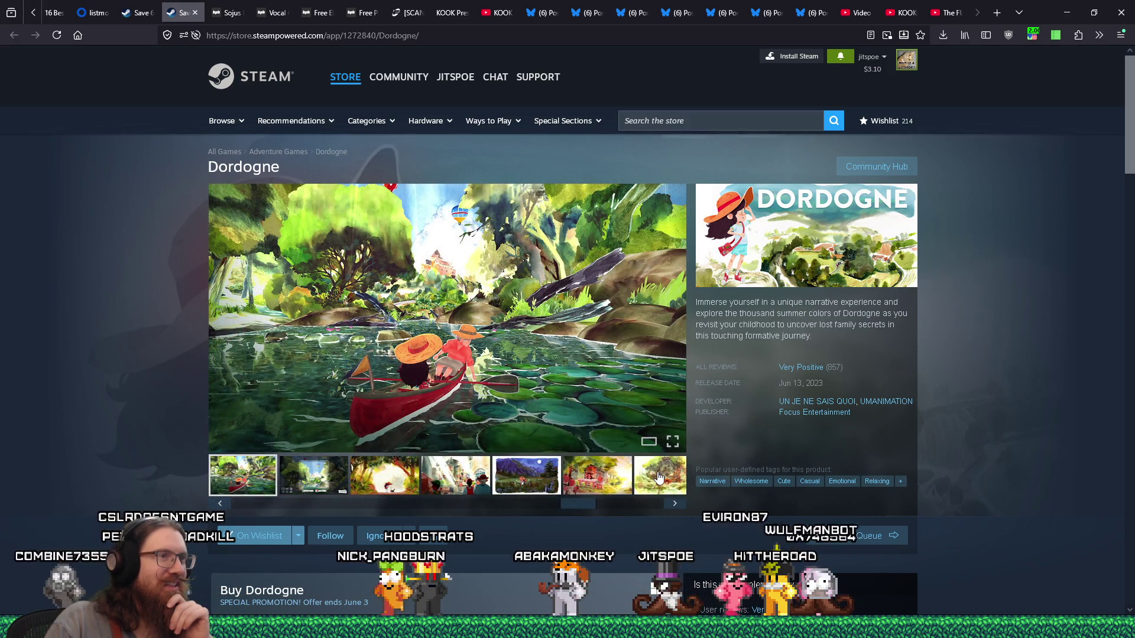
pyautogui.click(618, 480)
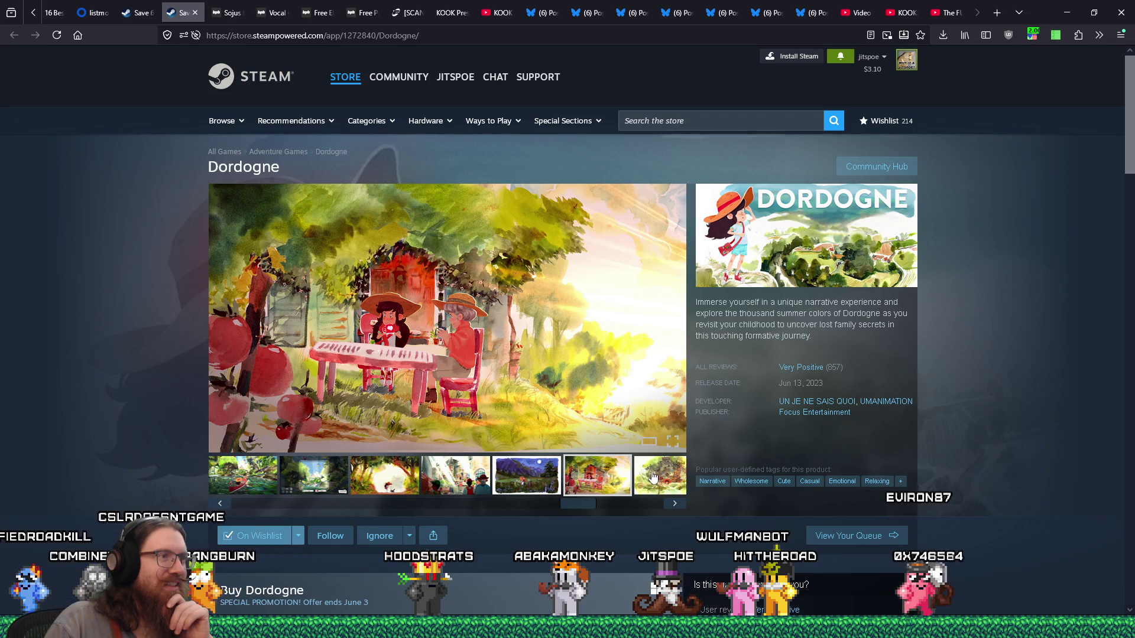
pyautogui.click(552, 410)
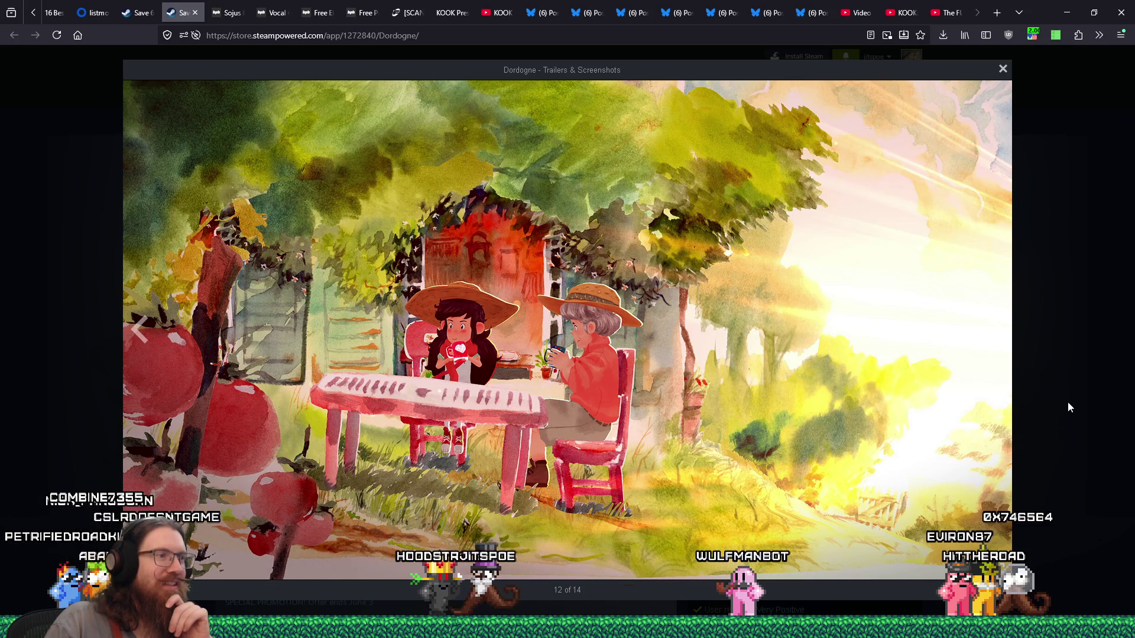
pyautogui.click(1109, 391)
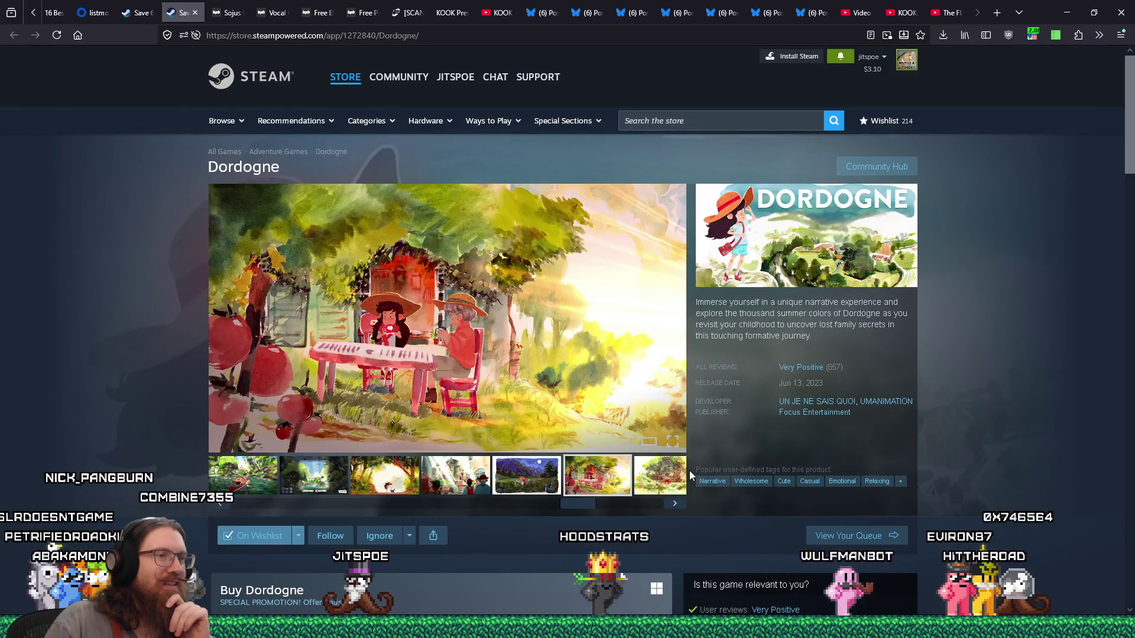
pyautogui.click(678, 482)
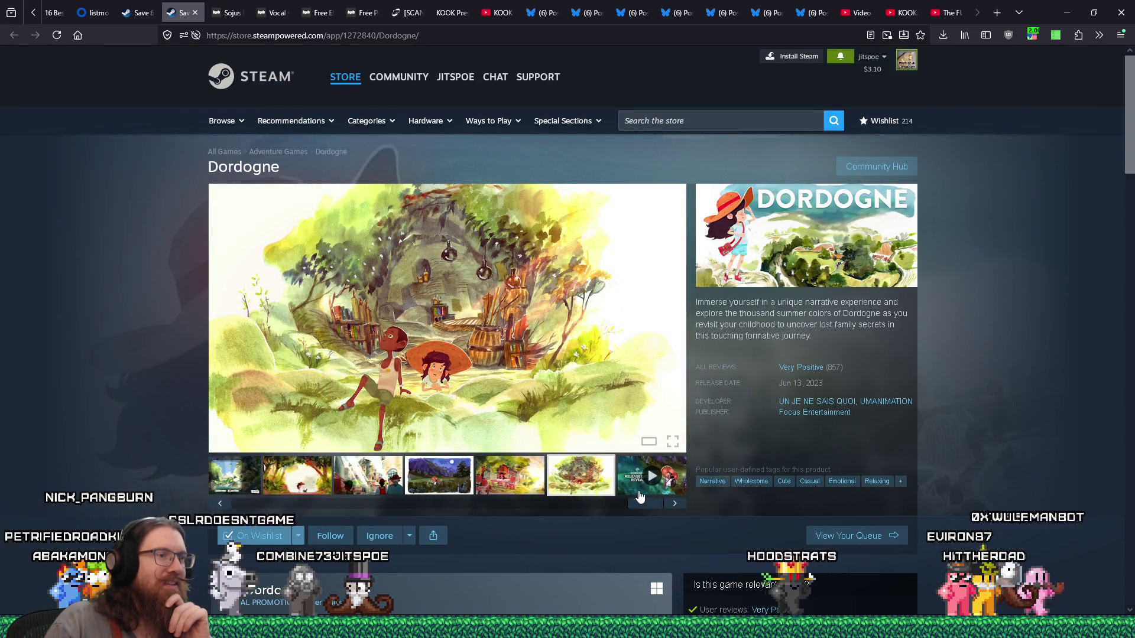
pyautogui.moveTo(628, 506); pyautogui.dragTo(557, 505)
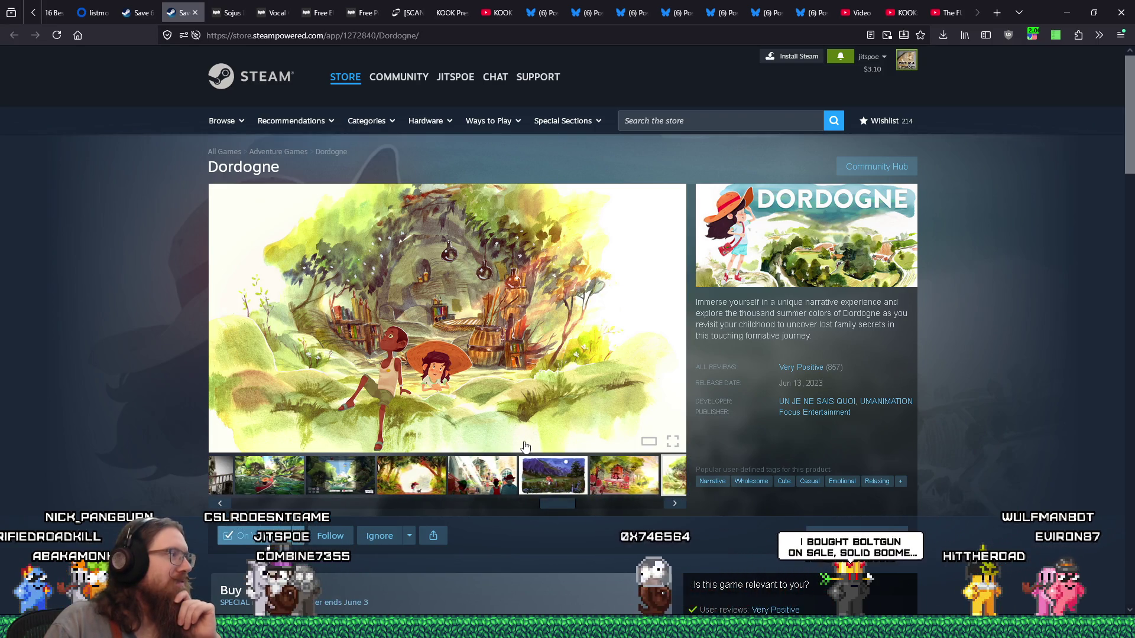
# Switch to the Sojus SD-1/32 article and scroll through it
pyautogui.moveTo(224, 16)
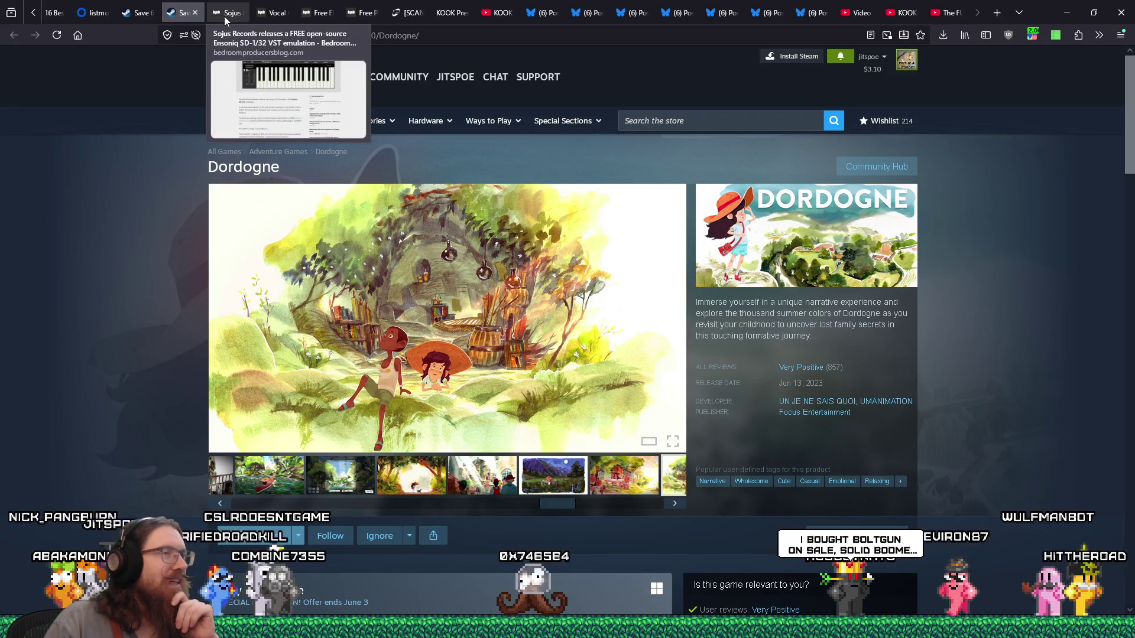
pyautogui.click(224, 17)
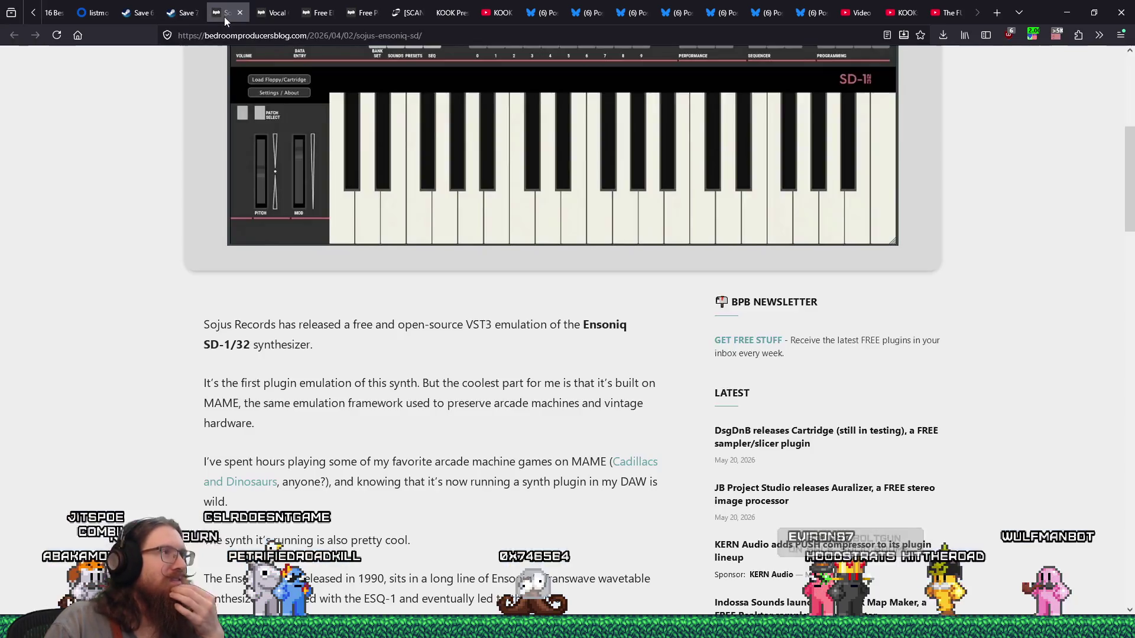
pyautogui.scroll(3)
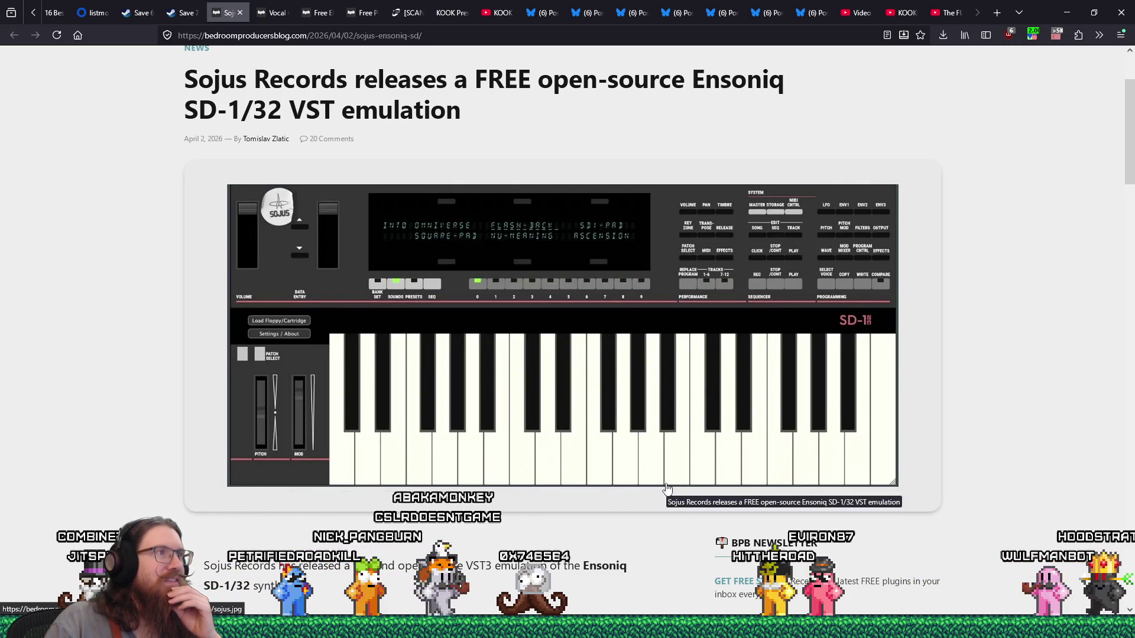
pyautogui.scroll(3)
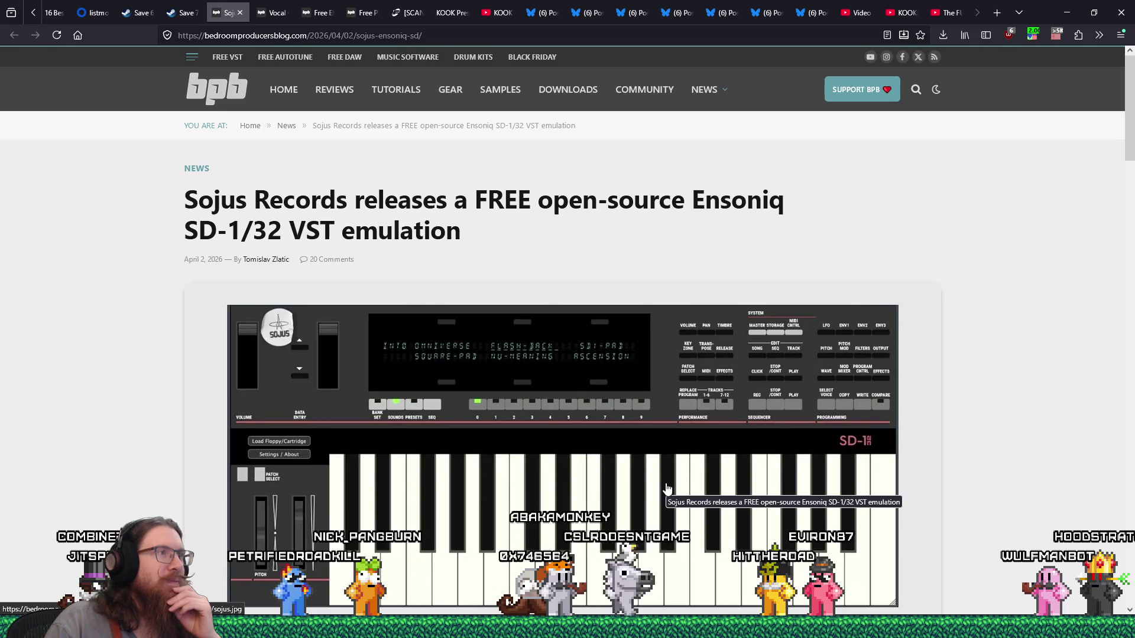
pyautogui.scroll(-3)
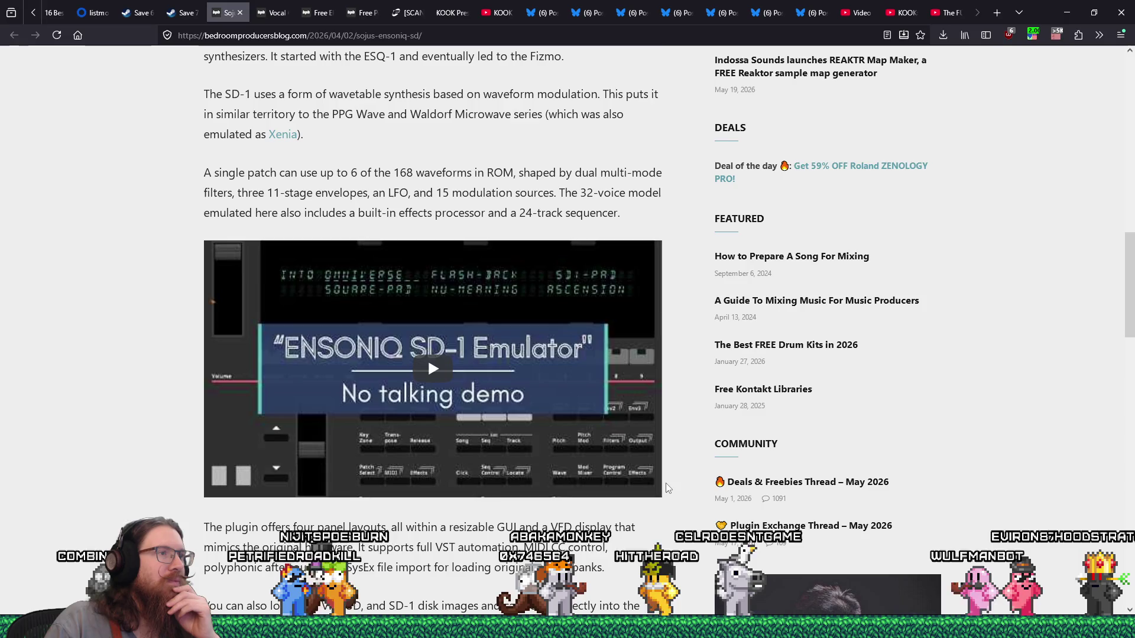
pyautogui.scroll(-3)
pyautogui.scroll(-3)
pyautogui.scroll(3)
pyautogui.scroll(-3)
pyautogui.scroll(3)
pyautogui.scroll(3)
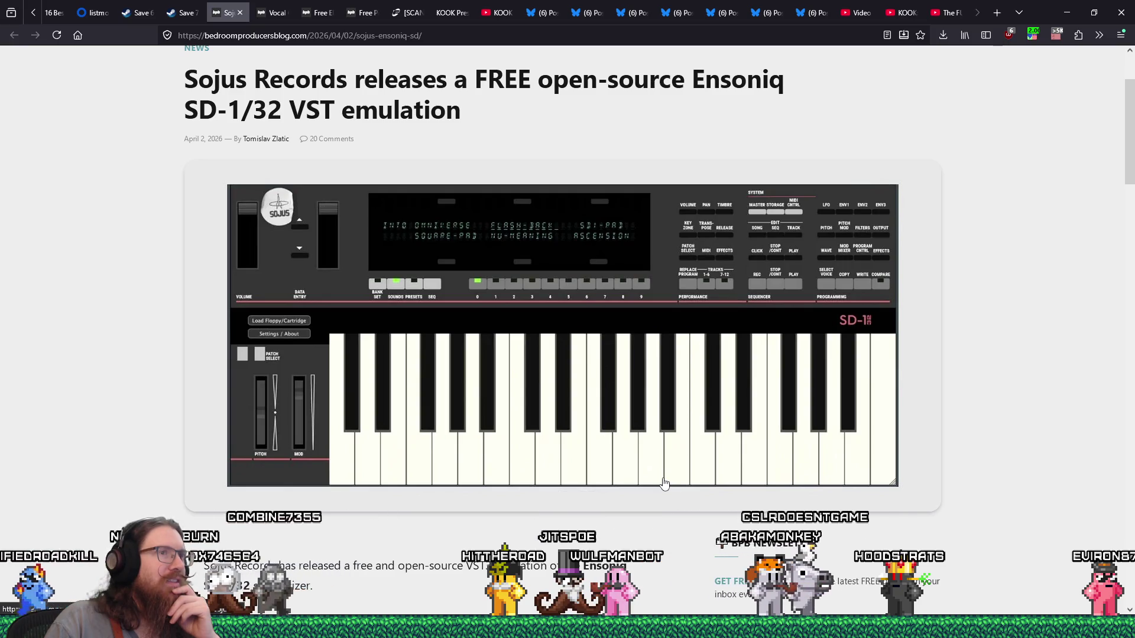
pyautogui.scroll(-3)
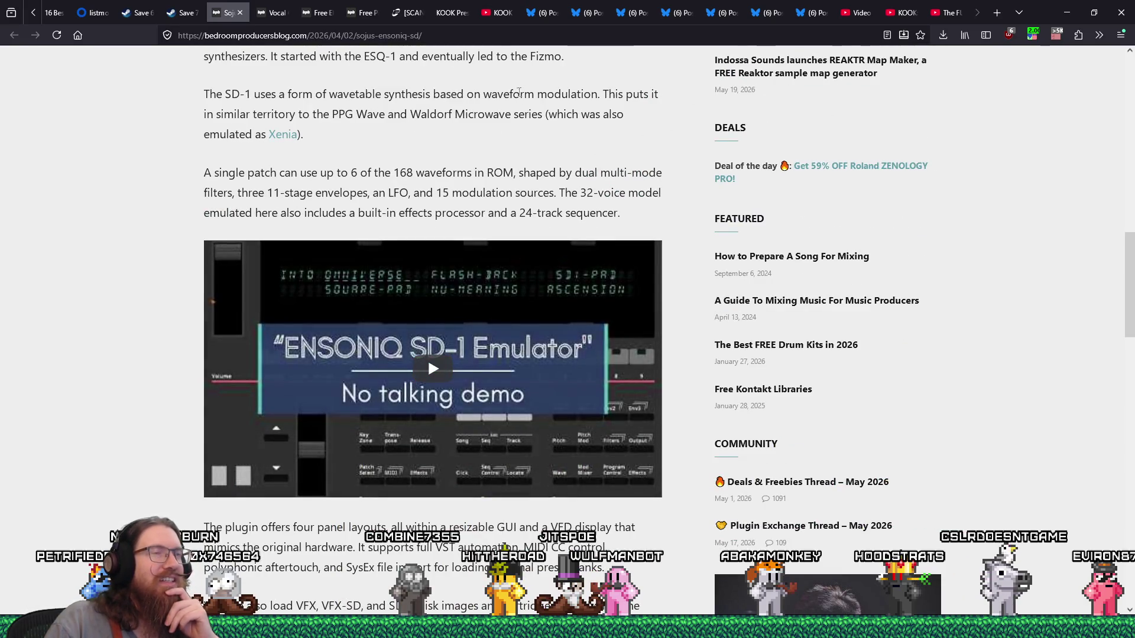
# Paste and load the copied link in the address bar, then go back to the article
pyautogui.rightClick(490, 39)
pyautogui.click(514, 148)
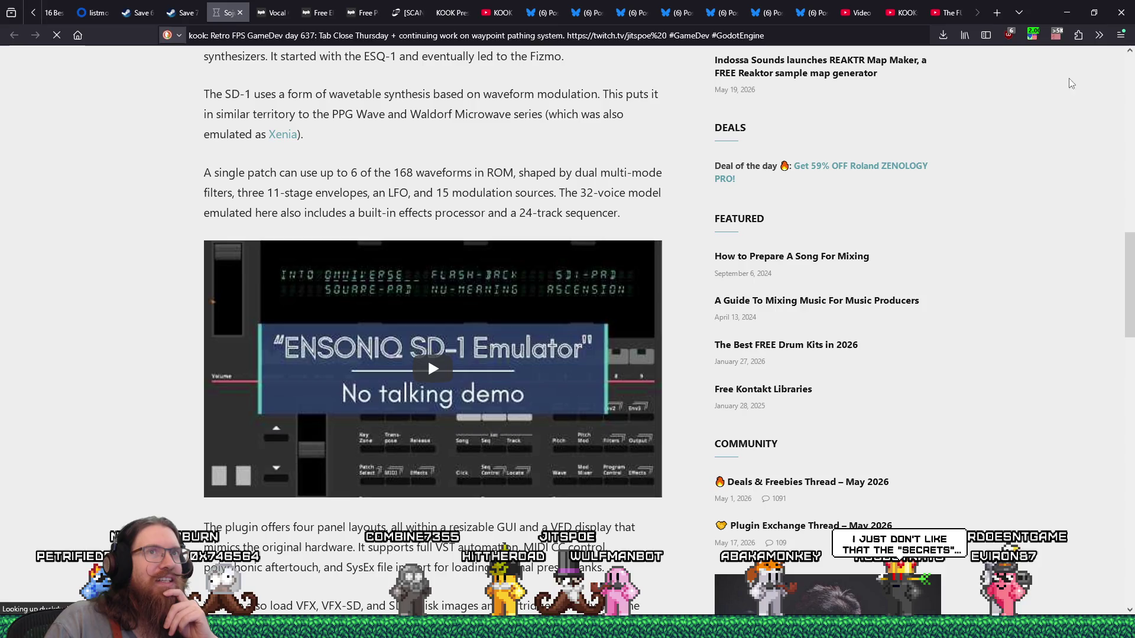
pyautogui.hotkey('alt', 'Left')
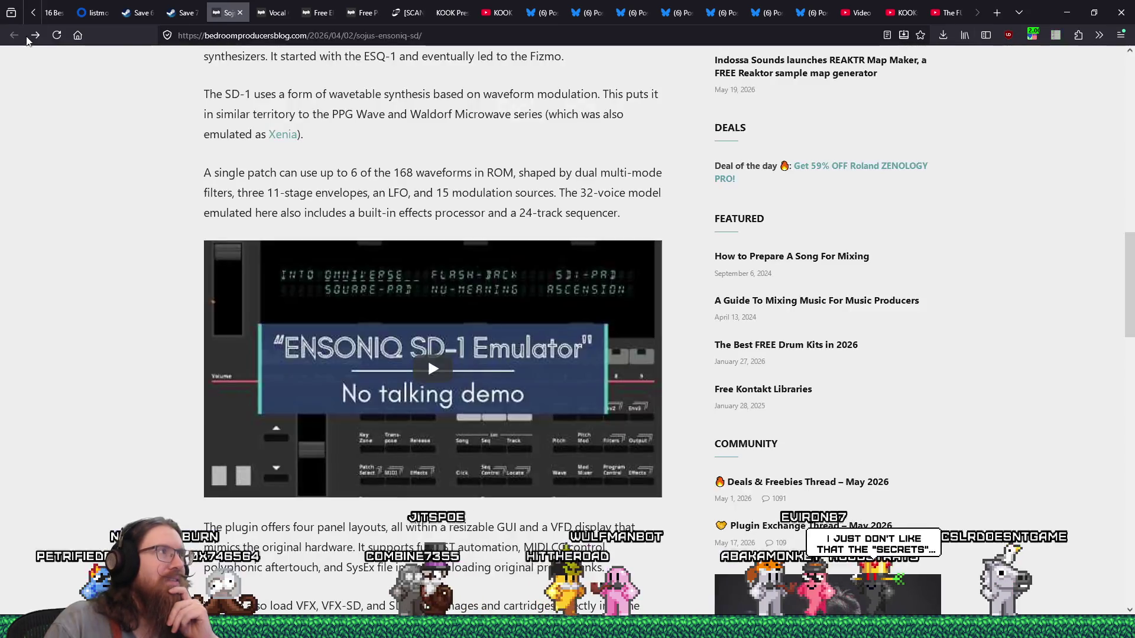
# Open a new private browsing window from Firefox's main menu
pyautogui.rightClick(237, 36)
pyautogui.press('Escape')
pyautogui.click(1121, 35)
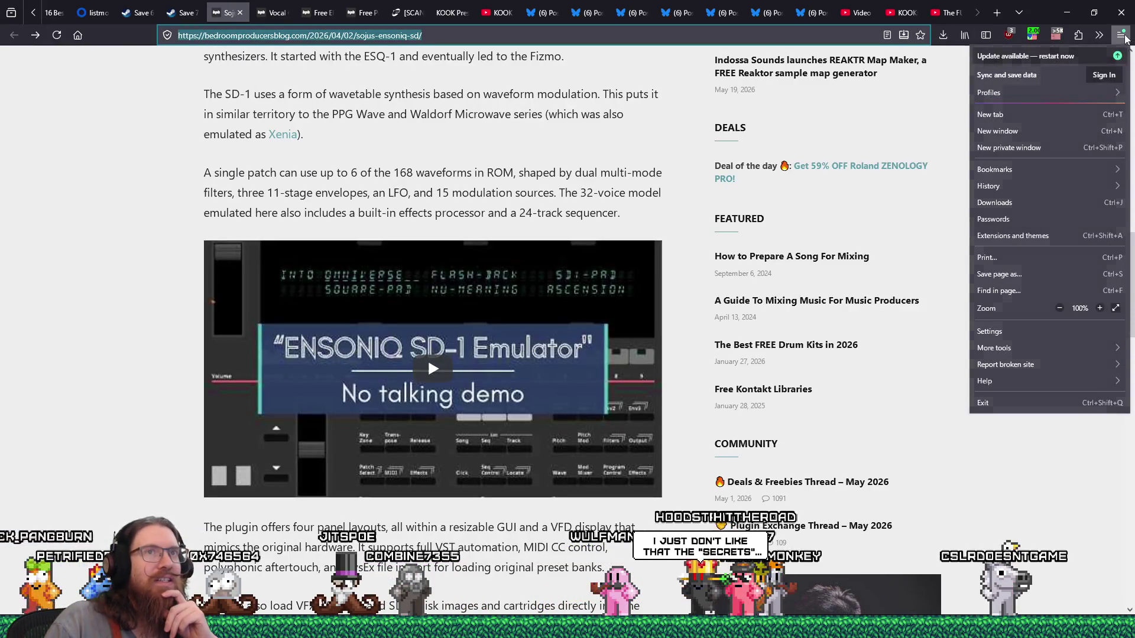
pyautogui.click(1084, 148)
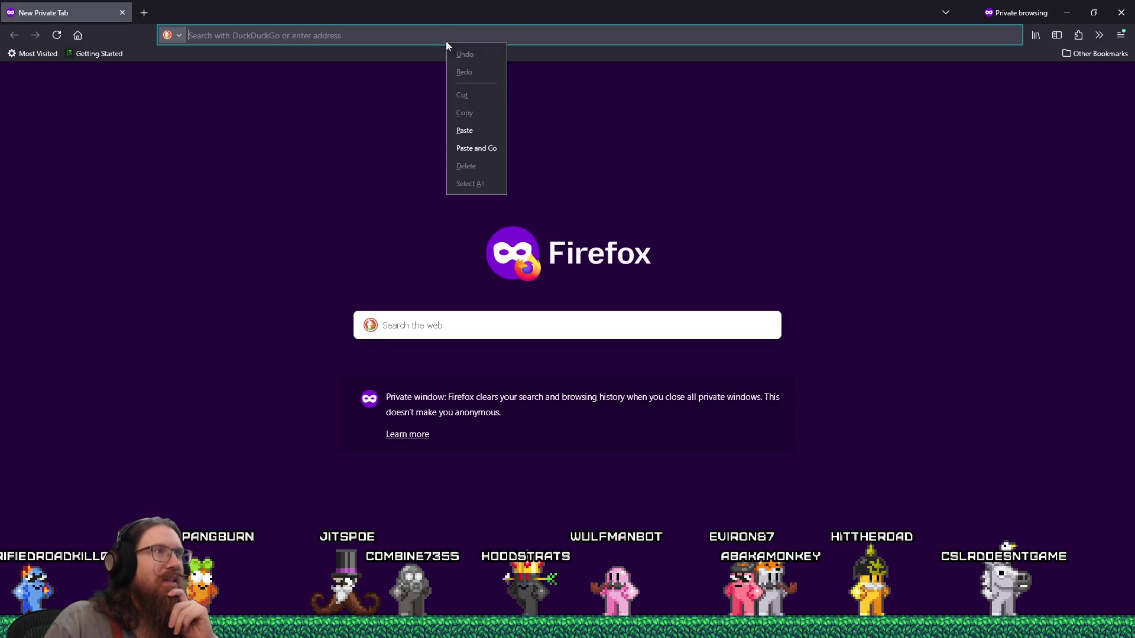
# Paste and load the article link in the private window
pyautogui.rightClick(446, 41)
pyautogui.click(491, 147)
pyautogui.scroll(-3)
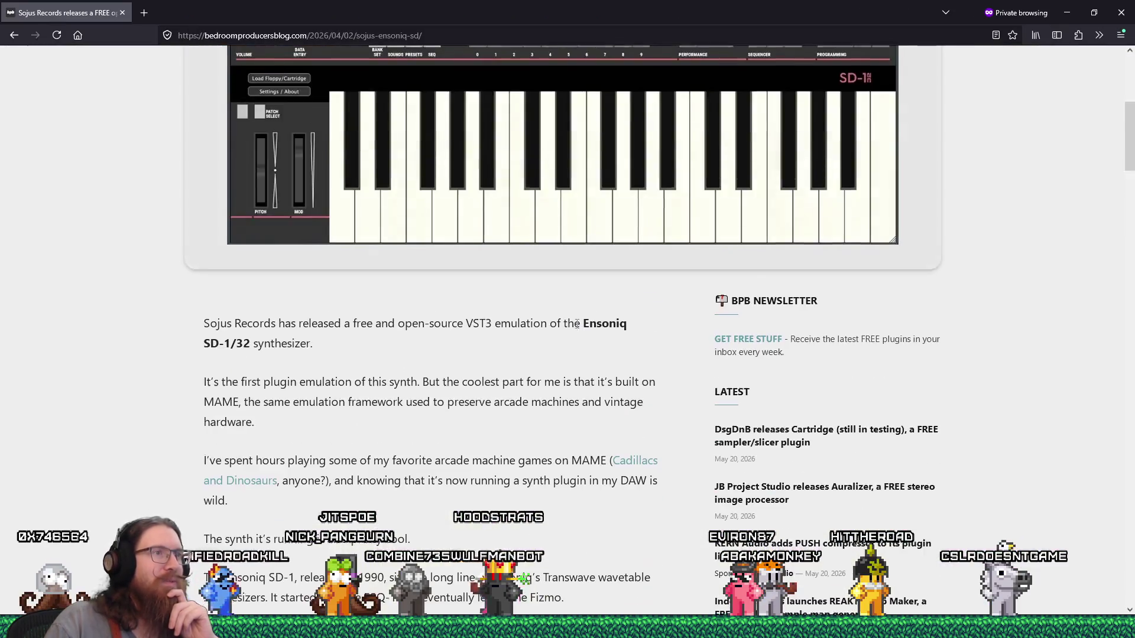
pyautogui.scroll(-3)
# Play the embedded SD-1 demo video and adjust its volume
pyautogui.click(428, 178)
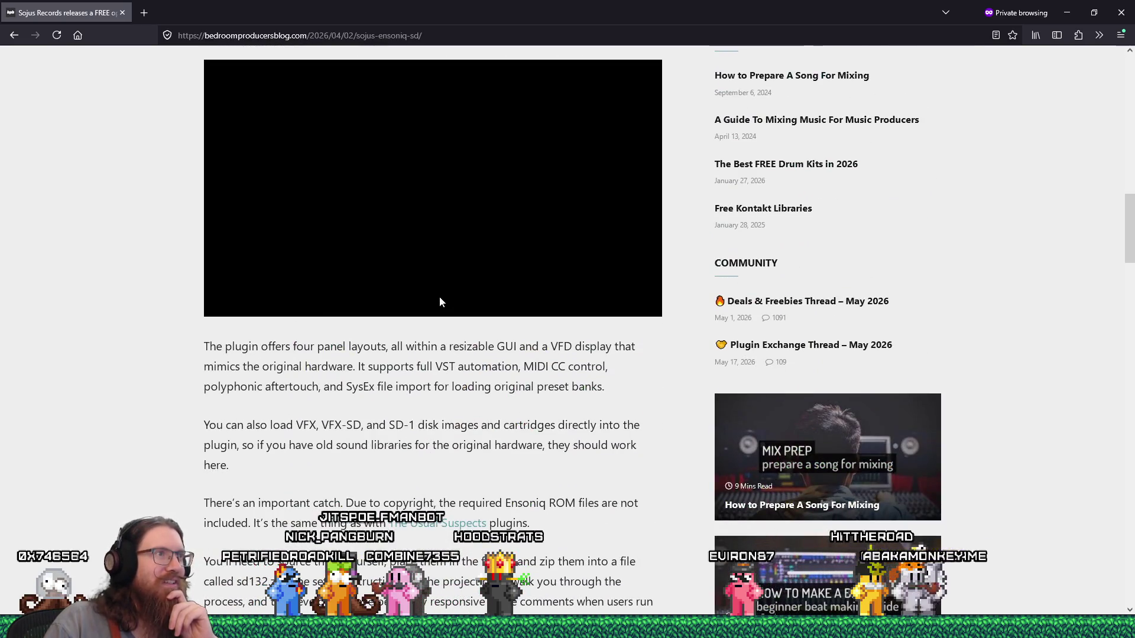
pyautogui.scroll(3)
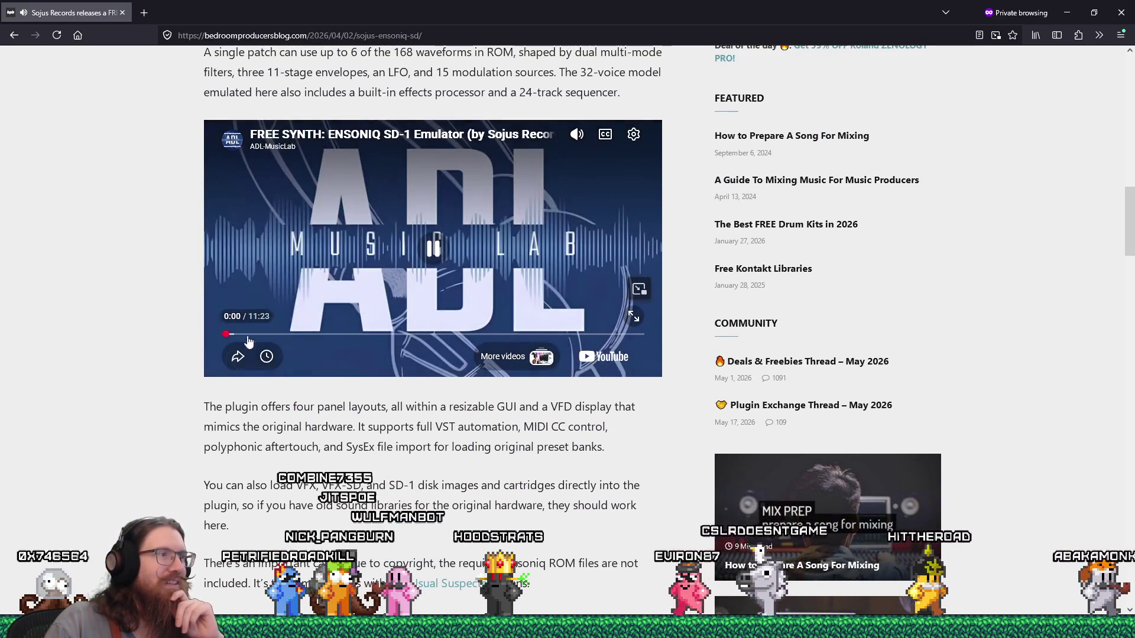
pyautogui.click(579, 210)
pyautogui.moveTo(582, 213); pyautogui.dragTo(583, 211)
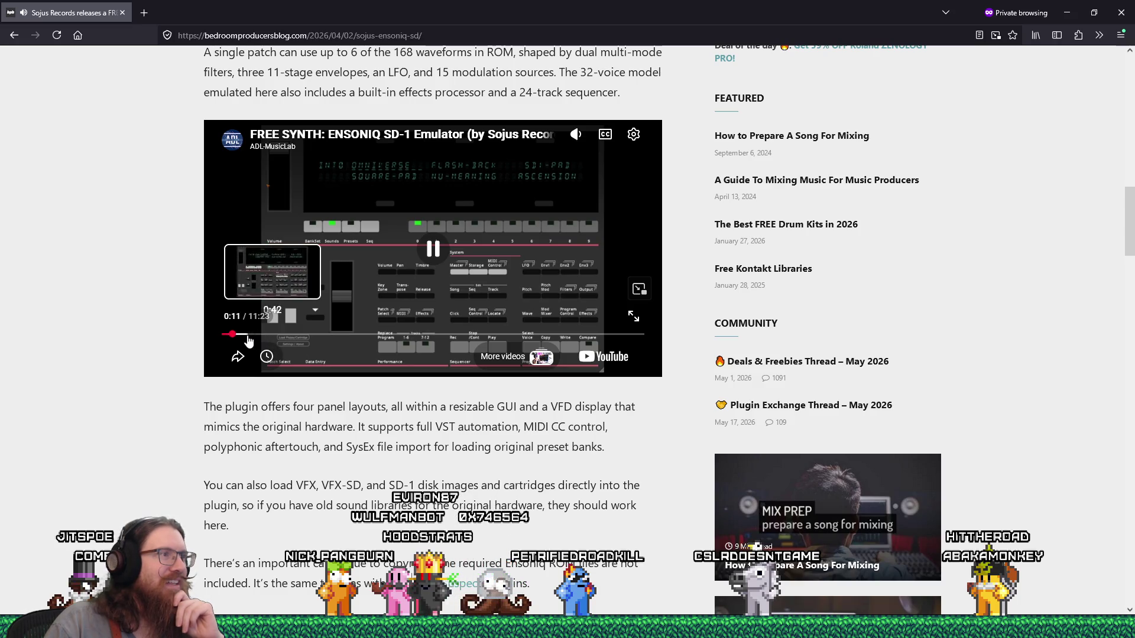
# Skip through the video from 1:15 to 10:54, pause it, and close the private window
pyautogui.click(270, 336)
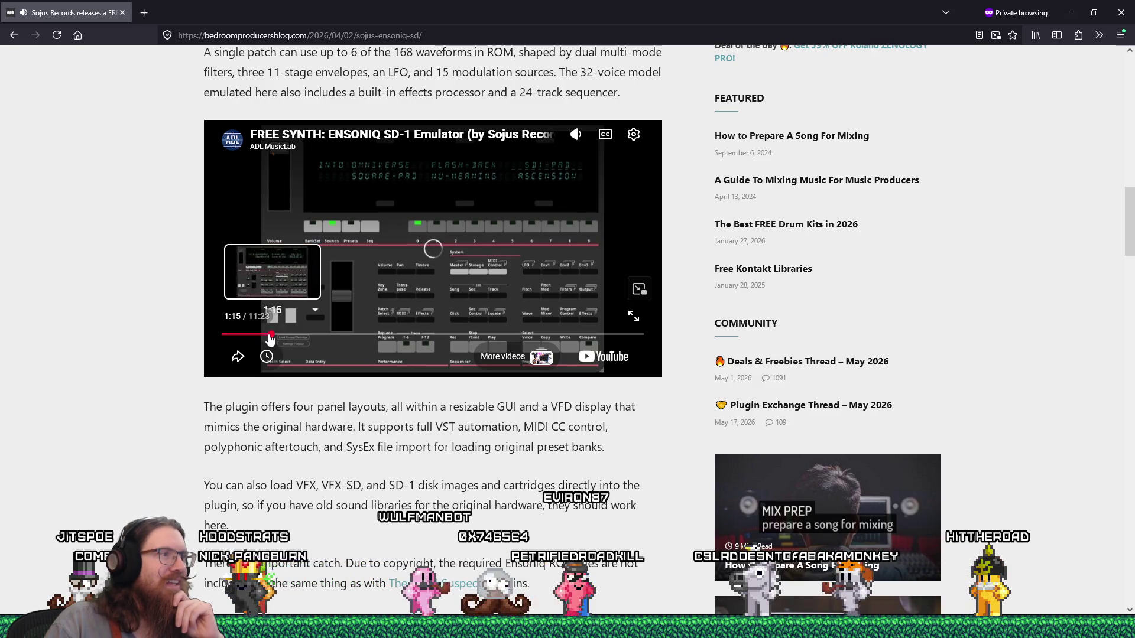
pyautogui.click(295, 335)
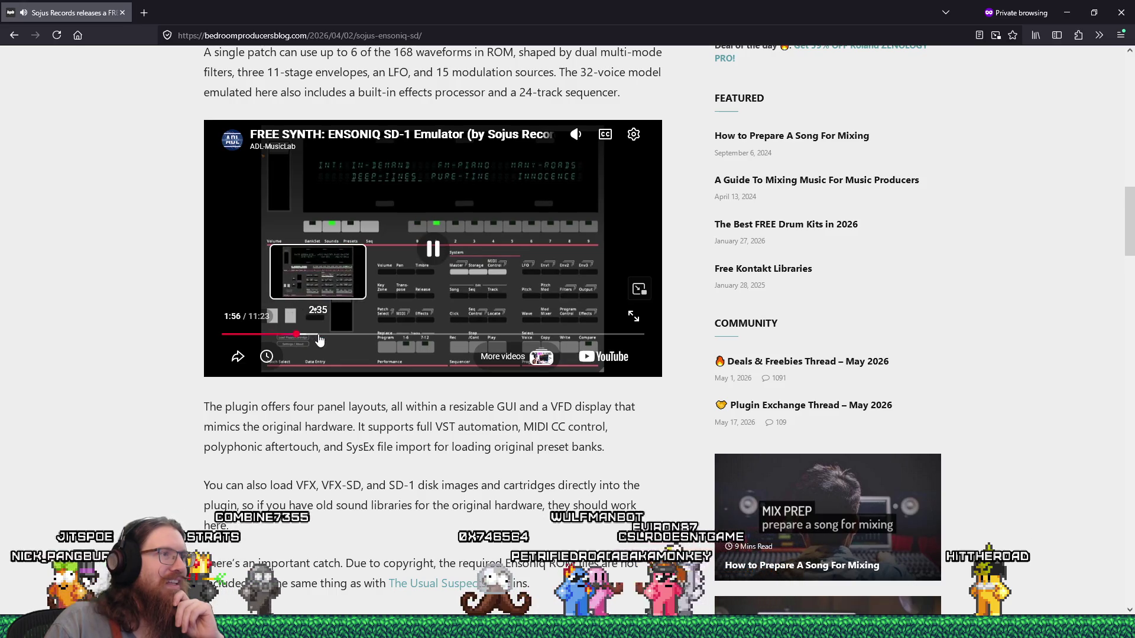
pyautogui.click(320, 335)
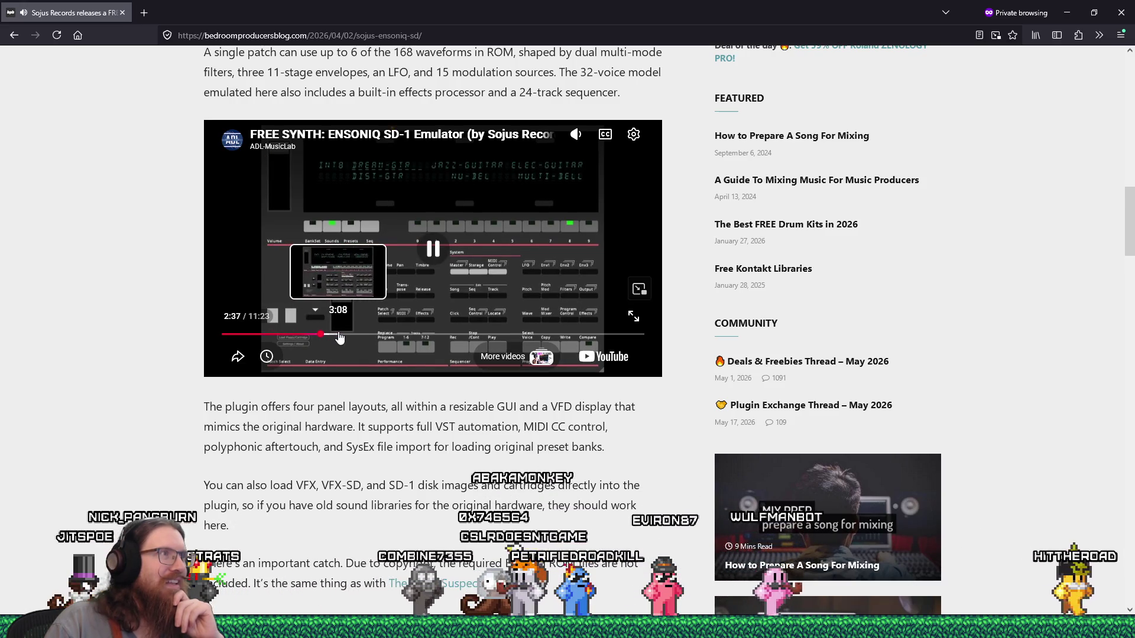
pyautogui.click(344, 336)
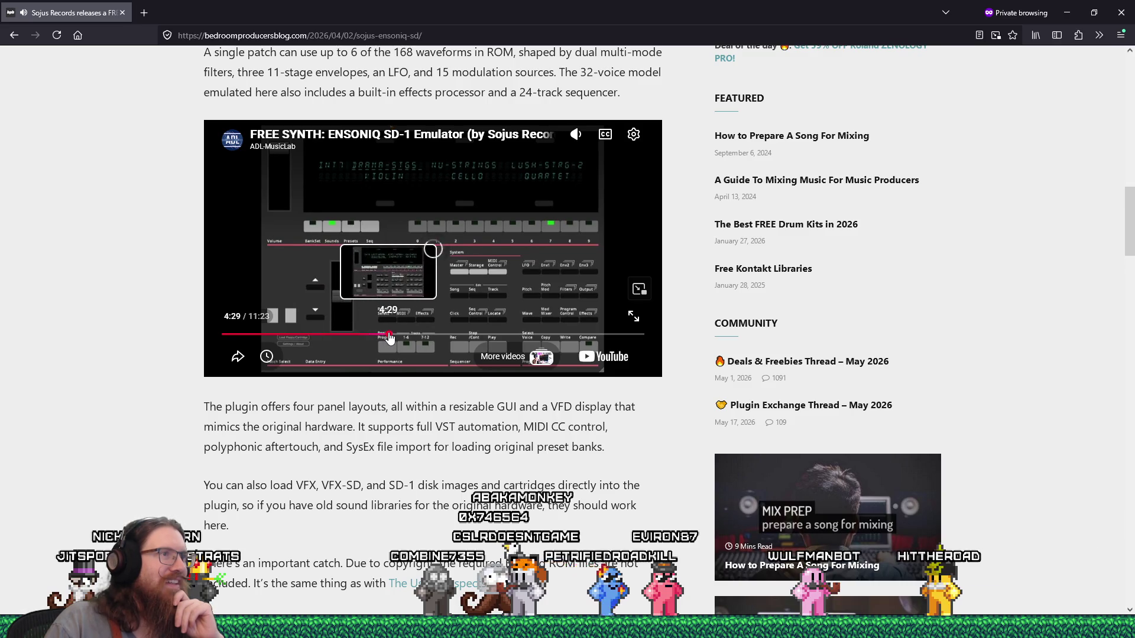
pyautogui.click(416, 336)
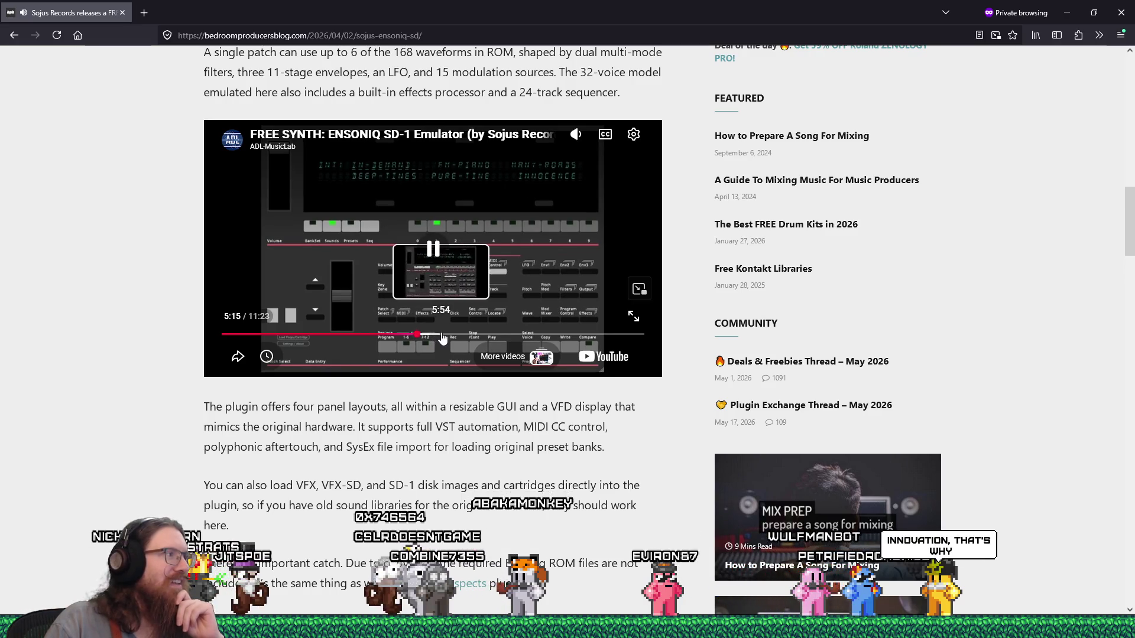
pyautogui.click(442, 335)
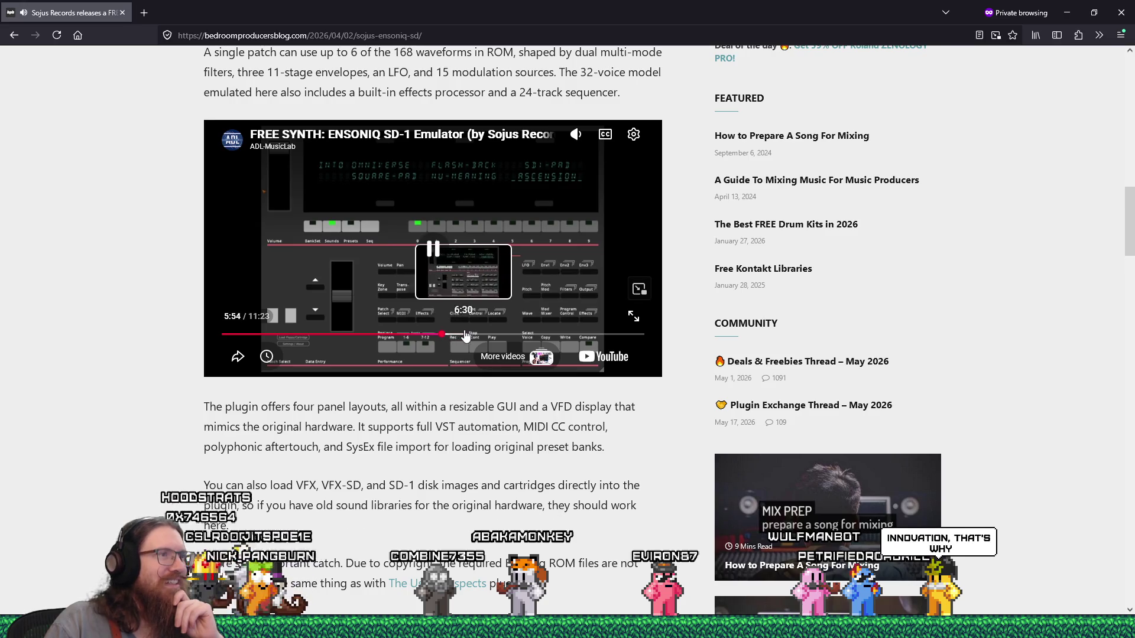
pyautogui.click(470, 335)
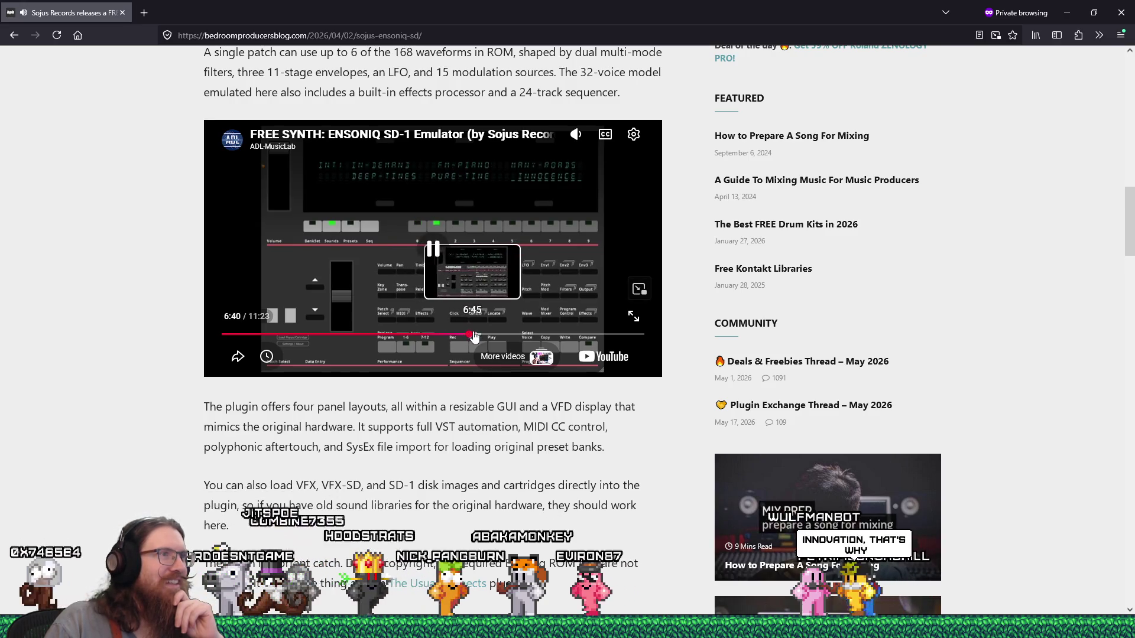
pyautogui.click(492, 336)
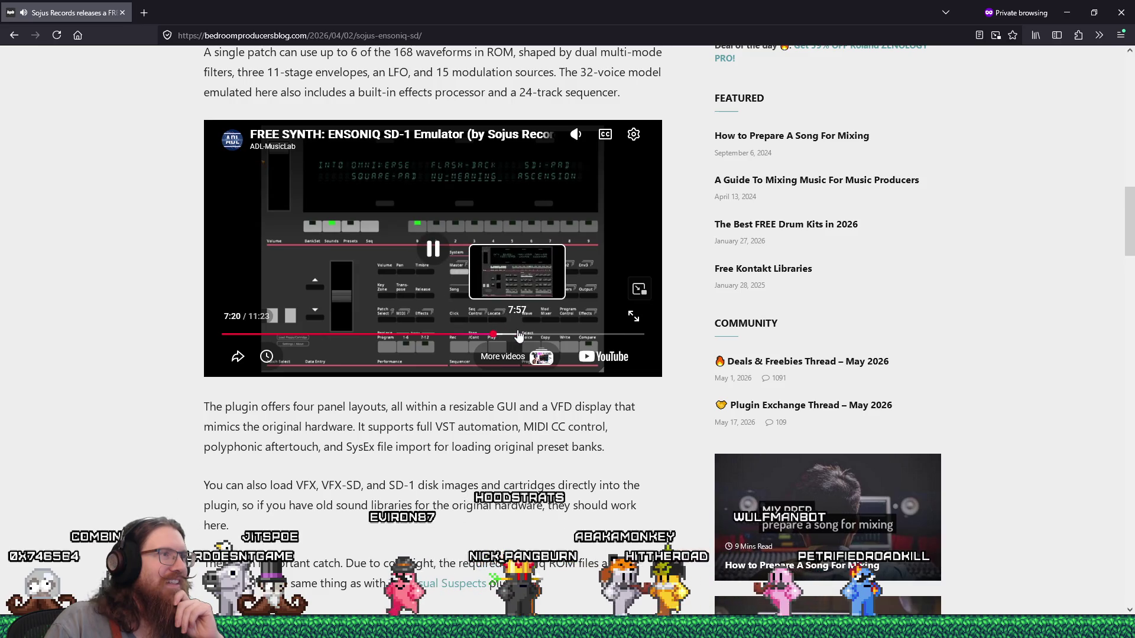
pyautogui.click(543, 336)
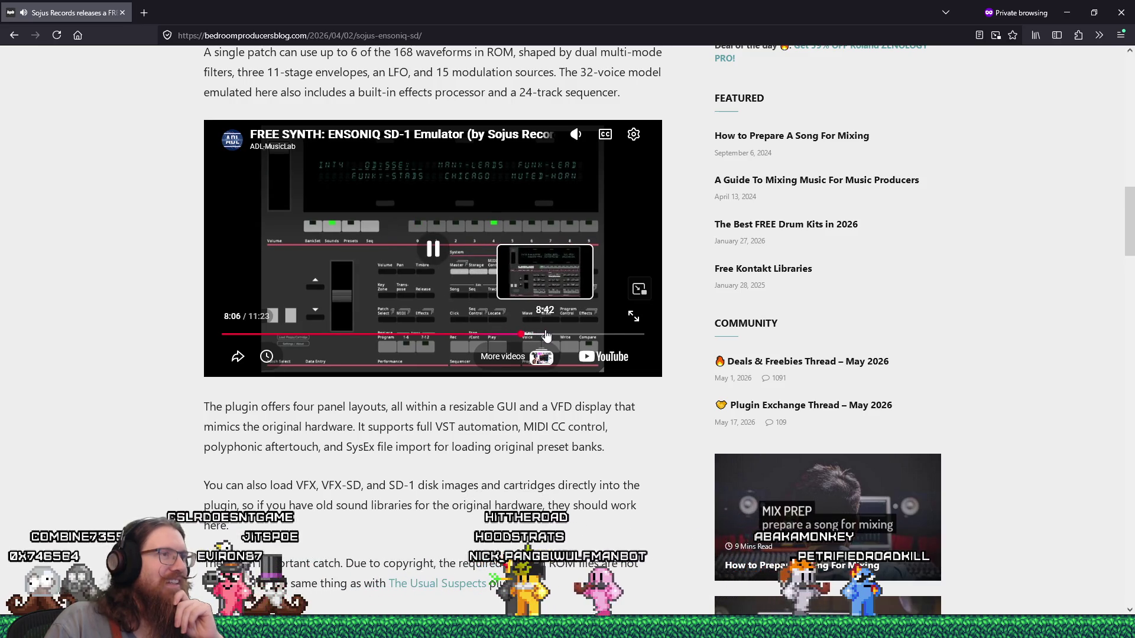
pyautogui.click(577, 336)
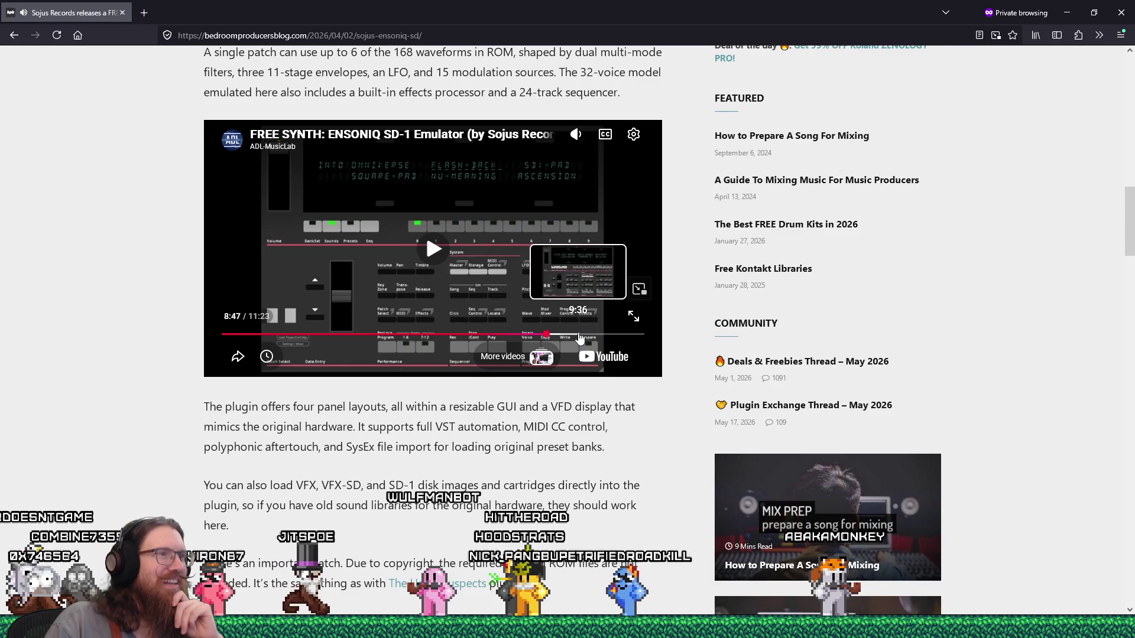
pyautogui.click(590, 336)
pyautogui.click(612, 336)
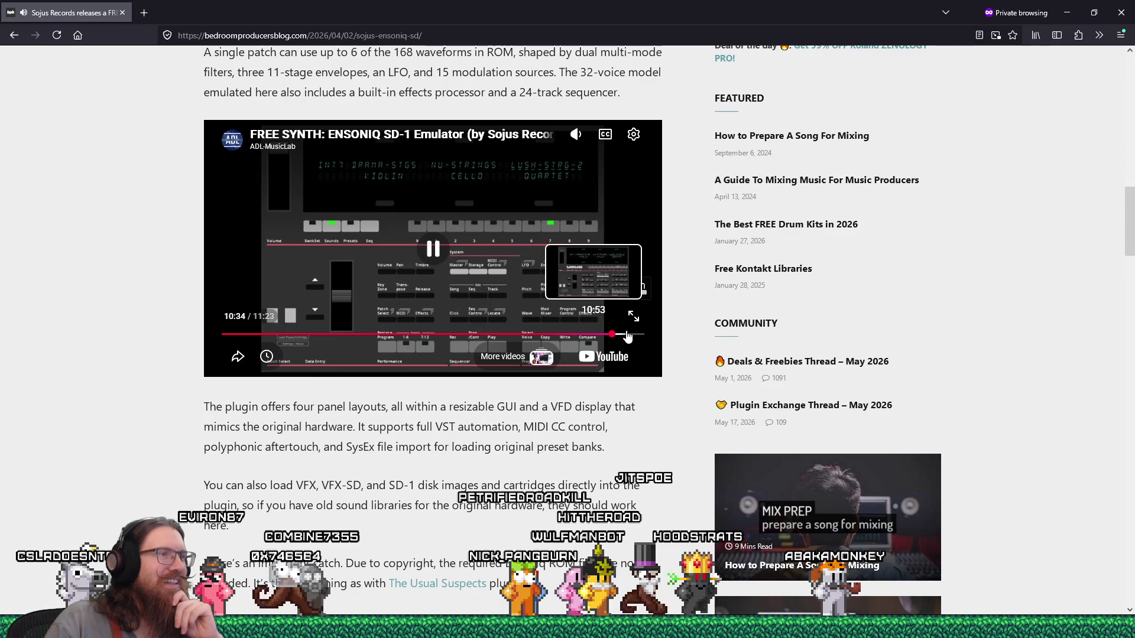
pyautogui.click(626, 336)
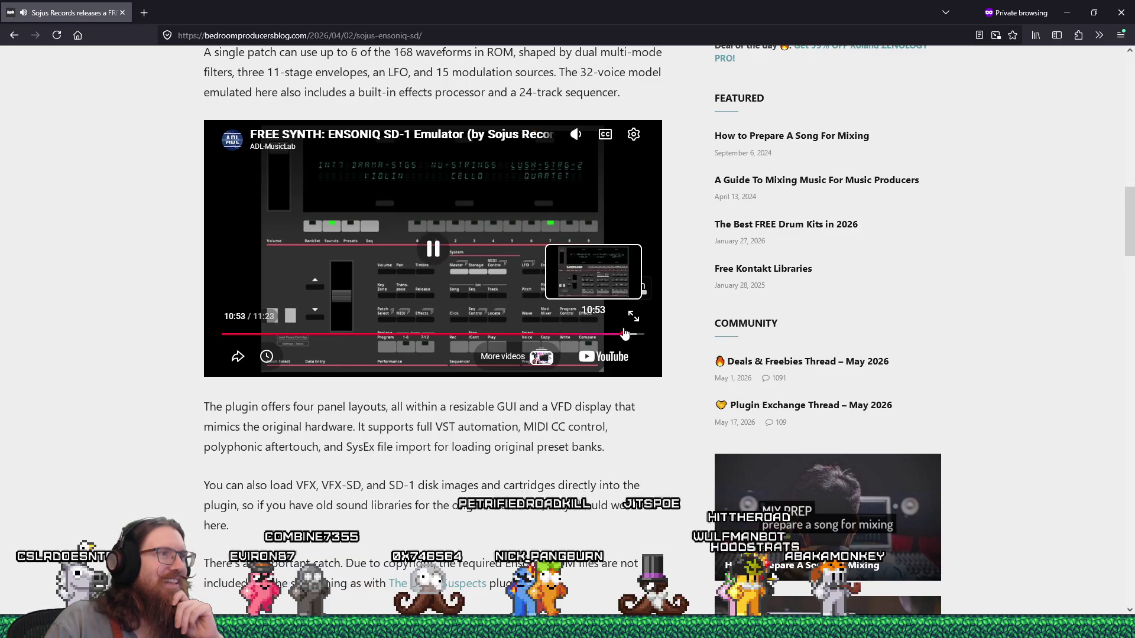
pyautogui.click(445, 254)
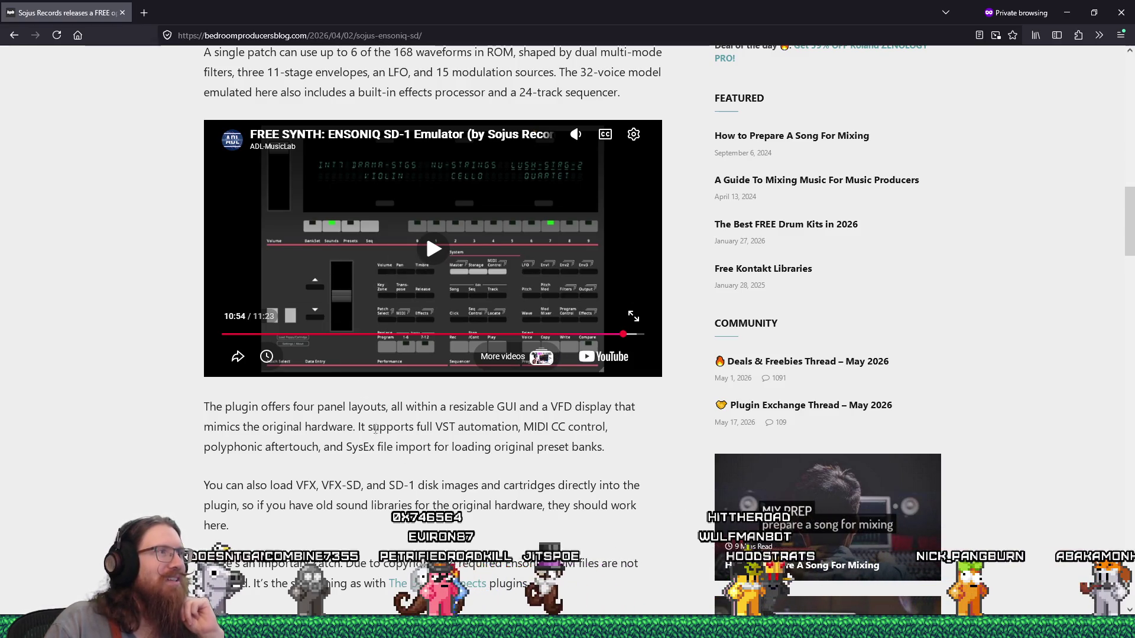
pyautogui.click(122, 12)
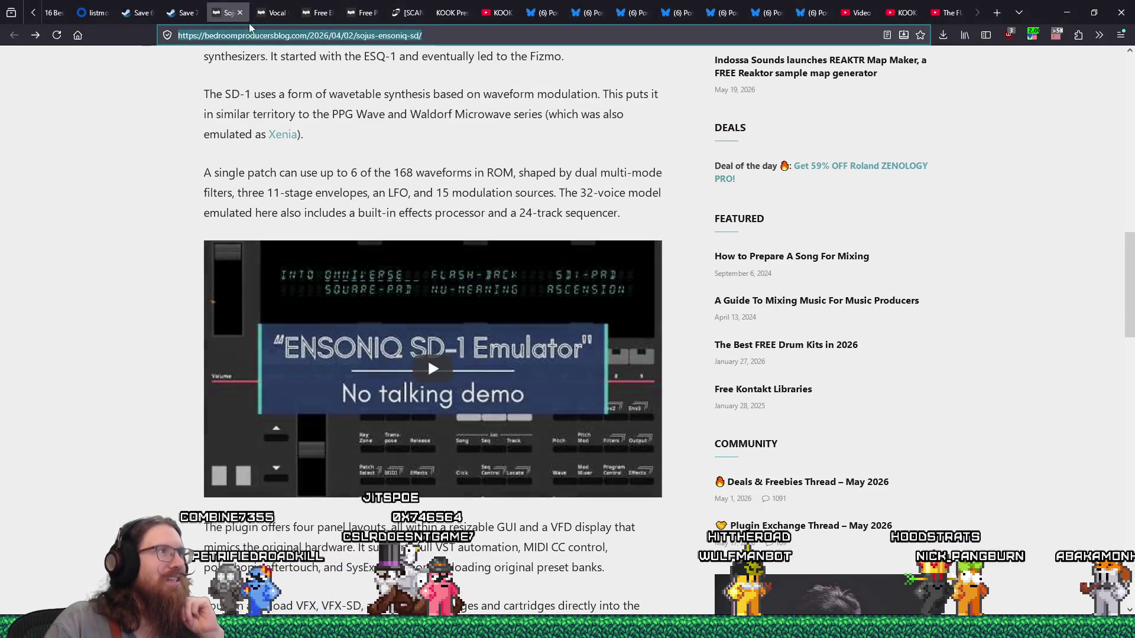
# Close the Sojus SD-1 tab, skim the Vocal Gate article, and switch back to Godot
pyautogui.click(238, 13)
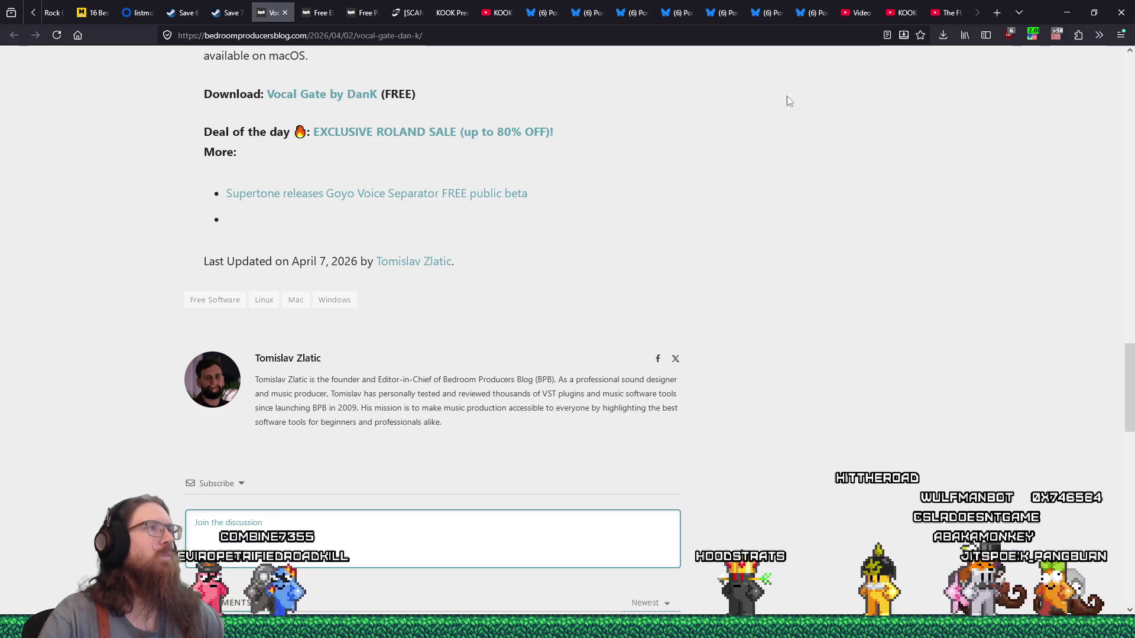
pyautogui.scroll(3)
pyautogui.scroll(3)
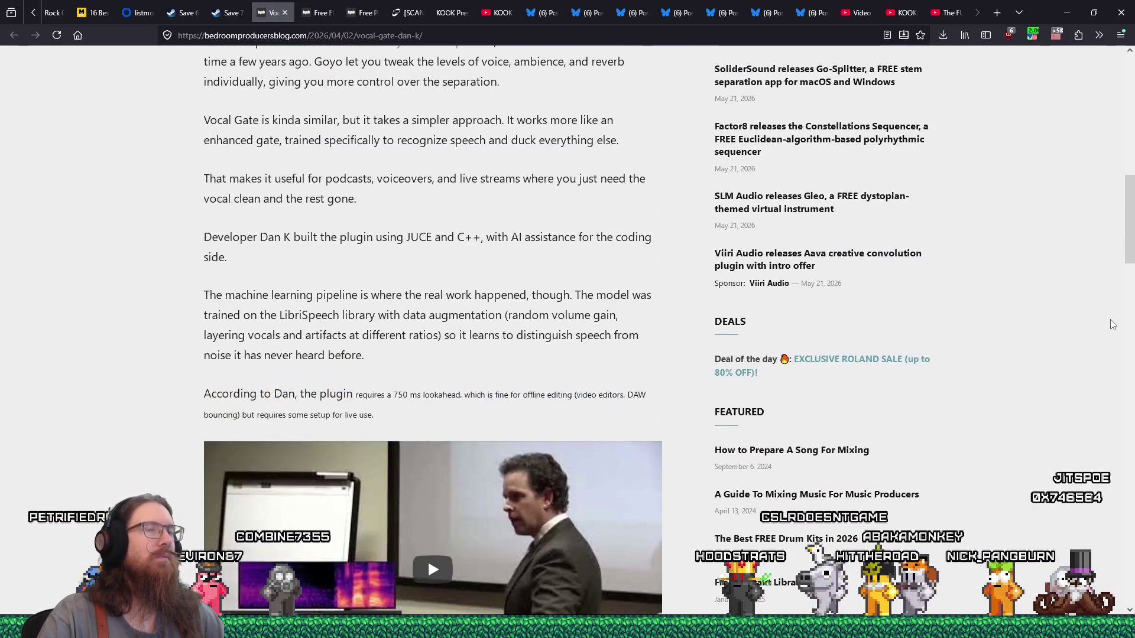
pyautogui.scroll(-3)
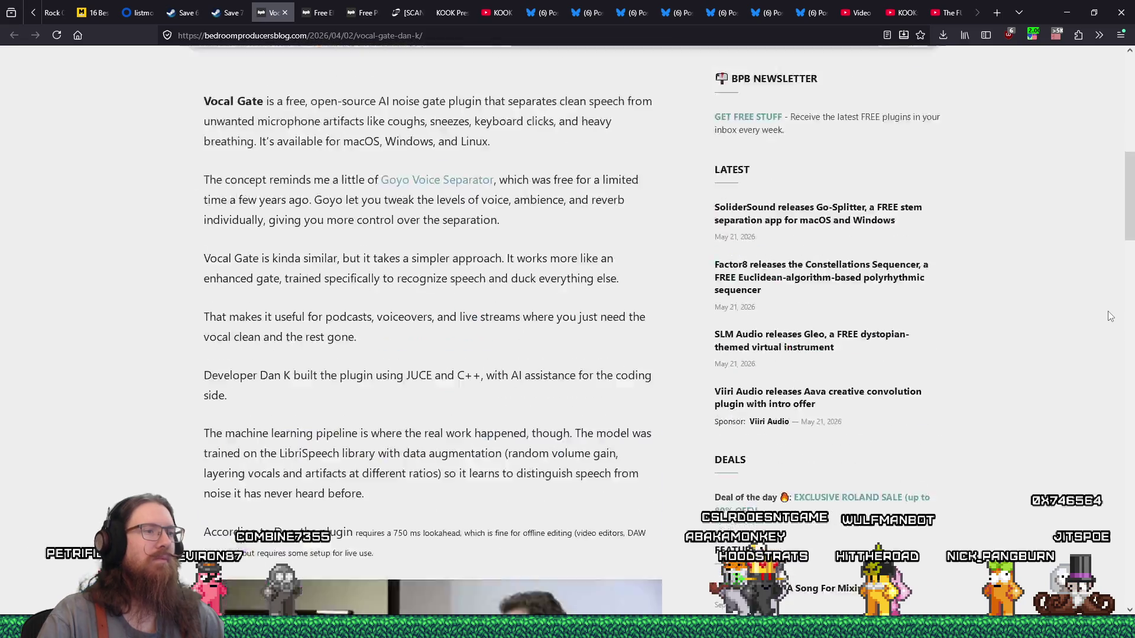
pyautogui.hotkey('alt', 'Tab')
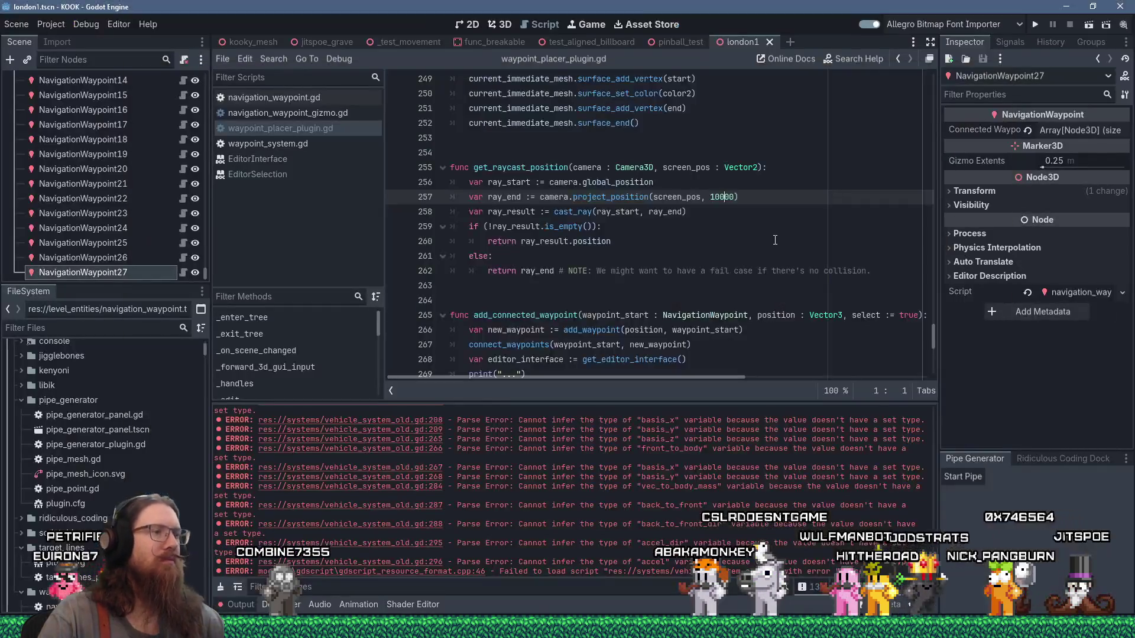
pyautogui.scroll(3)
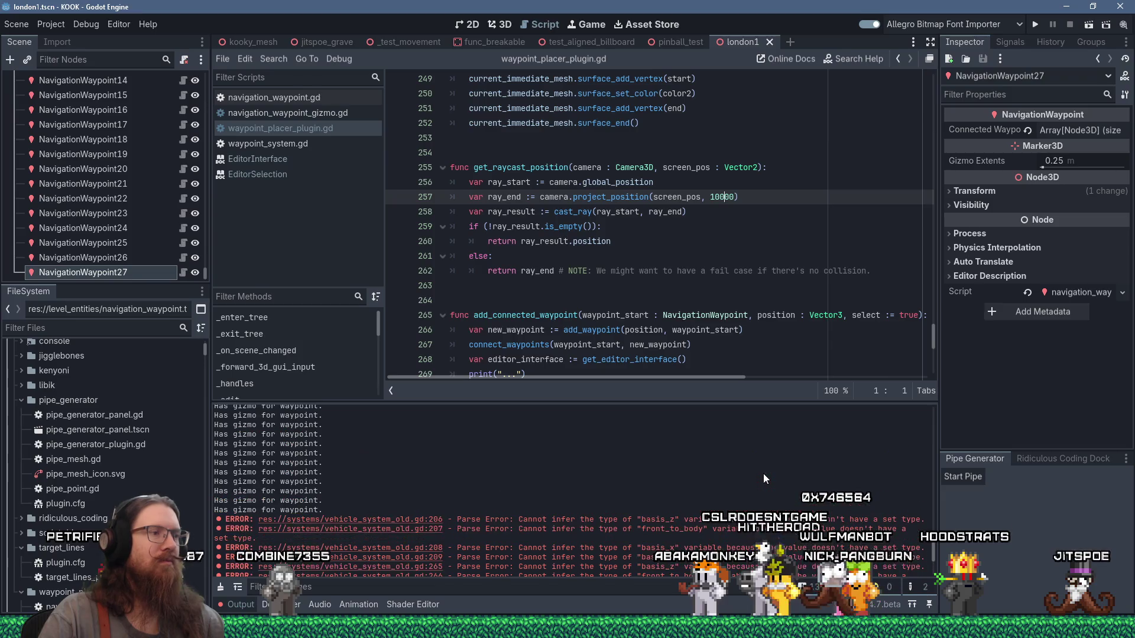
pyautogui.scroll(-3)
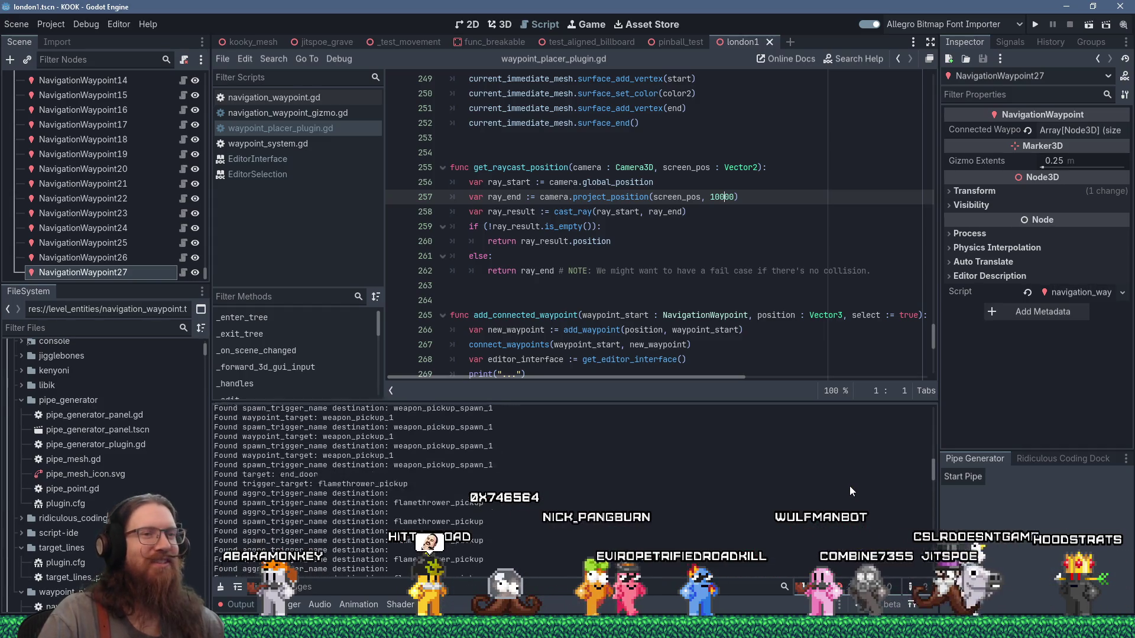
pyautogui.scroll(3)
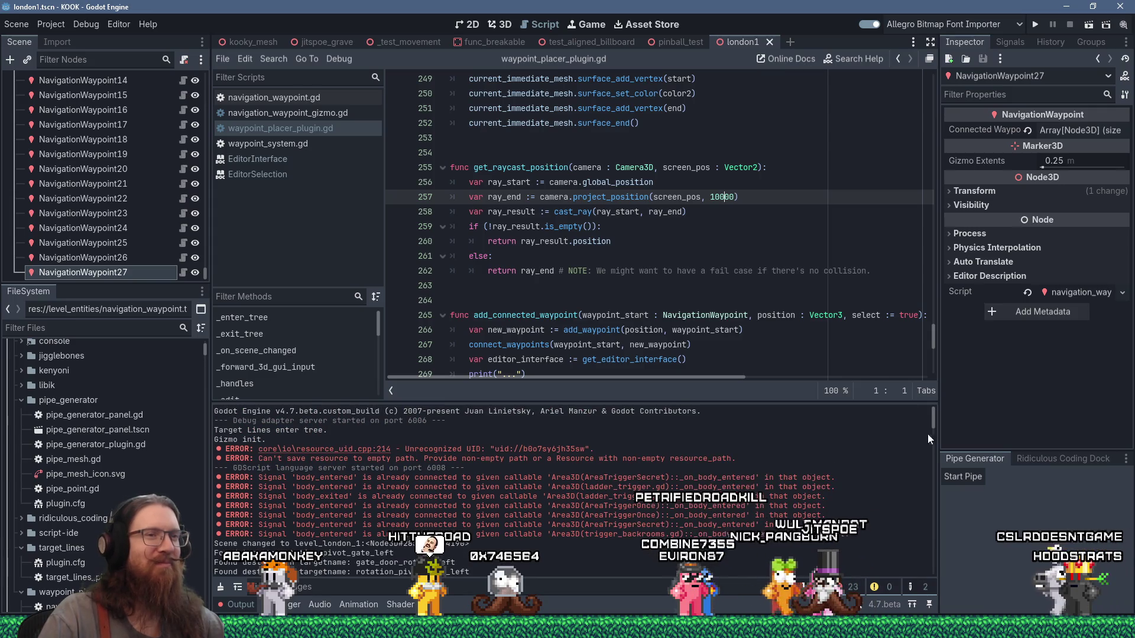
pyautogui.moveTo(933, 427); pyautogui.dragTo(837, 491)
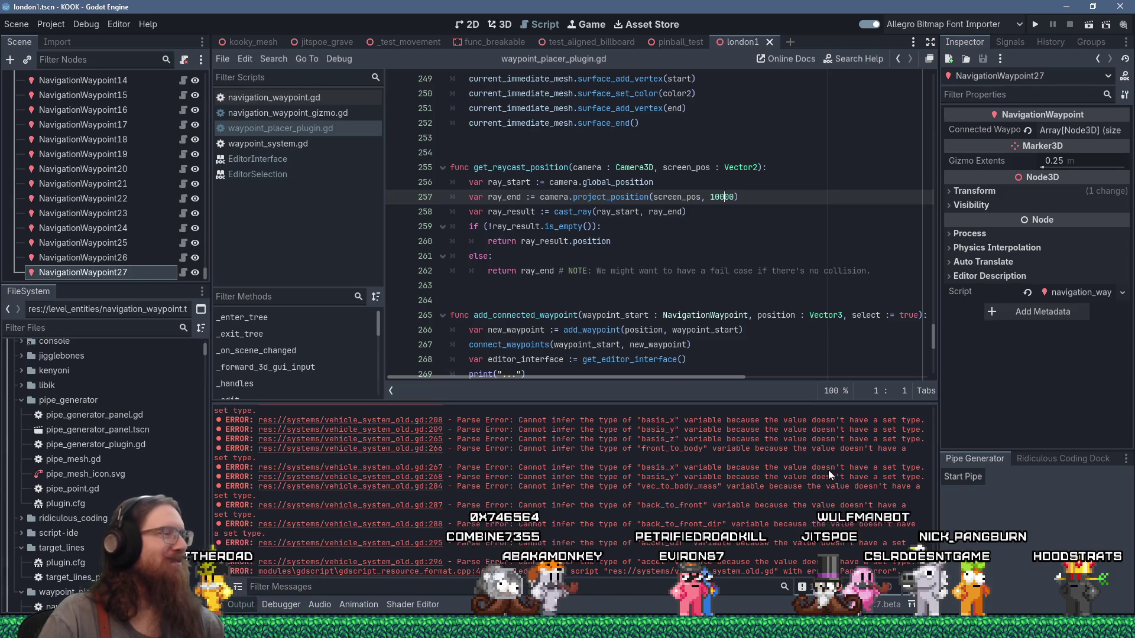
# Drag the Output panel's splitter upward to show the UID and signal errors
pyautogui.scroll(3)
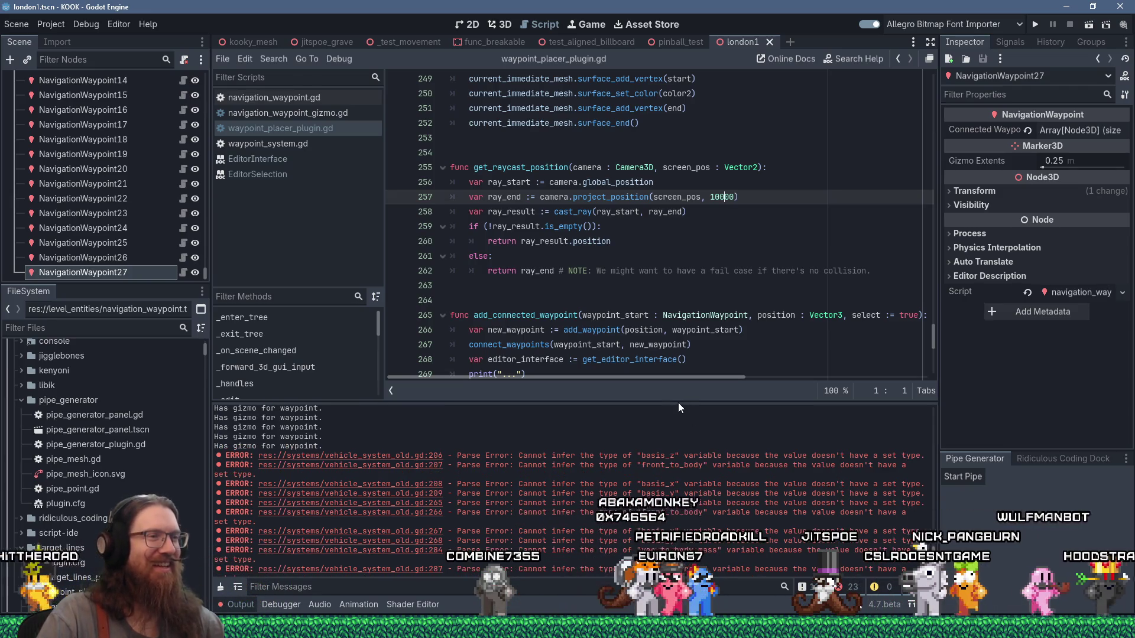
pyautogui.moveTo(679, 402); pyautogui.dragTo(683, 340)
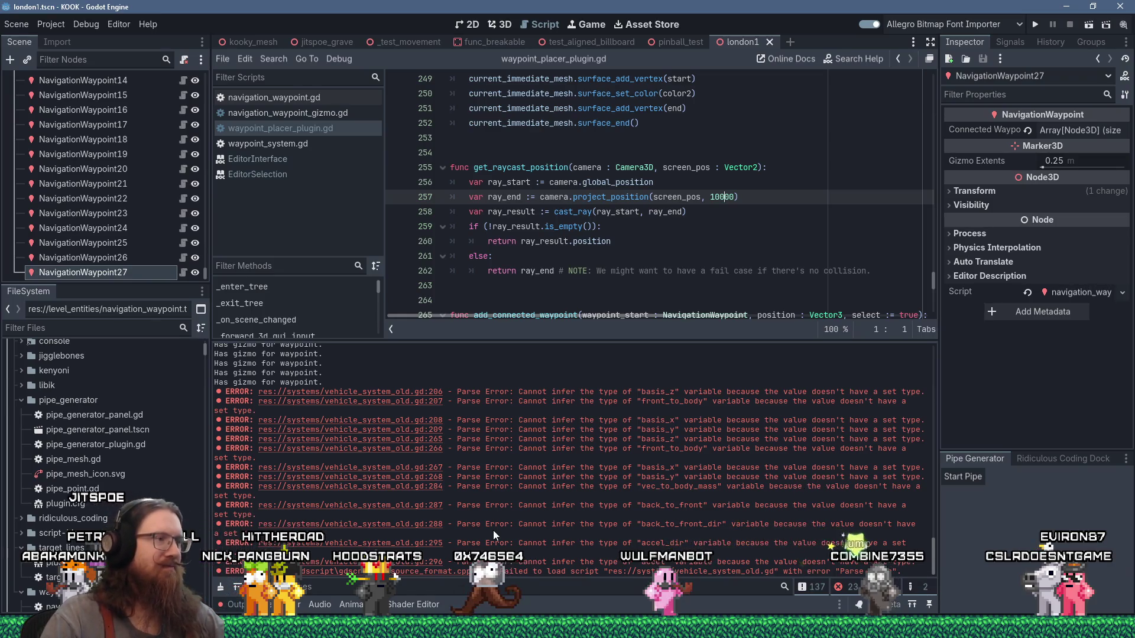
pyautogui.moveTo(935, 558); pyautogui.dragTo(905, 361)
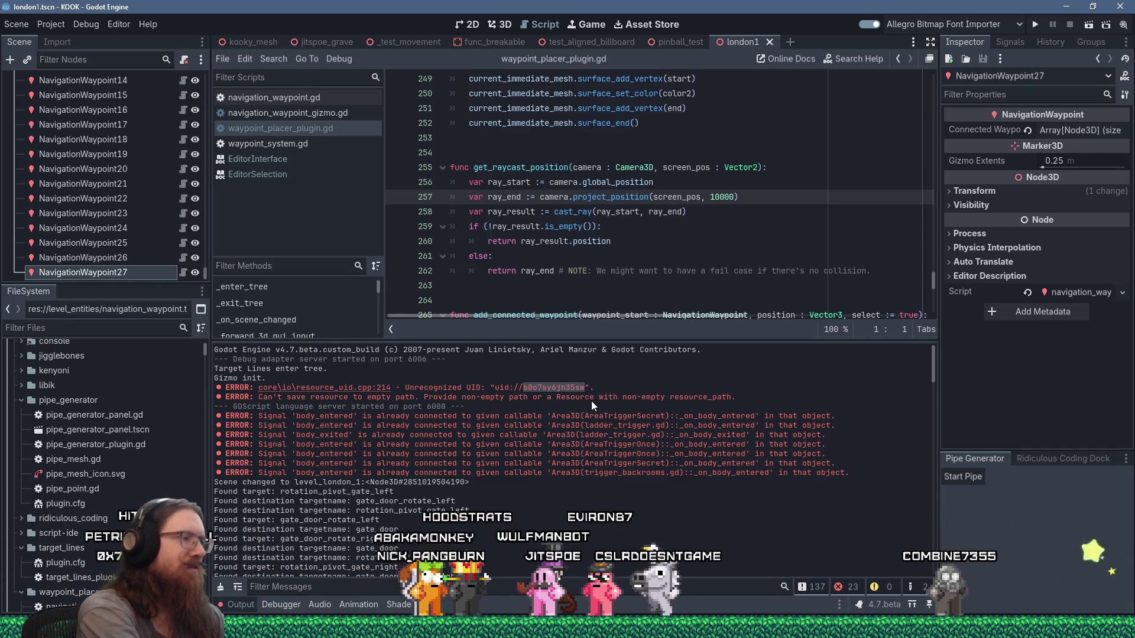
# Open e:\projects\kook, then the kook_godot folder, and bring up project.godot's context menu
pyautogui.press('super+r')
pyautogui.write('e:\\projects\\')
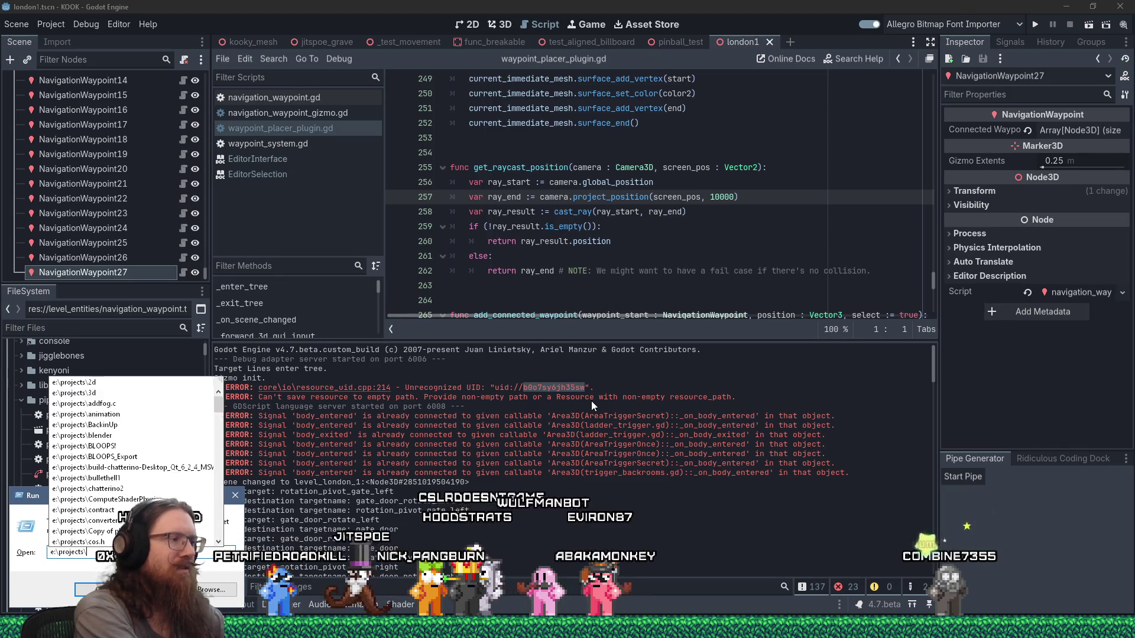
pyautogui.write('kook')
pyautogui.press('Return')
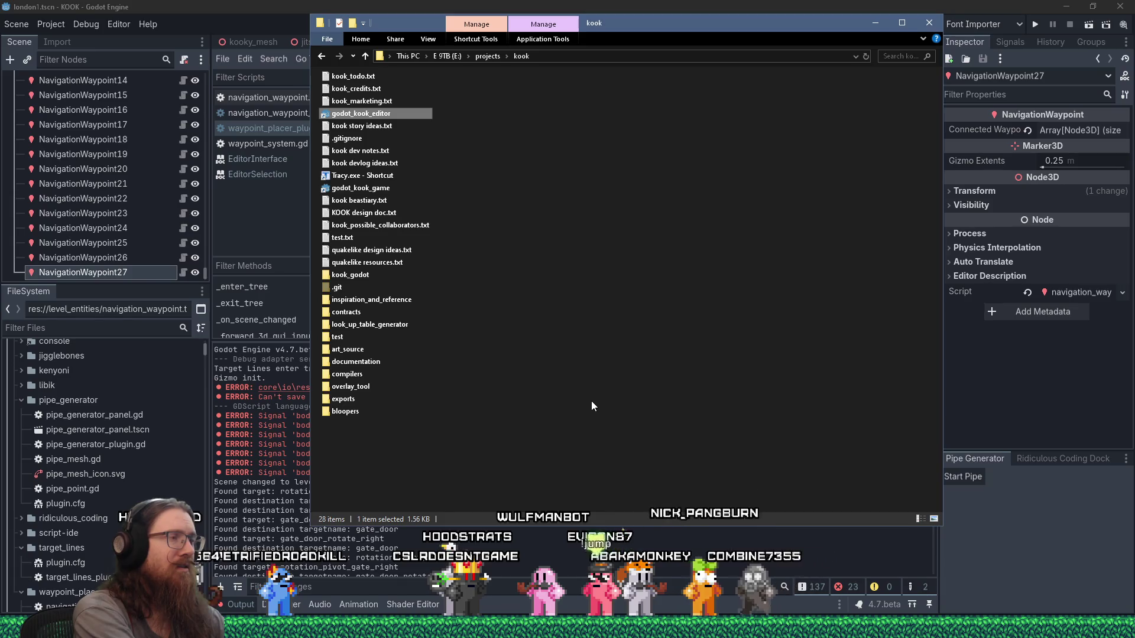
pyautogui.write('g')
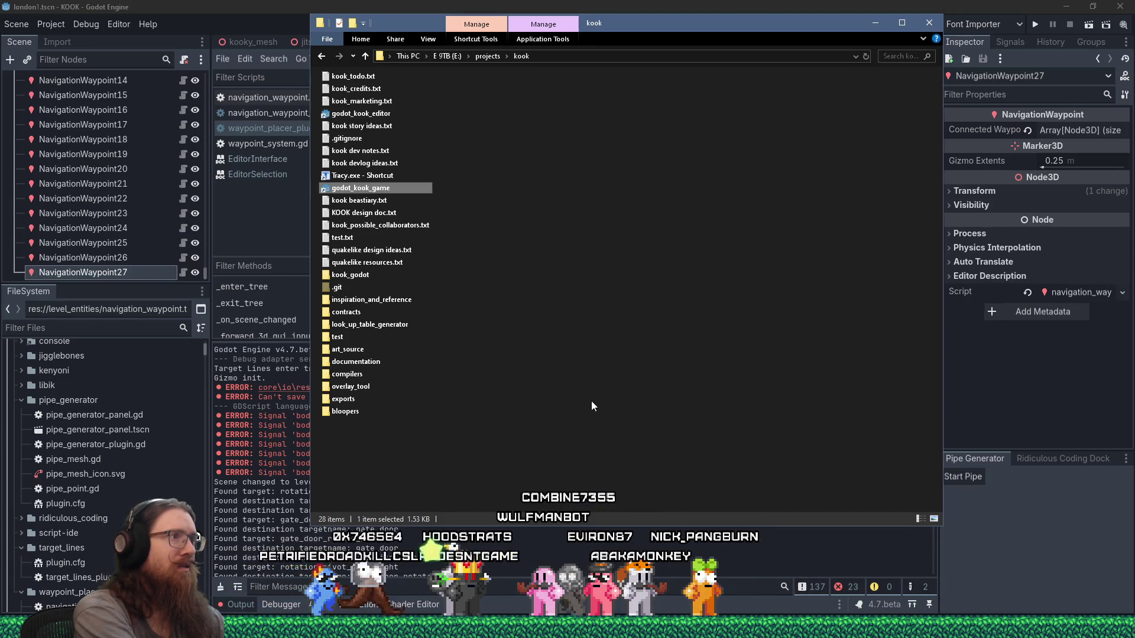
pyautogui.write('kook_g')
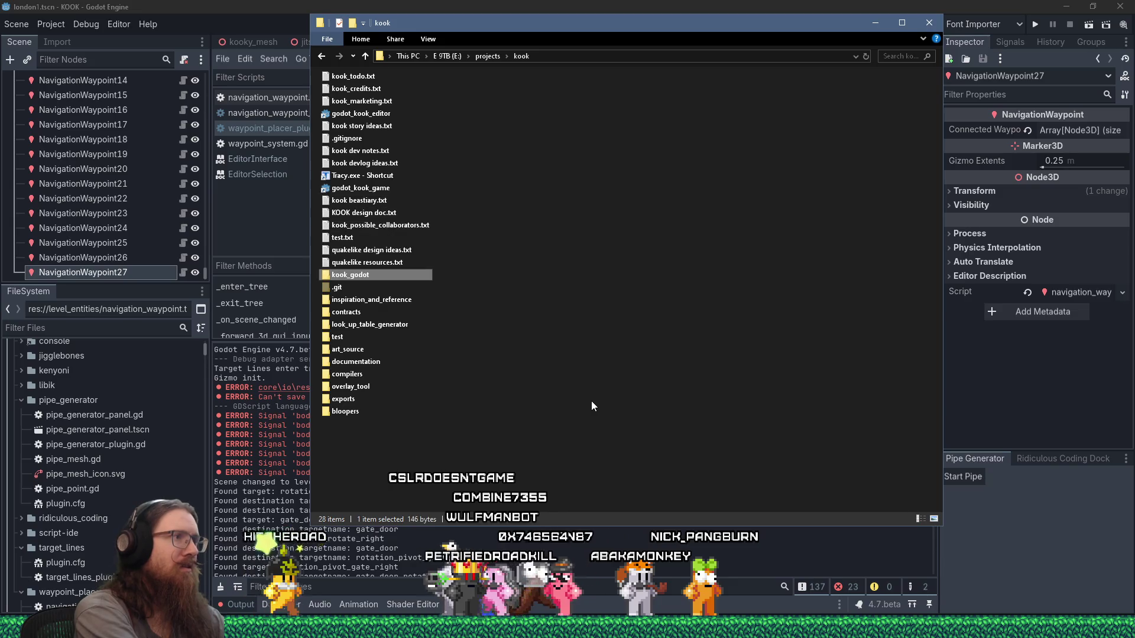
pyautogui.press('Return')
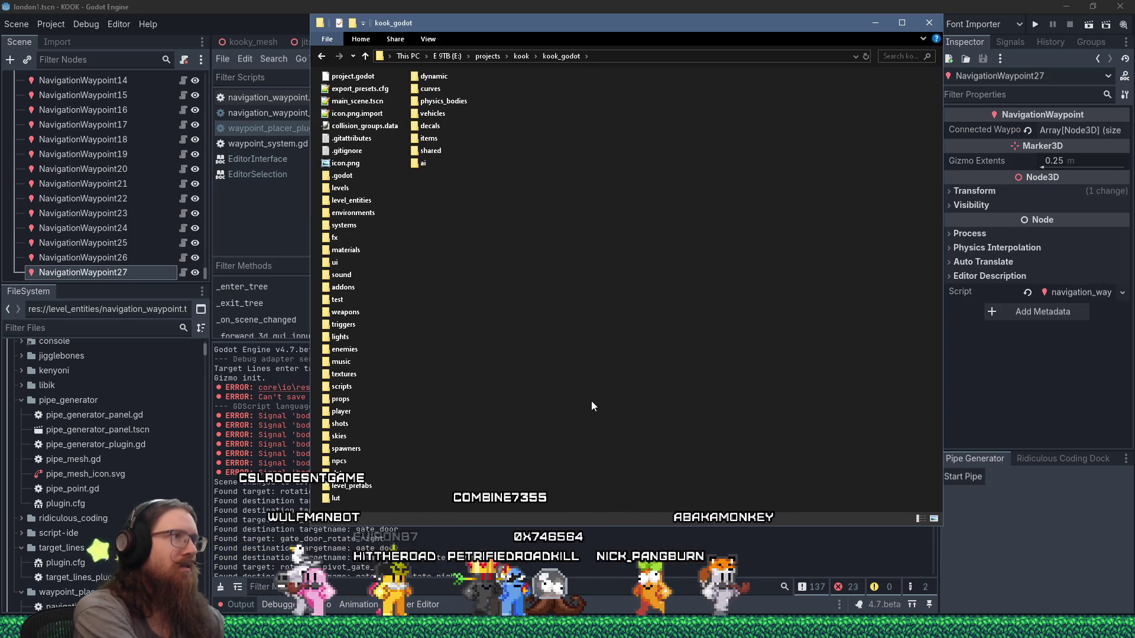
pyautogui.rightClick(340, 79)
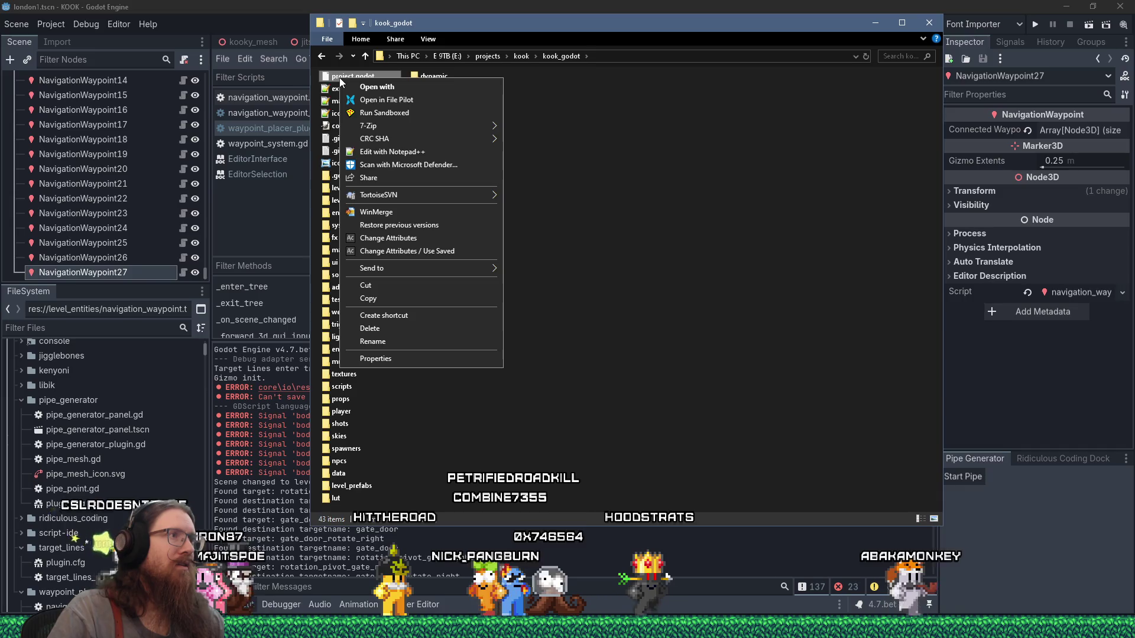
# Open project.godot in Notepad++, find uid b0o7sy6jh35sw on line 24, and return to Godot
pyautogui.click(377, 154)
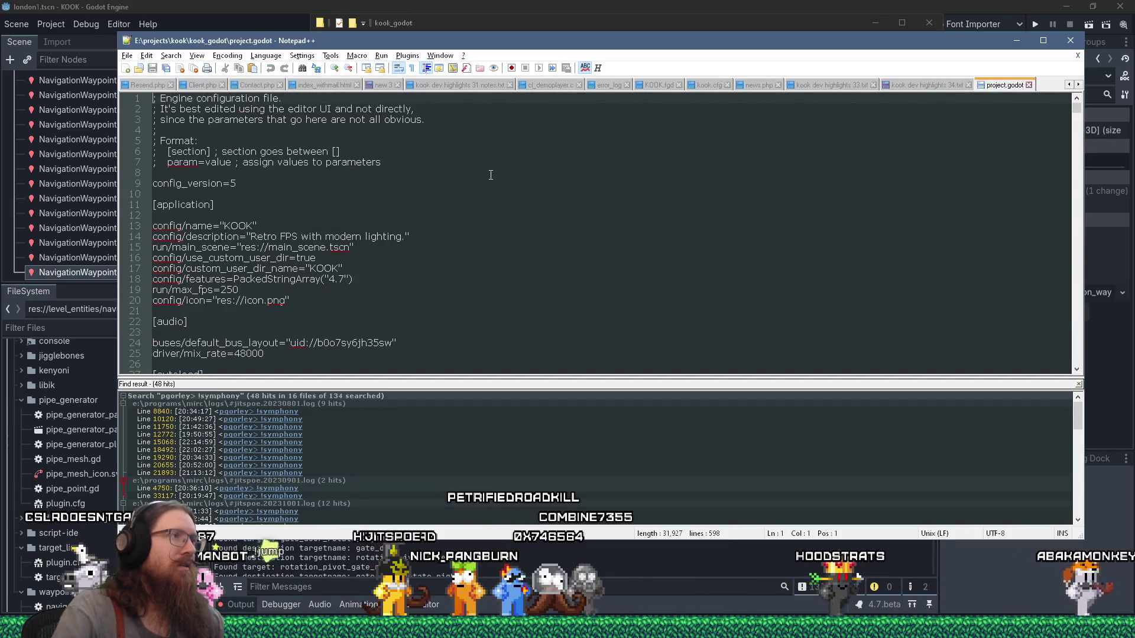
pyautogui.hotkey('ctrl', 'f')
pyautogui.press('Return')
pyautogui.press('Escape')
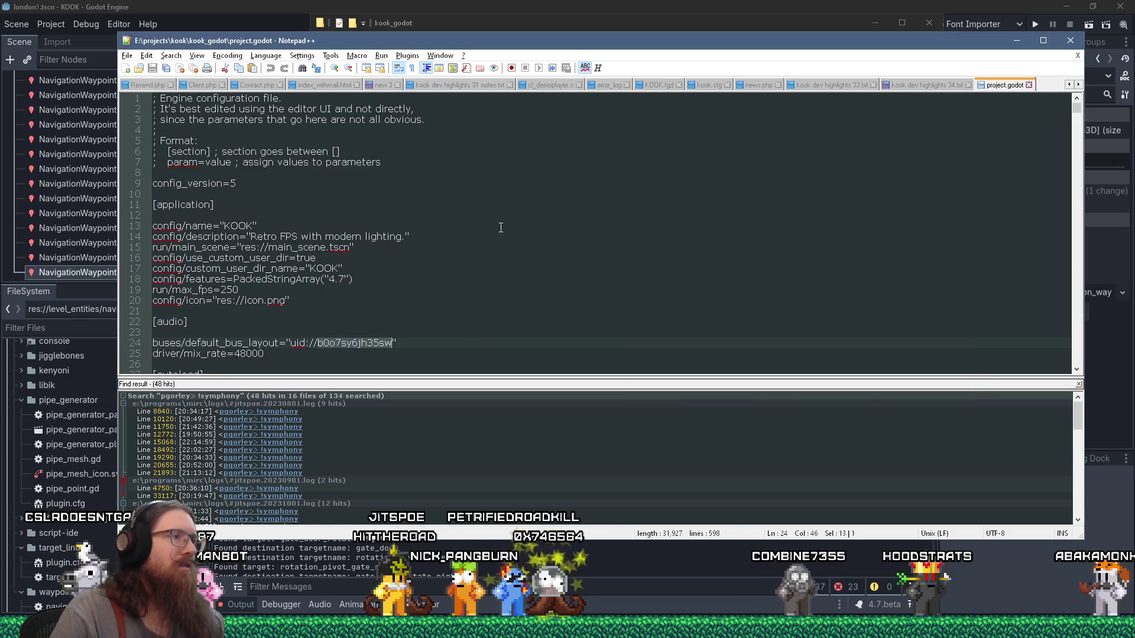
pyautogui.click(1079, 385)
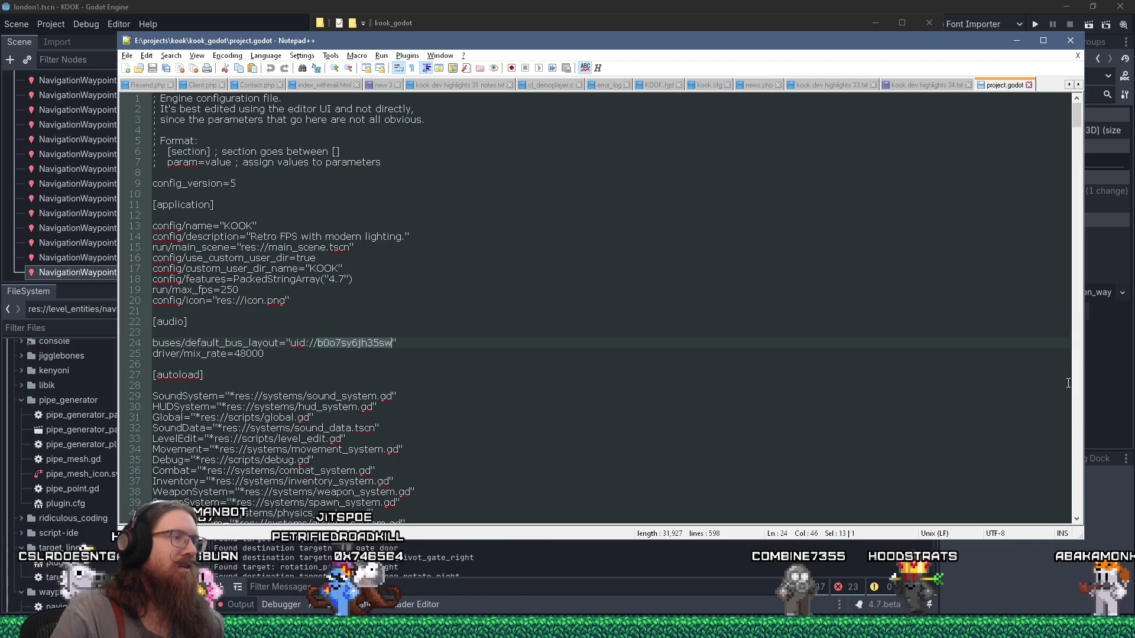
pyautogui.moveTo(577, 46); pyautogui.dragTo(684, 48)
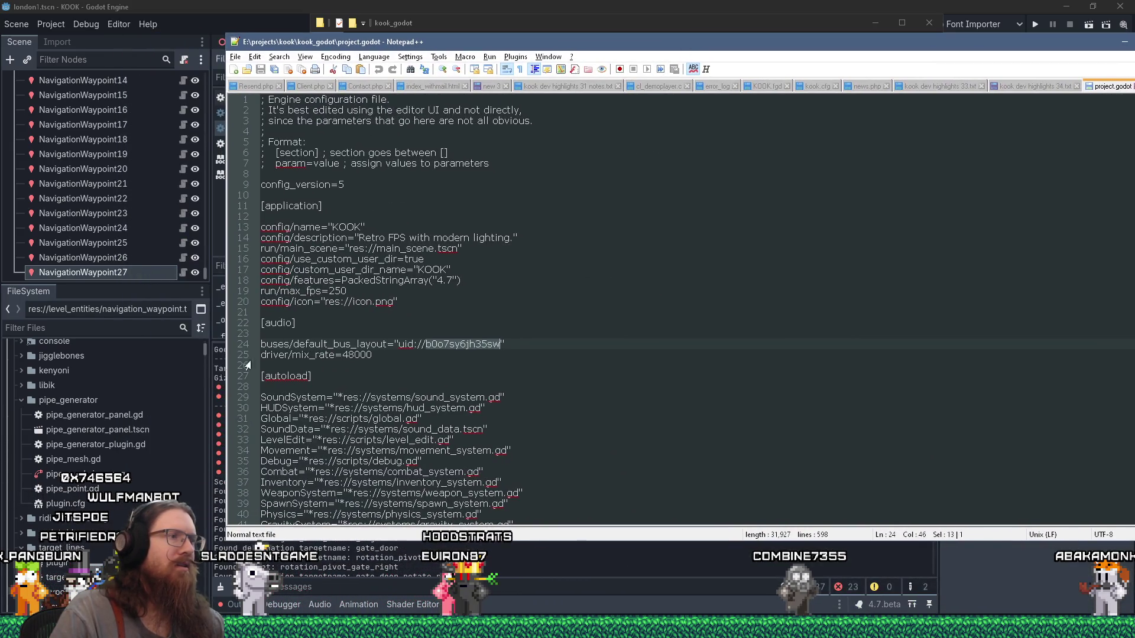
pyautogui.click(145, 329)
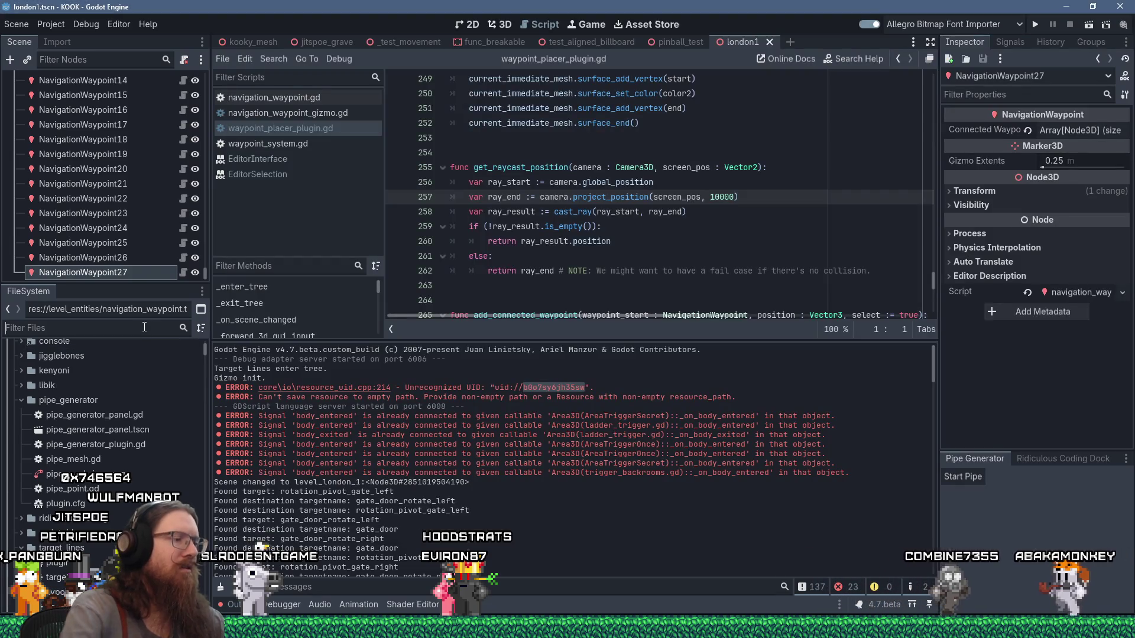
# Filter the FileSystem for 'bus' and reveal default_bus_layout.tres in its sound folder
pyautogui.write('bus')
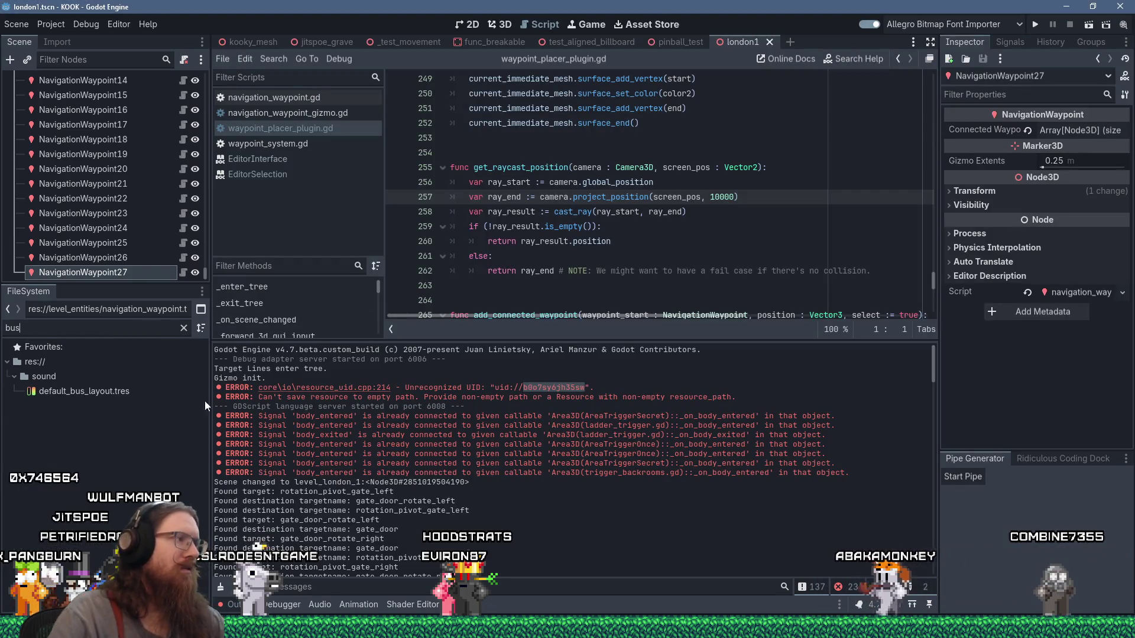
pyautogui.click(108, 392)
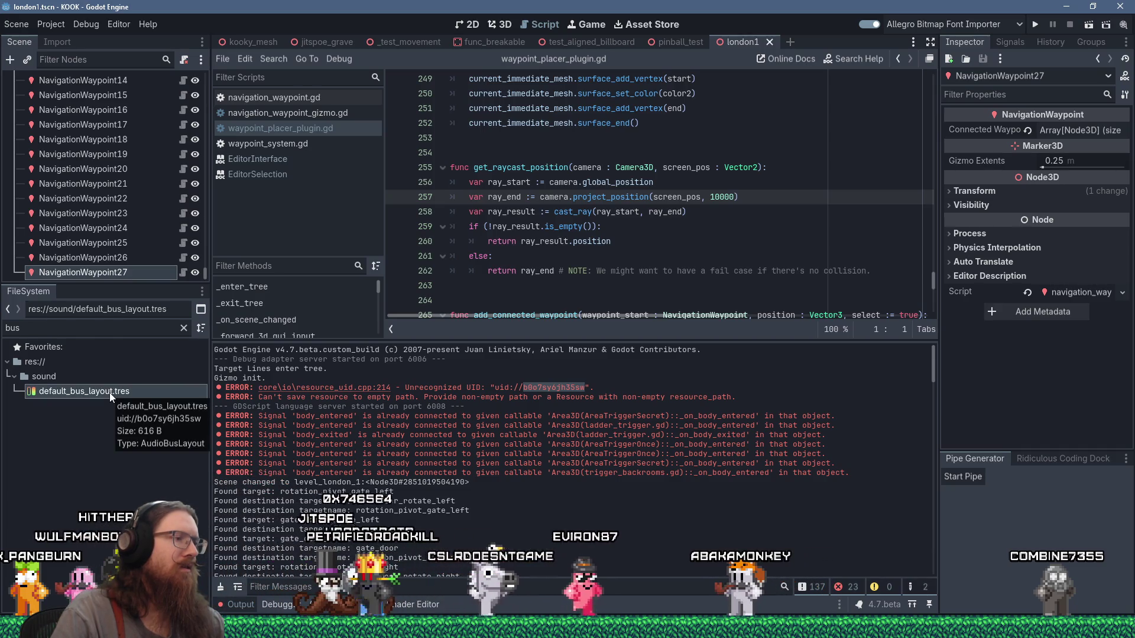
pyautogui.rightClick(109, 393)
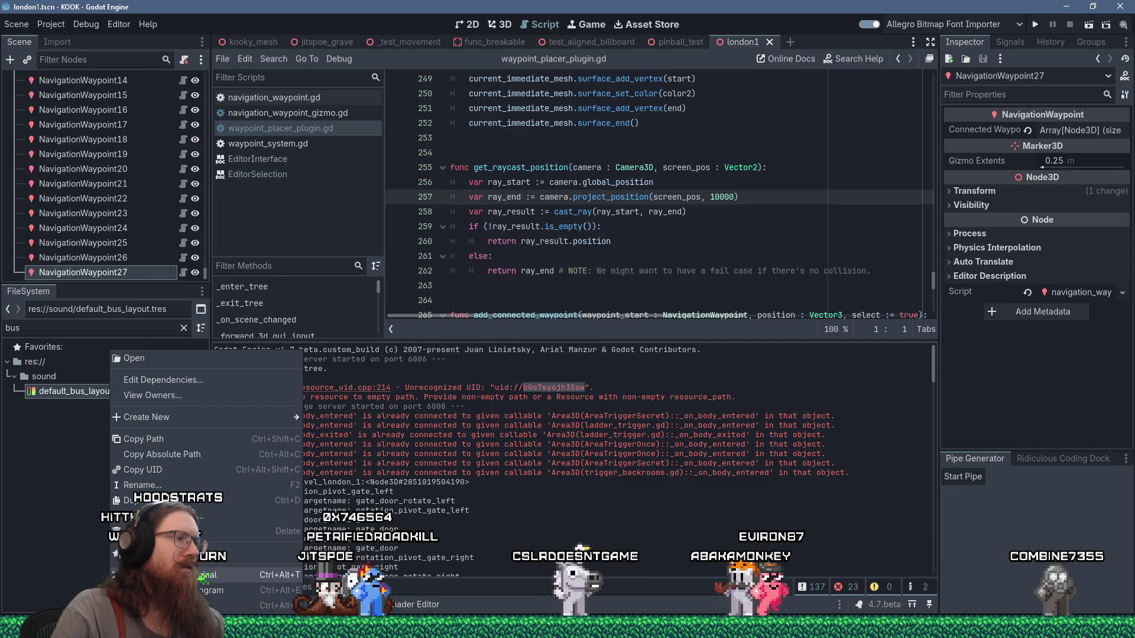
pyautogui.click(69, 399)
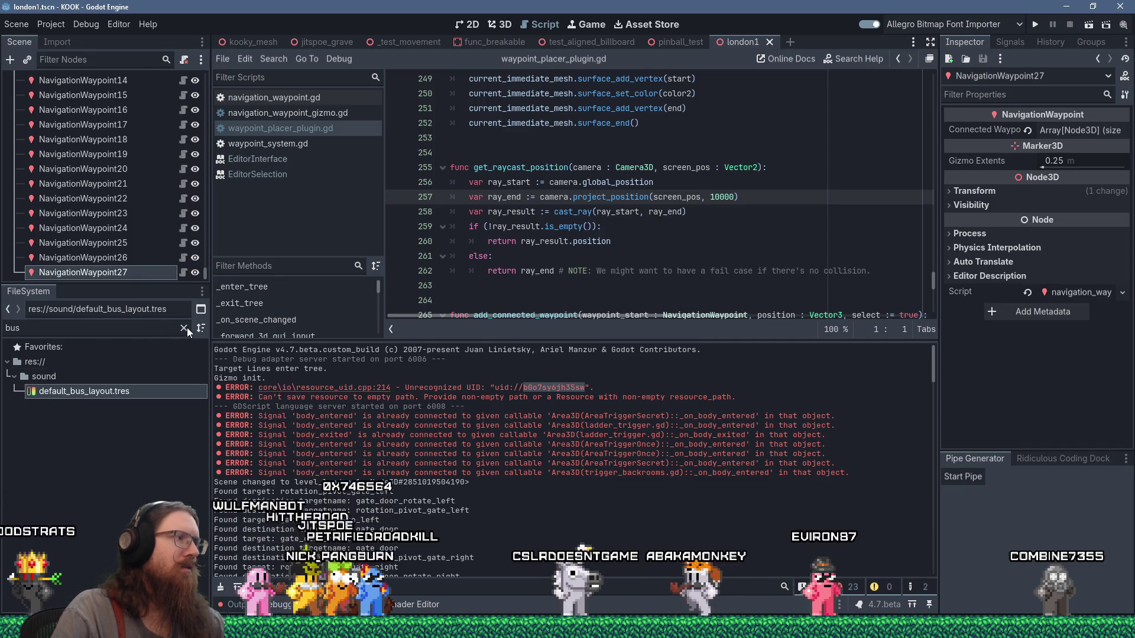
pyautogui.click(184, 327)
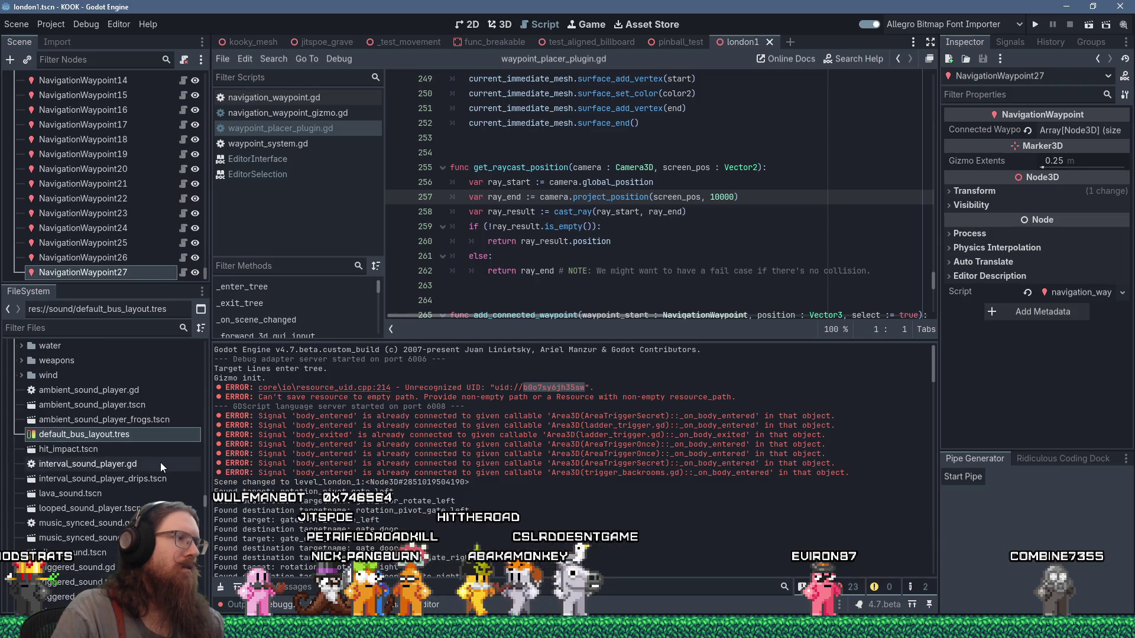
pyautogui.rightClick(129, 435)
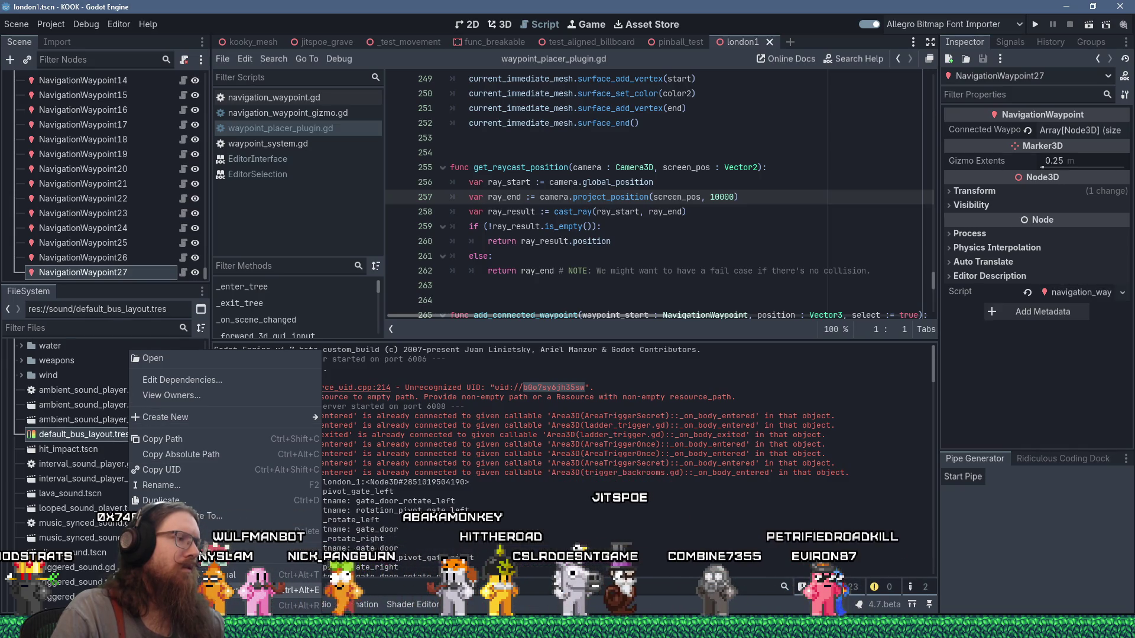
pyautogui.press('Escape')
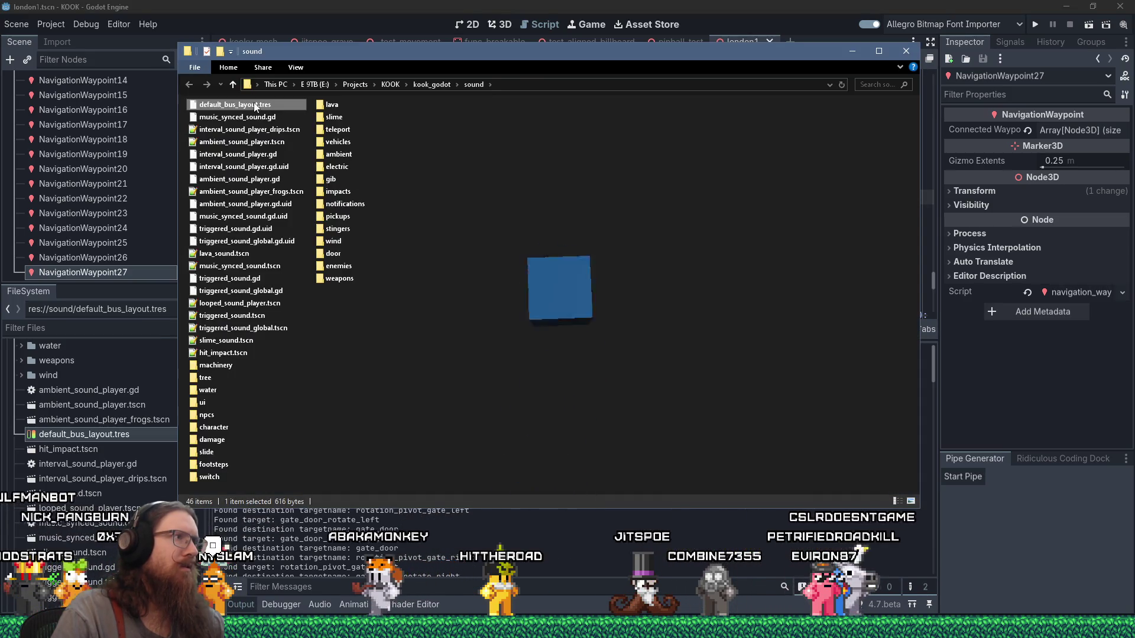
# Open default_bus_layout.tres in Notepad++ and copy its uid b0o7sy6jh35sw
pyautogui.rightClick(255, 106)
pyautogui.click(308, 176)
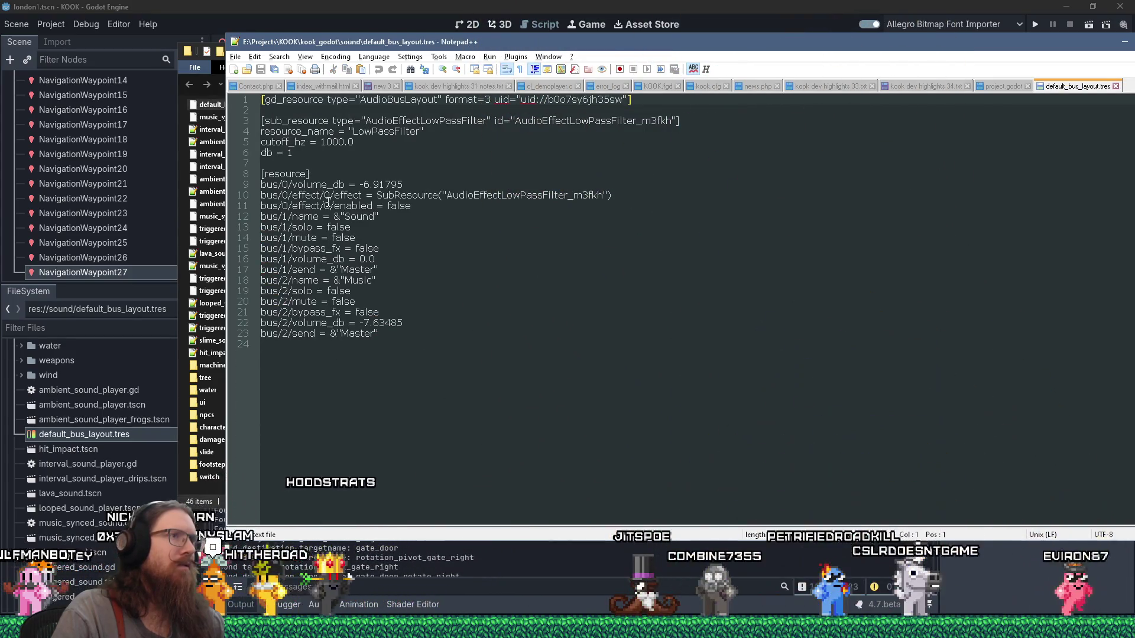
pyautogui.moveTo(461, 42); pyautogui.dragTo(461, 129)
pyautogui.doubleClick(680, 186)
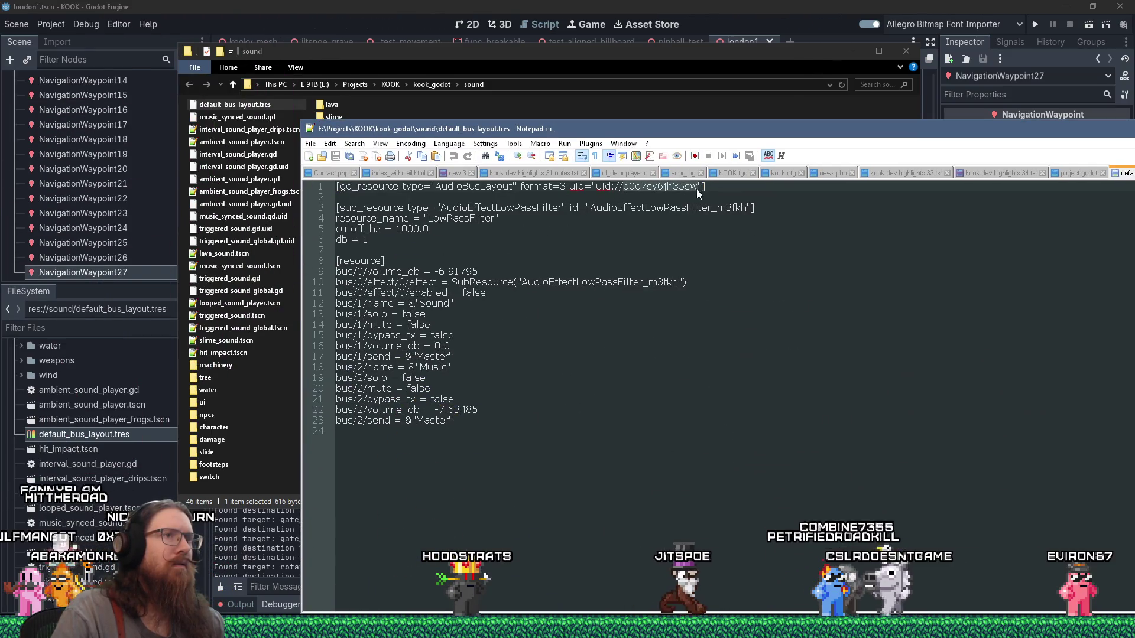
pyautogui.rightClick(690, 191)
pyautogui.click(718, 211)
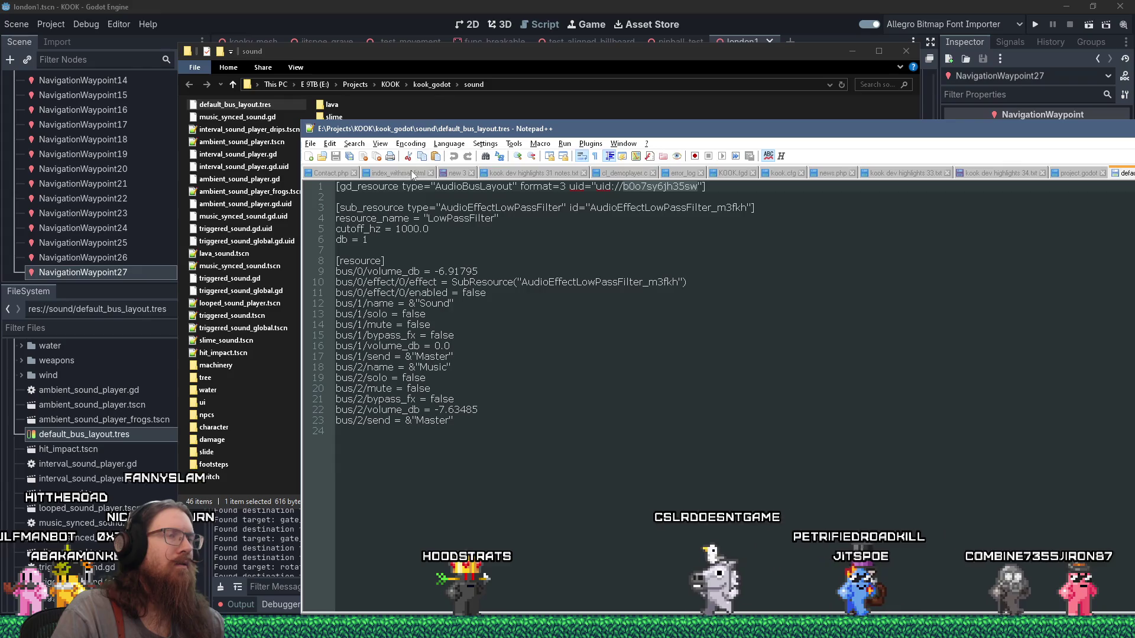
# Paste the uid over project.godot's default_bus_layout entry and switch back to Godot
pyautogui.hotkey('alt', 'Tab')
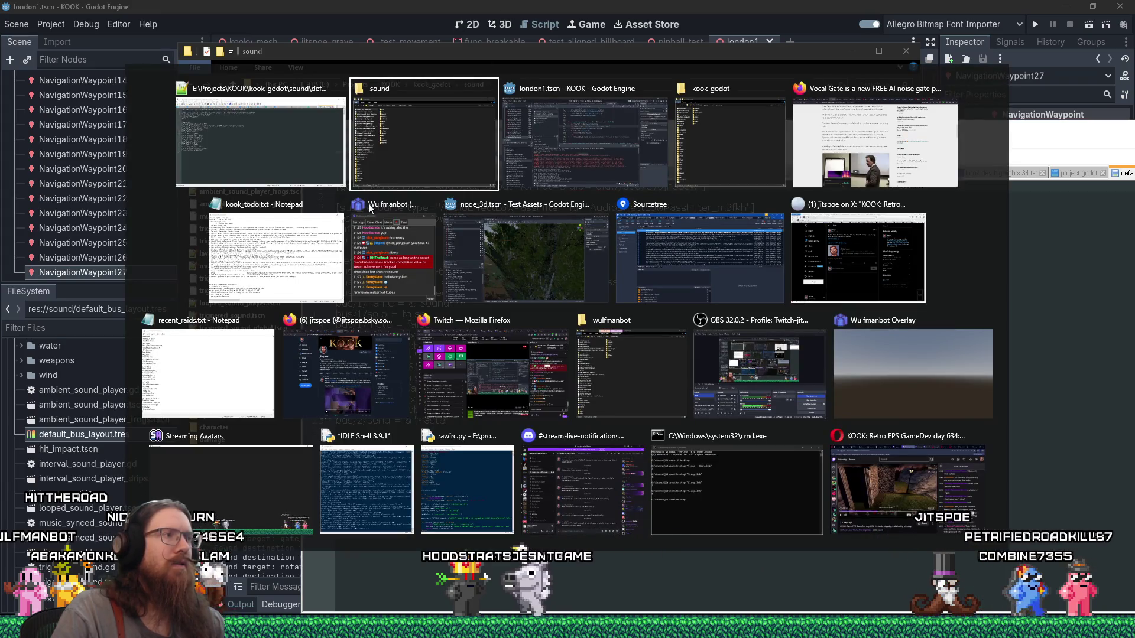
pyautogui.hotkey('alt', 'shift', 'Tab')
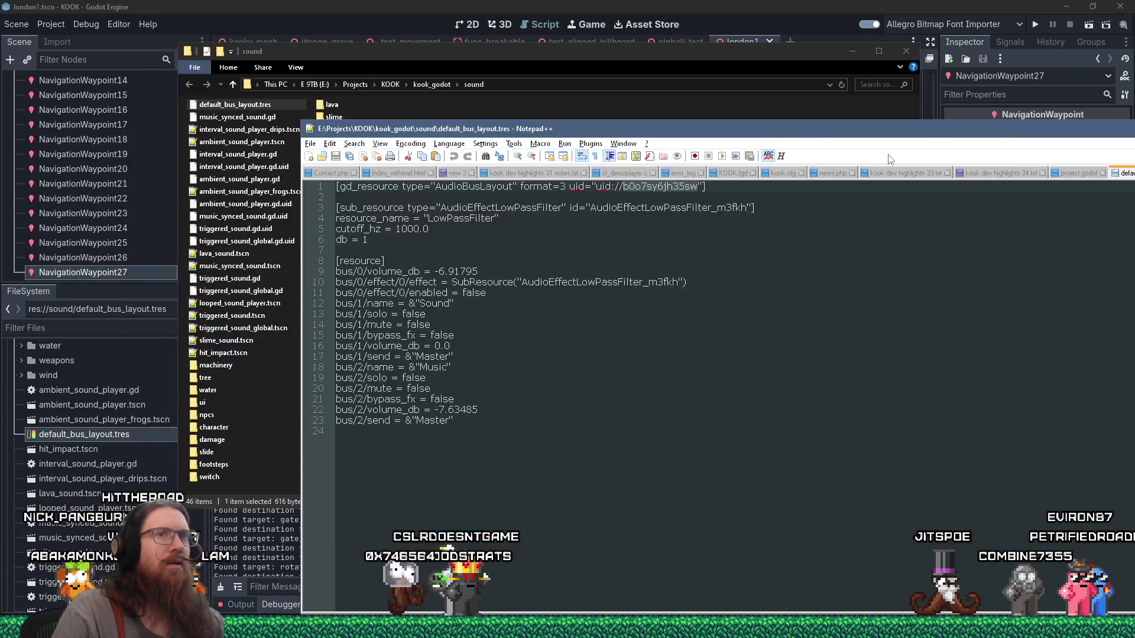
pyautogui.click(1064, 173)
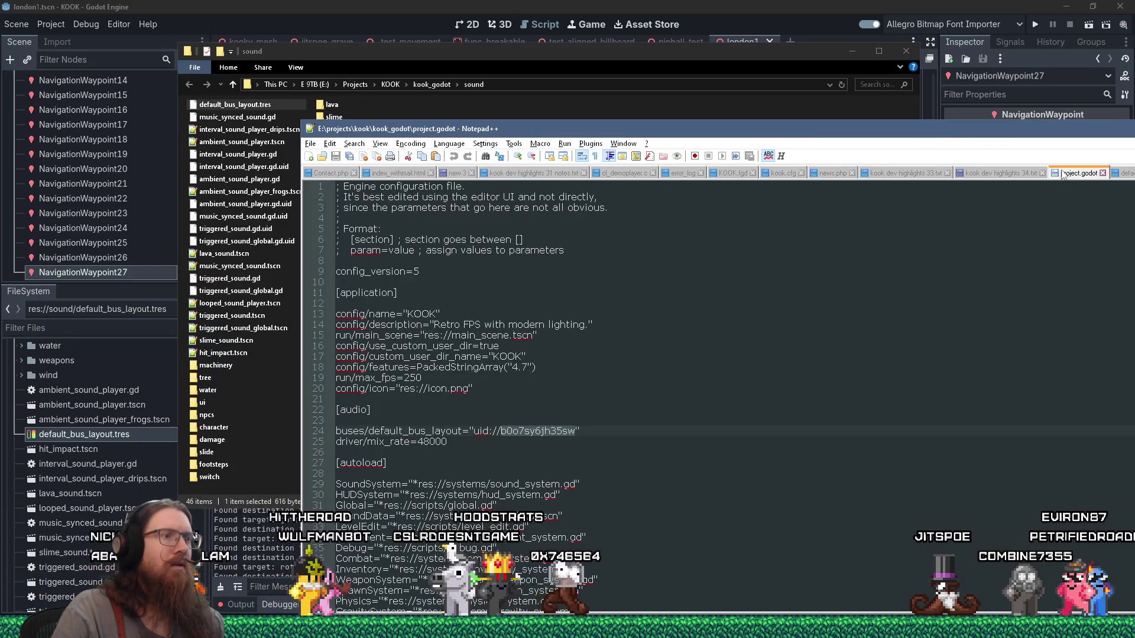
pyautogui.rightClick(563, 429)
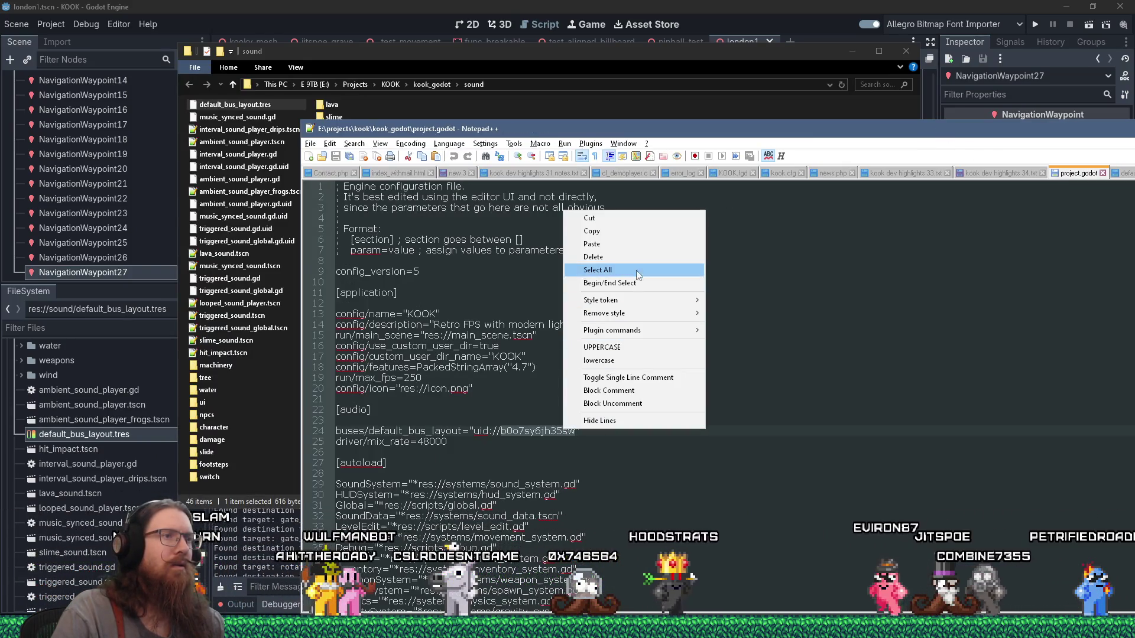
pyautogui.click(634, 243)
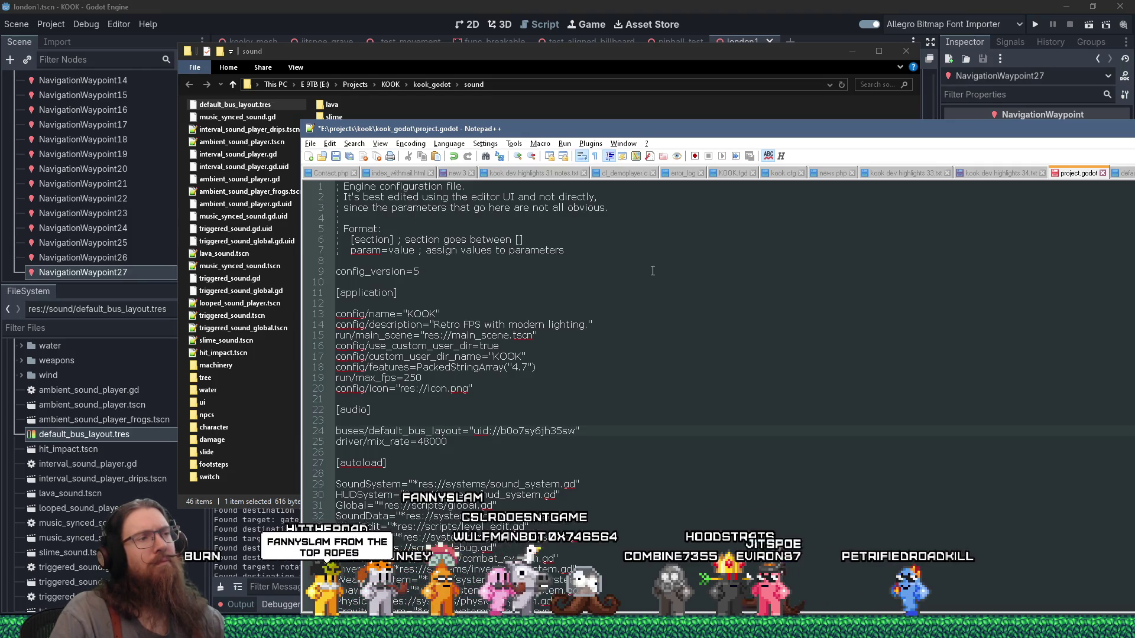
pyautogui.hotkey('alt', 'Tab')
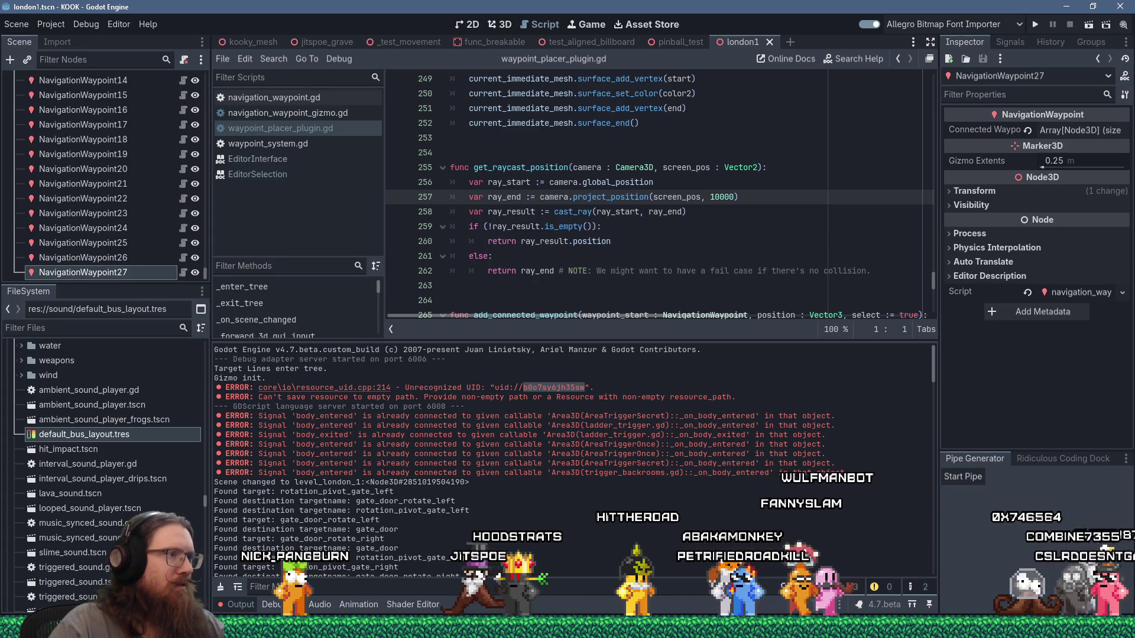
pyautogui.click(568, 626)
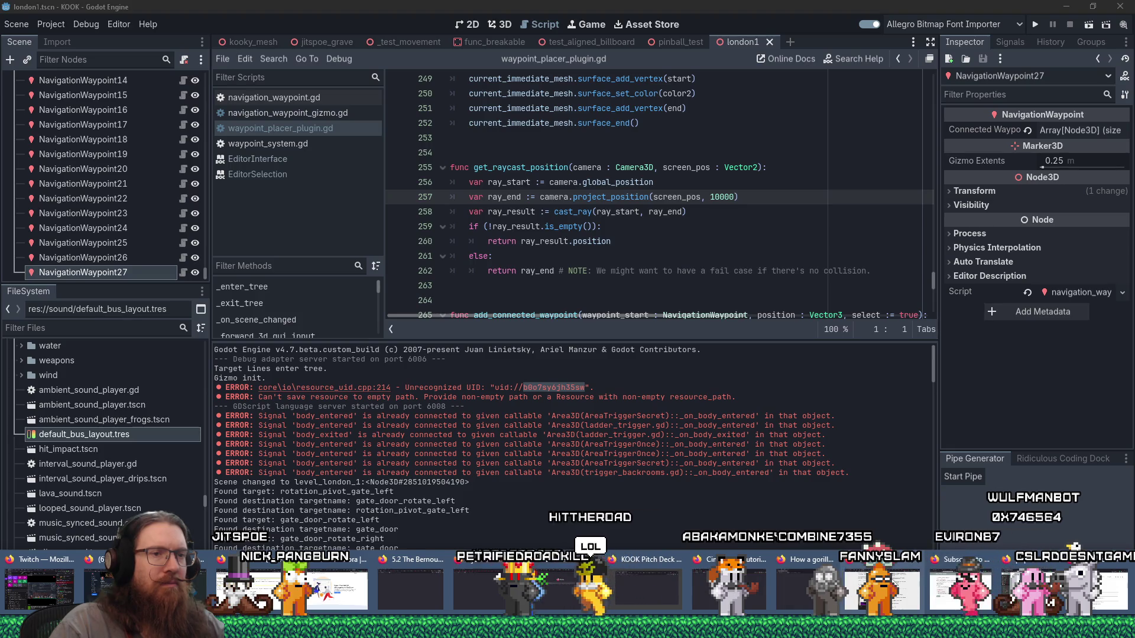
# Bring Firefox forward, open a new tab, and search for 'godot github'
pyautogui.click(970, 588)
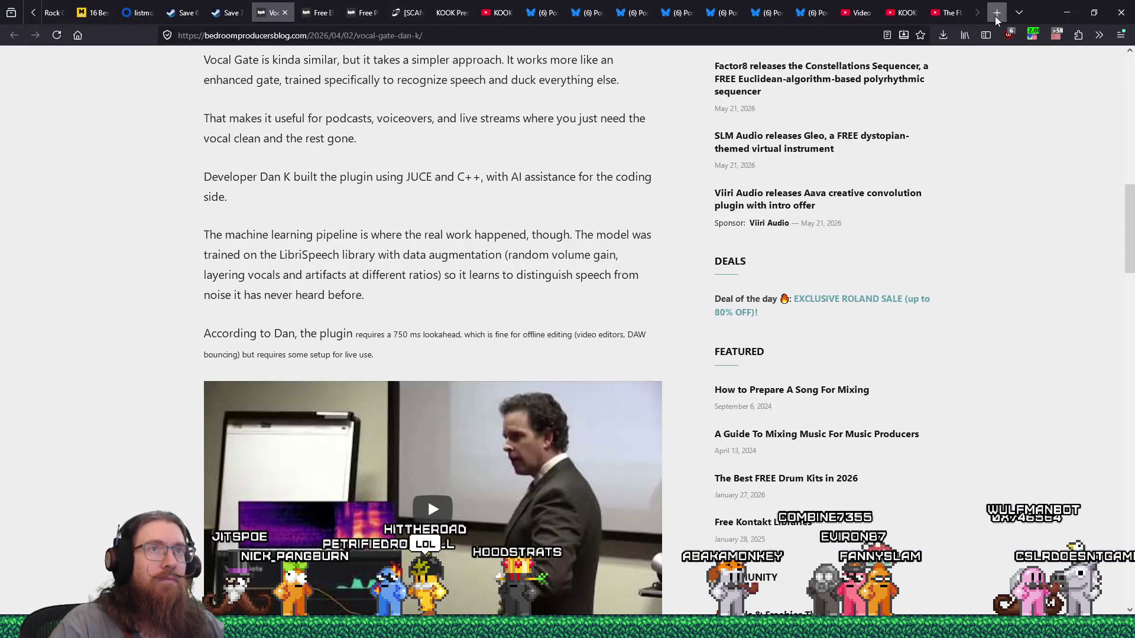
pyautogui.click(997, 13)
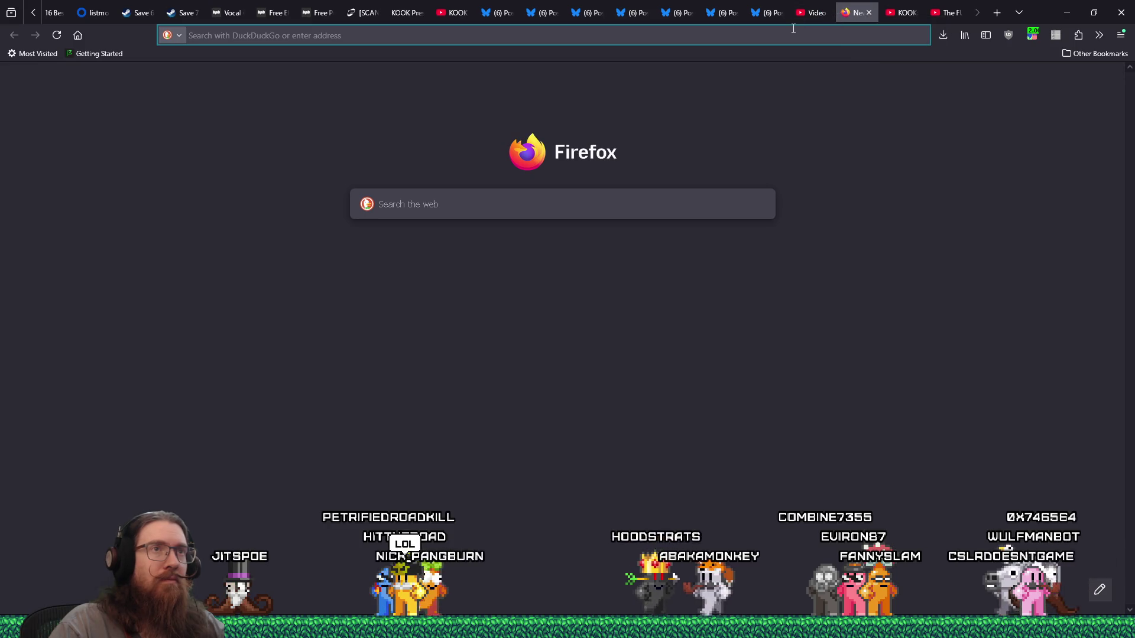
pyautogui.click(797, 28)
pyautogui.write('godot git')
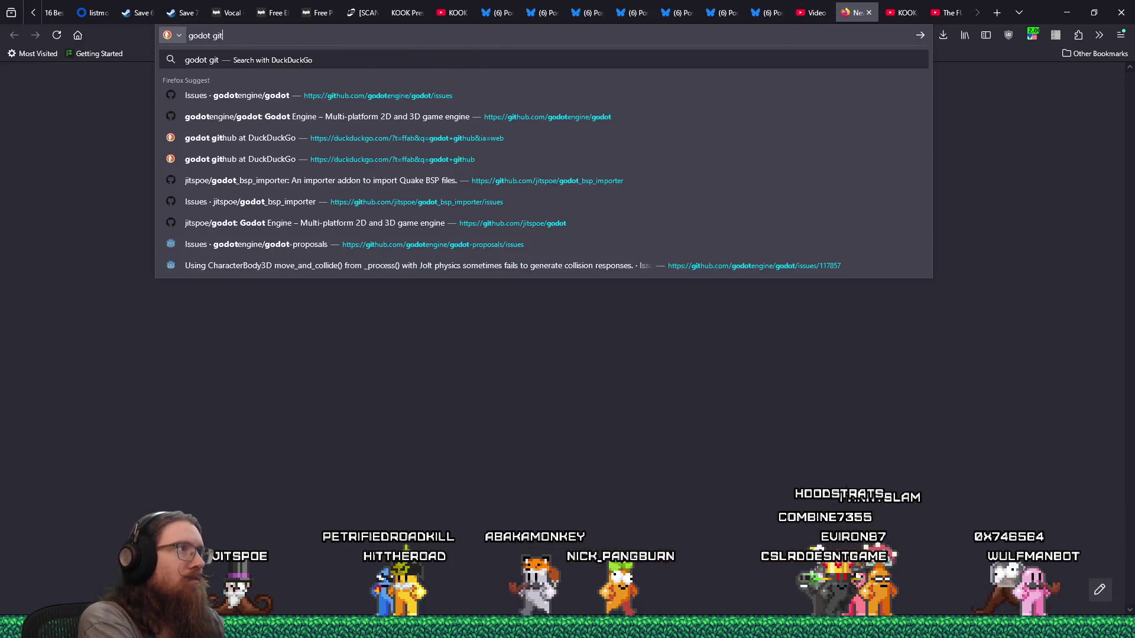
pyautogui.write('hub.com/')
pyautogui.press('Return')
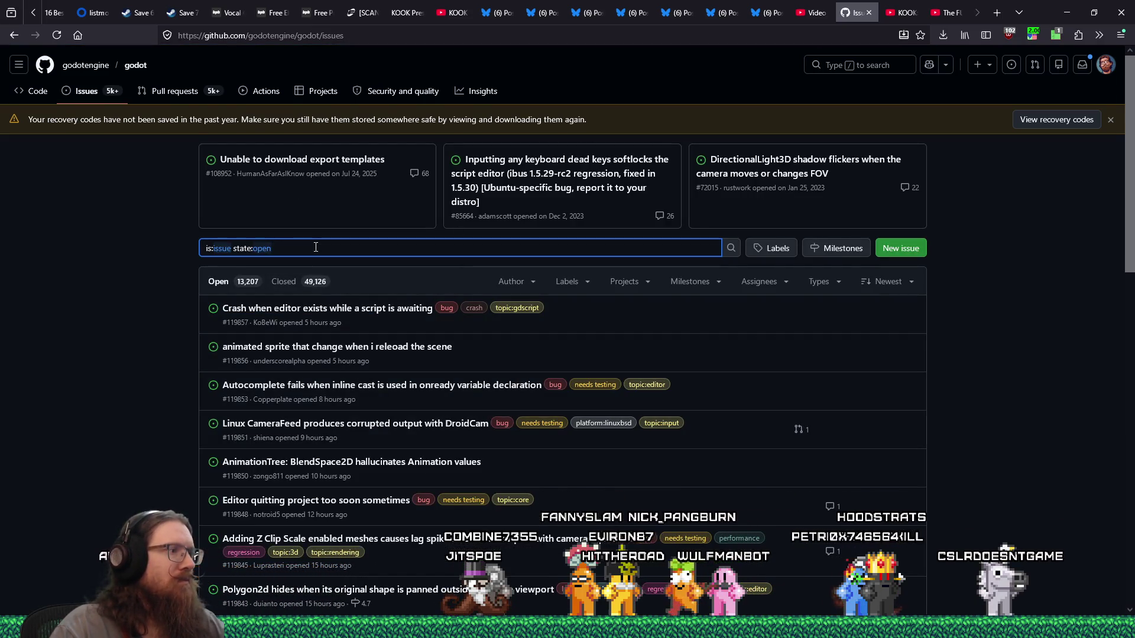
# Copy 'Unrecognized UID' from Godot's output and search the godot GitHub issues for it
pyautogui.hotkey('alt', 'Tab')
pyautogui.hotkey('alt', 'Tab')
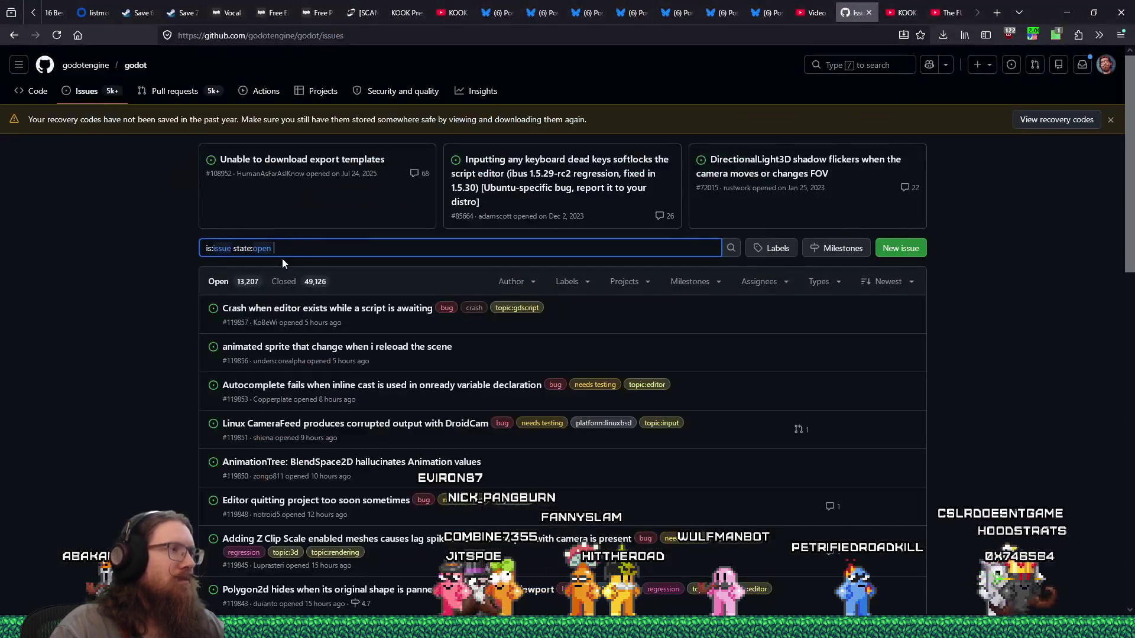
pyautogui.hotkey('alt', 'Tab')
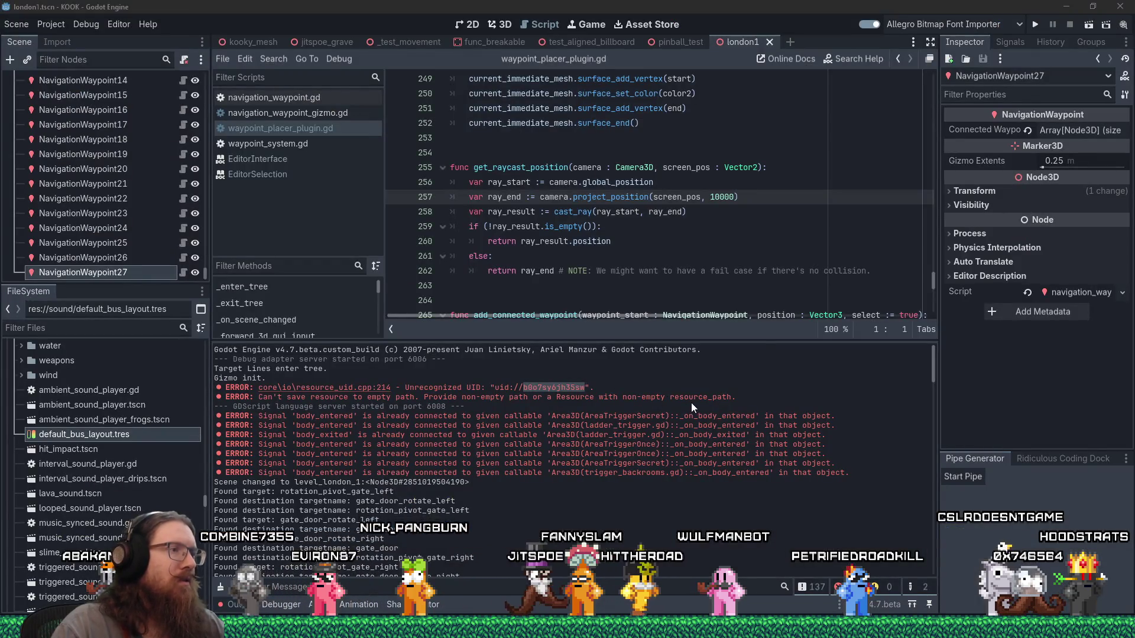
pyautogui.hotkey('alt', 'Tab')
pyautogui.hotkey('alt', 'Tab')
pyautogui.moveTo(405, 388); pyautogui.dragTo(481, 387)
pyautogui.hotkey('alt', 'Tab')
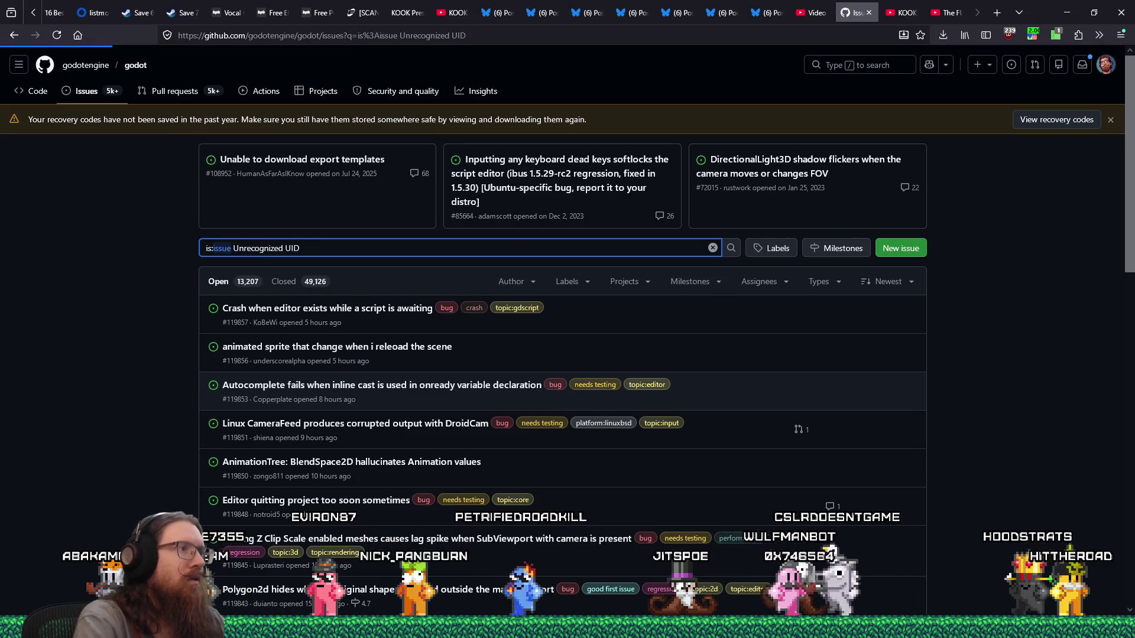
pyautogui.press('Return')
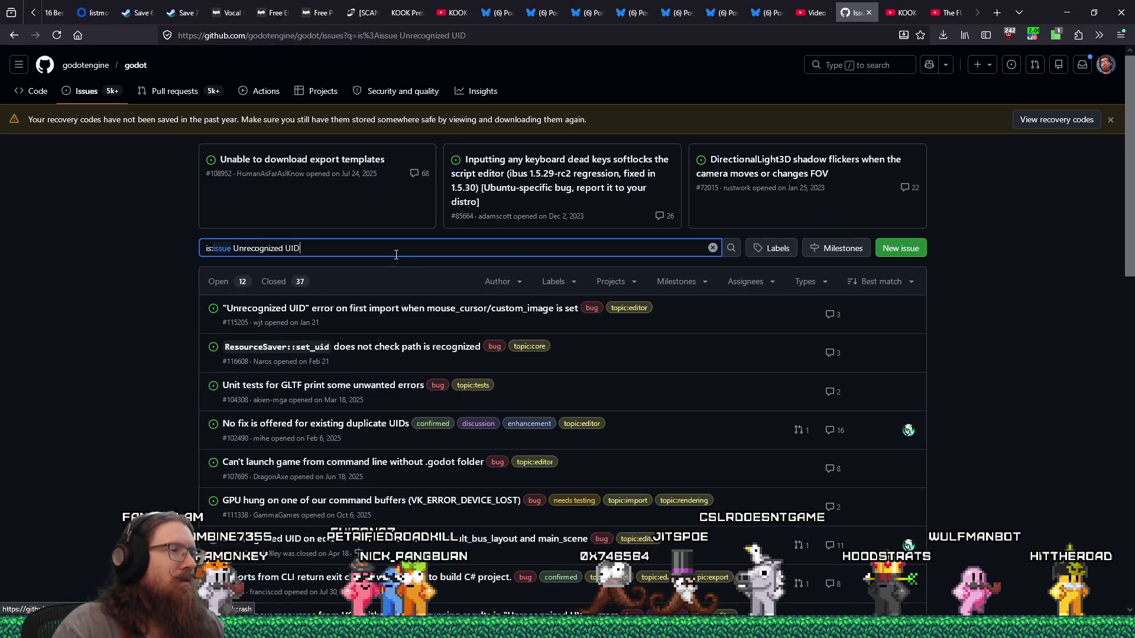
# Add 'bus' to the query and open issue #117362 about default_bus_layout
pyautogui.click(396, 249)
pyautogui.write('bus')
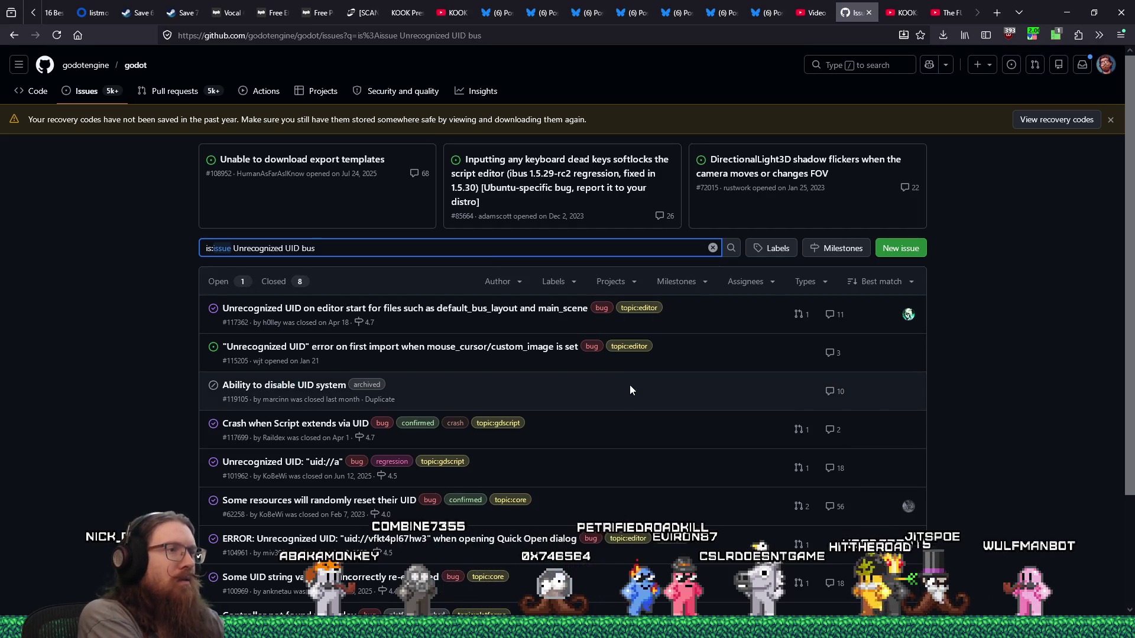
pyautogui.moveTo(434, 314)
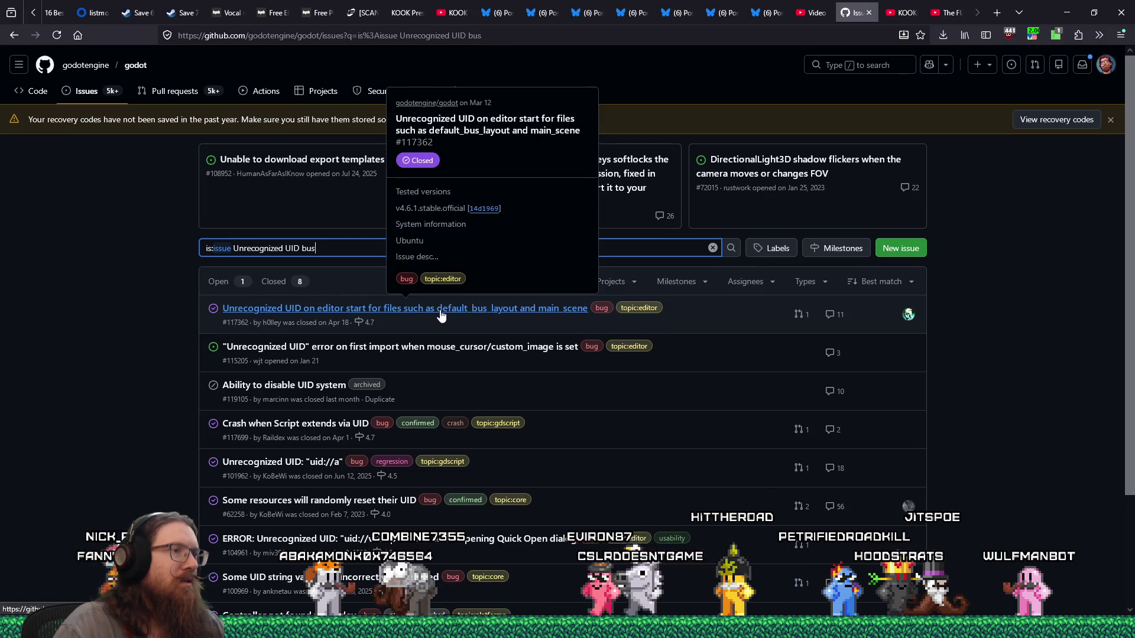
pyautogui.click(441, 309)
# Read issue #117362's comments, which report the error persisting in v4.7 beta builds
pyautogui.scroll(-3)
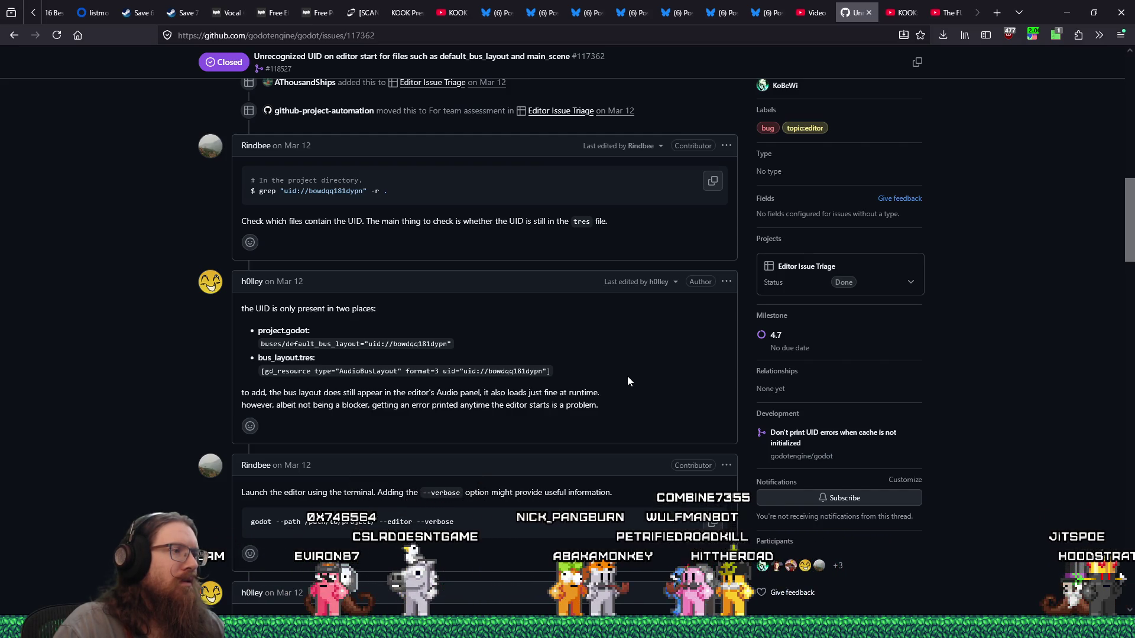
pyautogui.scroll(-3)
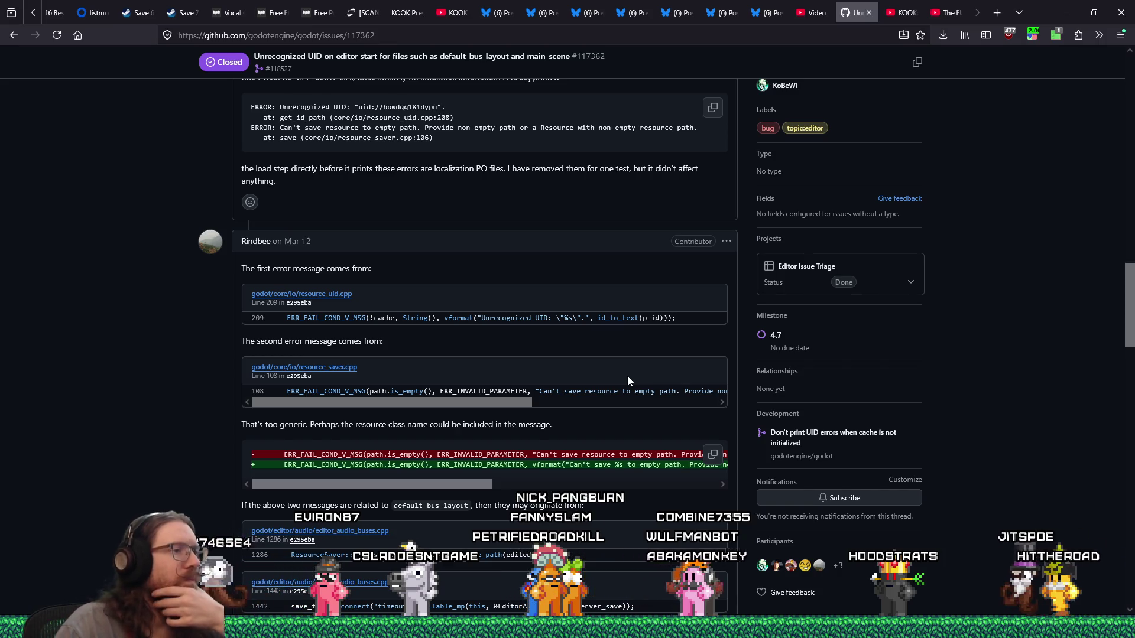
pyautogui.scroll(-3)
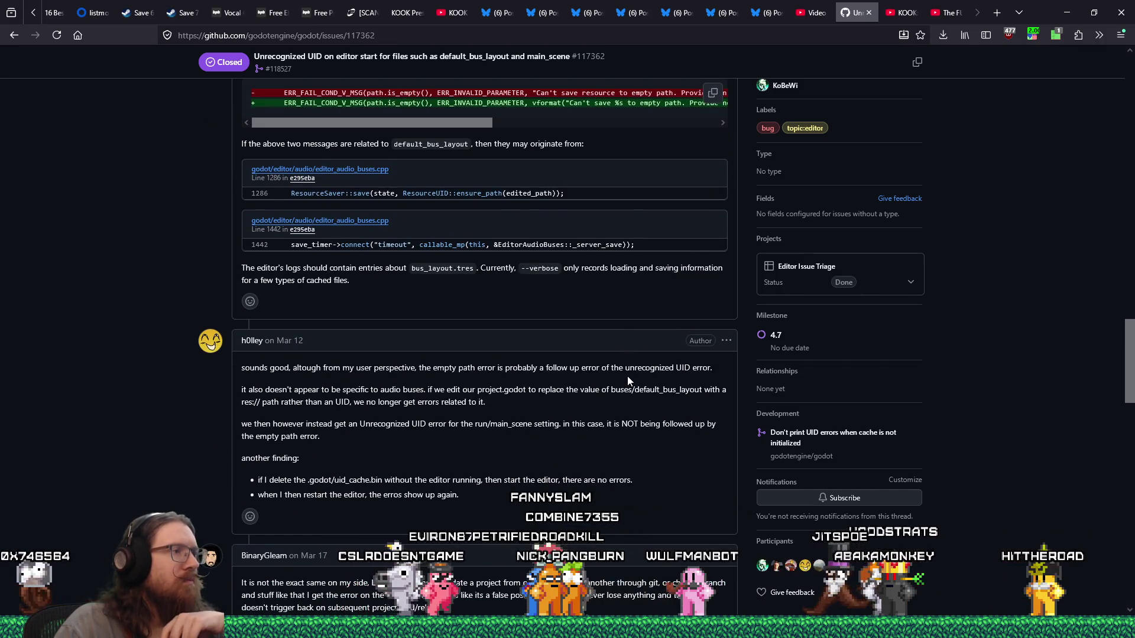
pyautogui.scroll(-3)
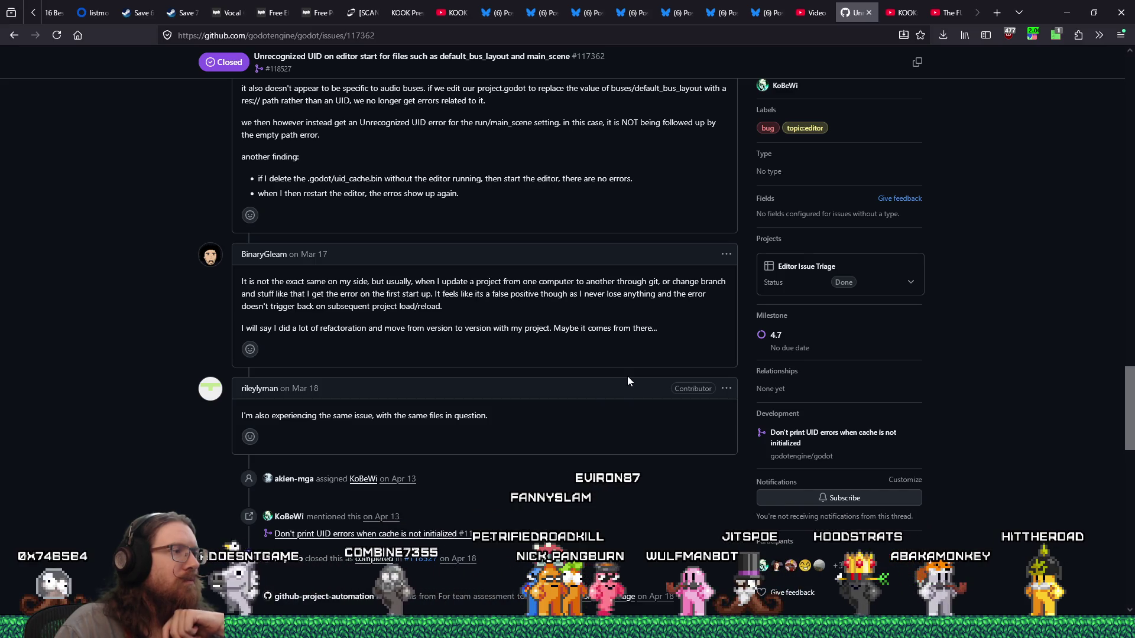
pyautogui.scroll(-3)
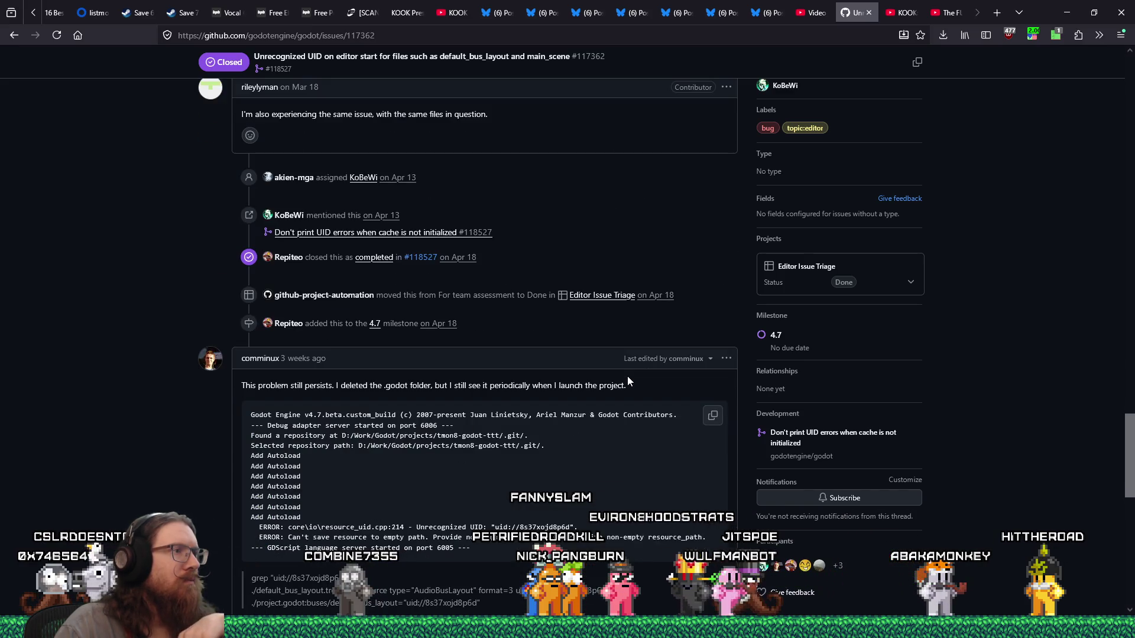
pyautogui.scroll(-3)
pyautogui.scroll(3)
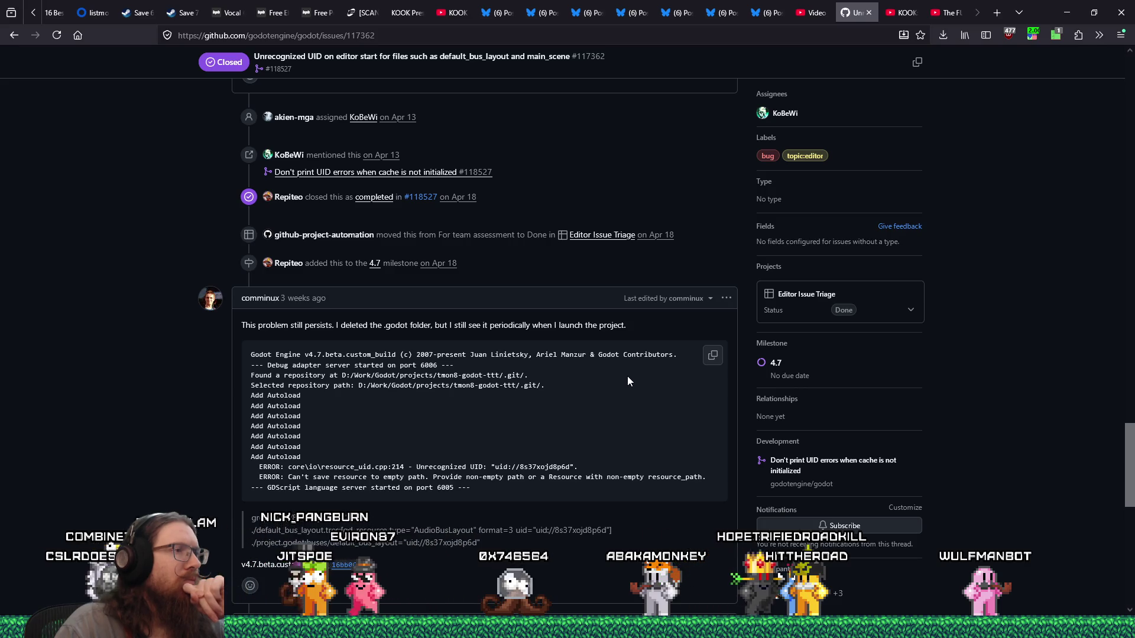
pyautogui.scroll(-3)
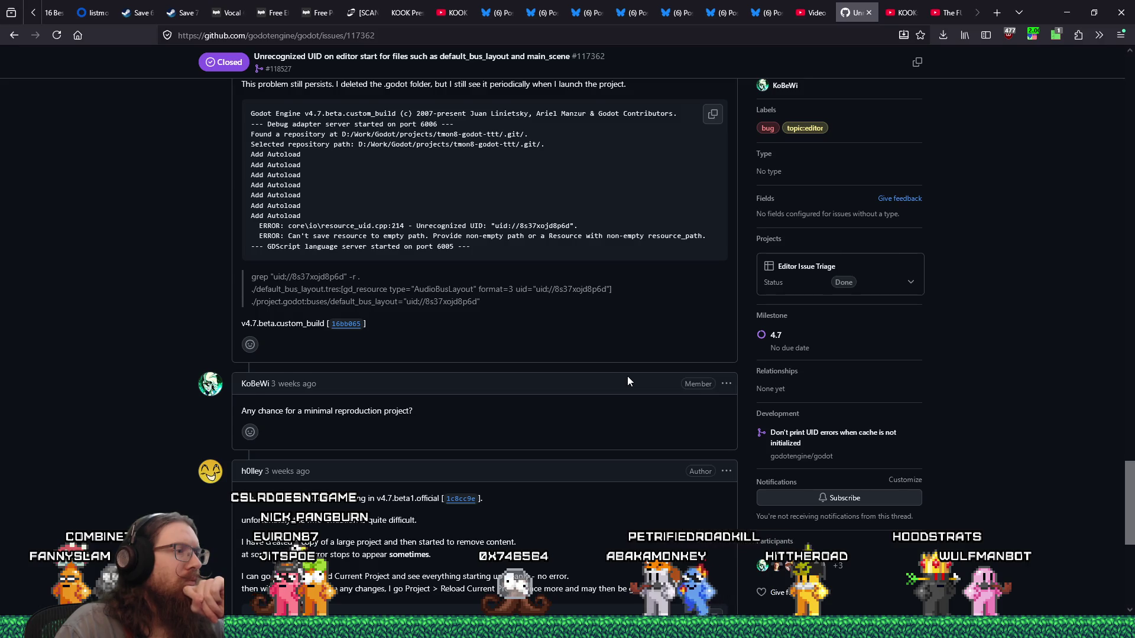
pyautogui.scroll(-3)
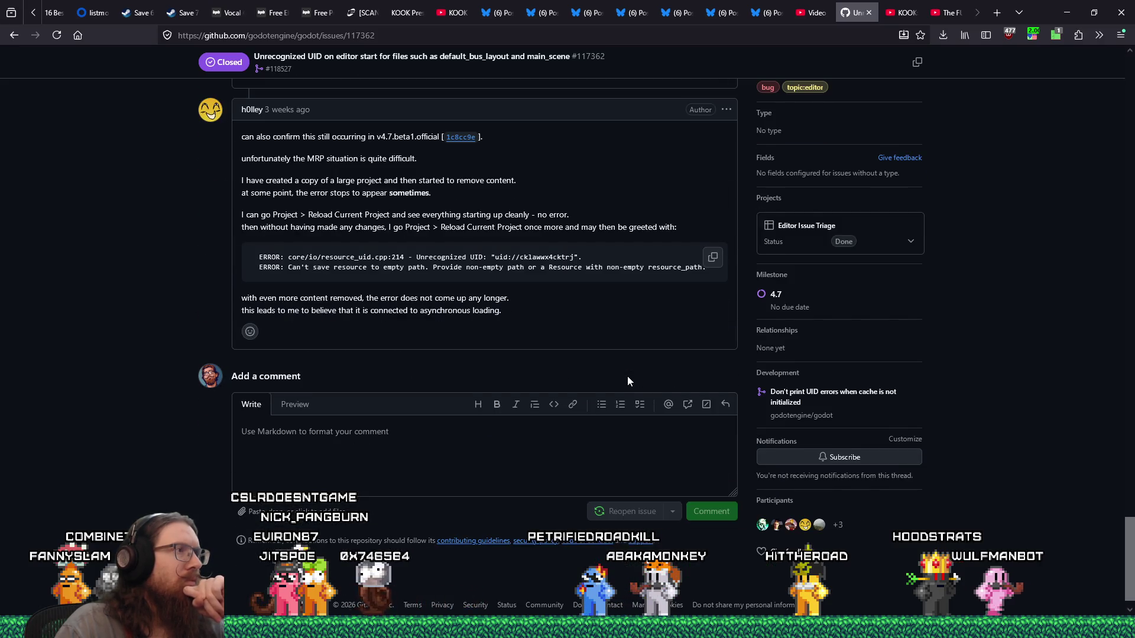
pyautogui.scroll(3)
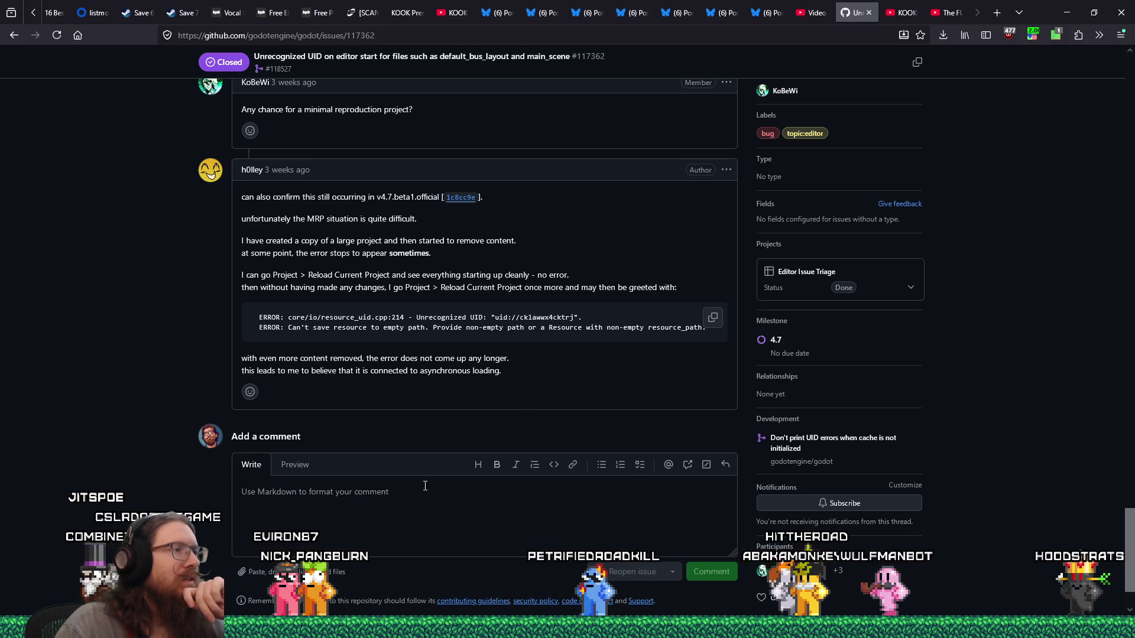
# Draft the comment 'I'm also getting this error with the default_bus_layout' and return to Godot
pyautogui.click(408, 498)
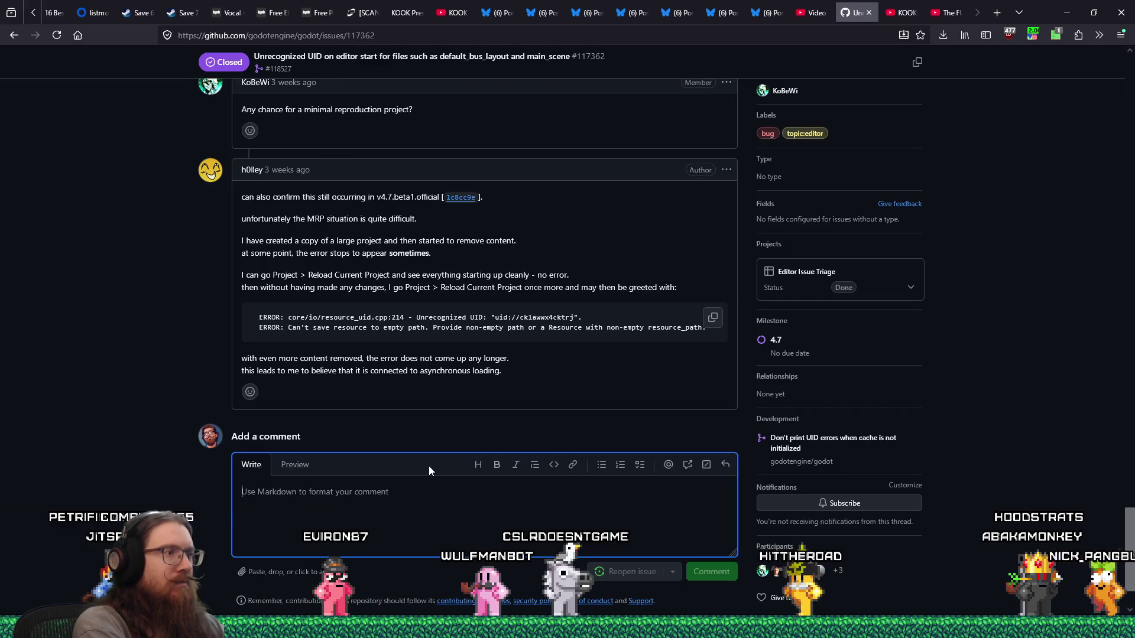
pyautogui.write("I'")
pyautogui.write('m also getting')
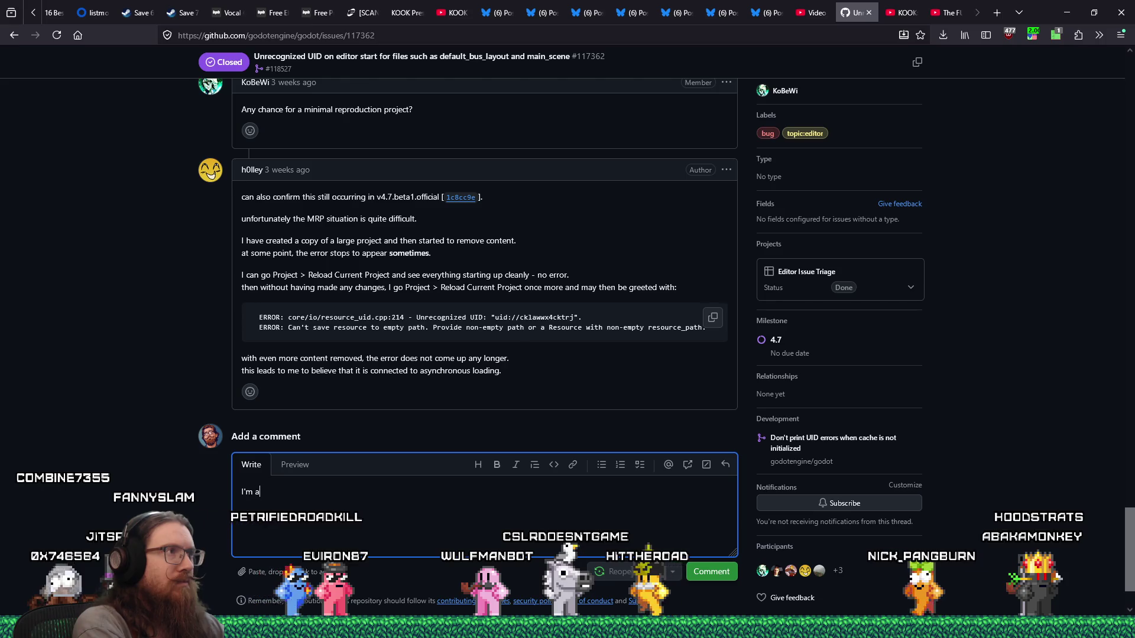
pyautogui.write(' this error with th')
pyautogui.write('e default_bus_layout')
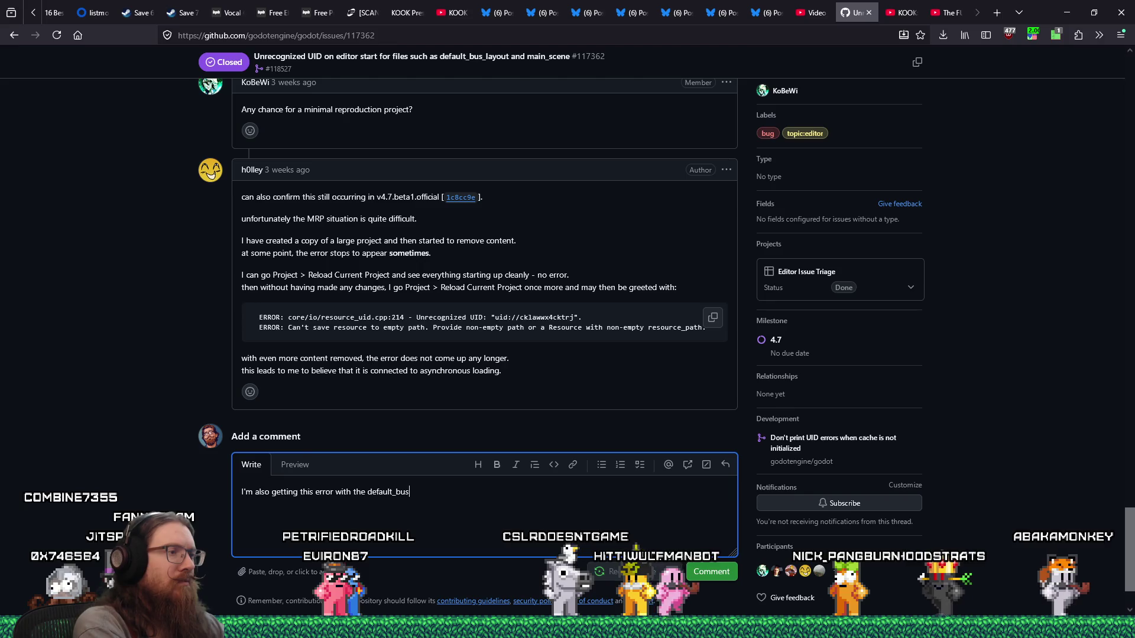
pyautogui.hotkey('alt', 'Tab')
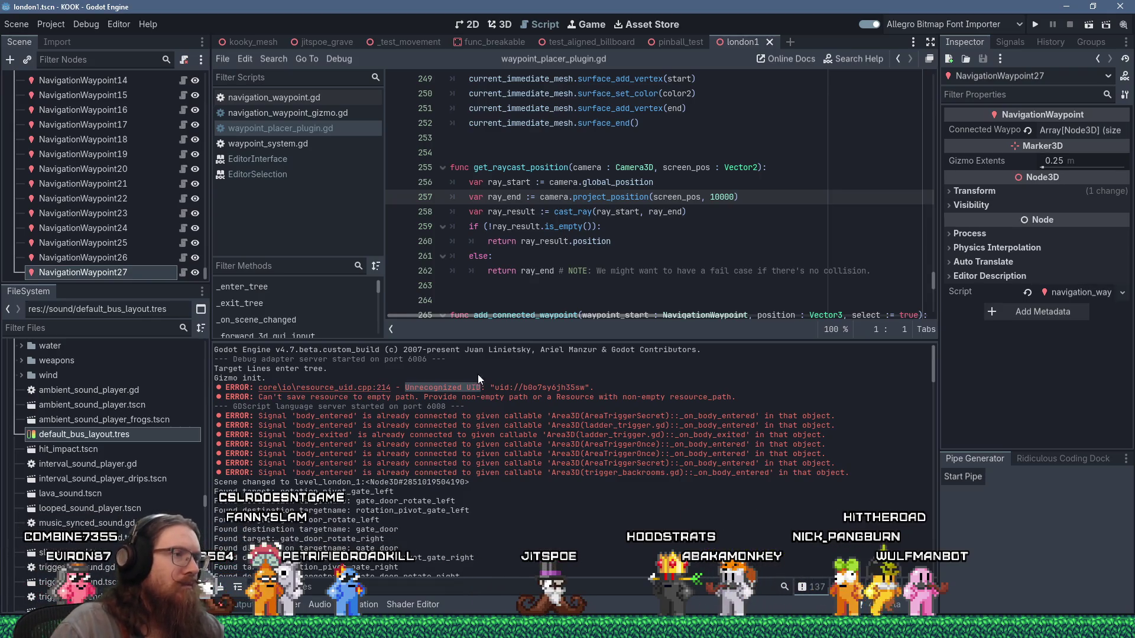
pyautogui.moveTo(225, 387); pyautogui.dragTo(285, 402)
pyautogui.click(218, 387)
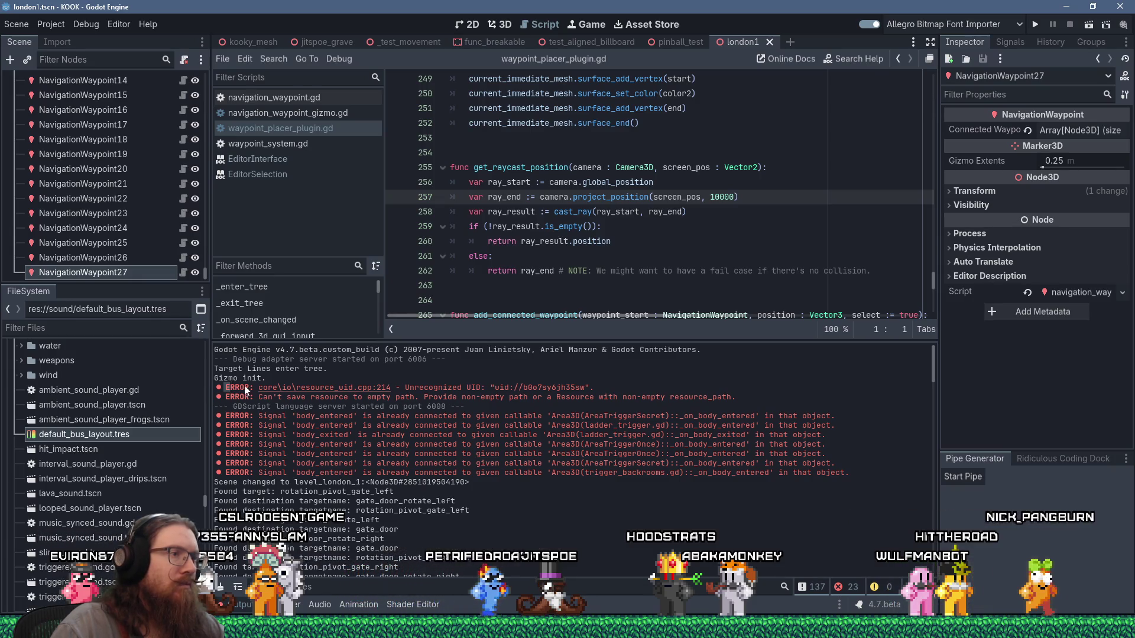
pyautogui.moveTo(593, 388); pyautogui.dragTo(225, 388)
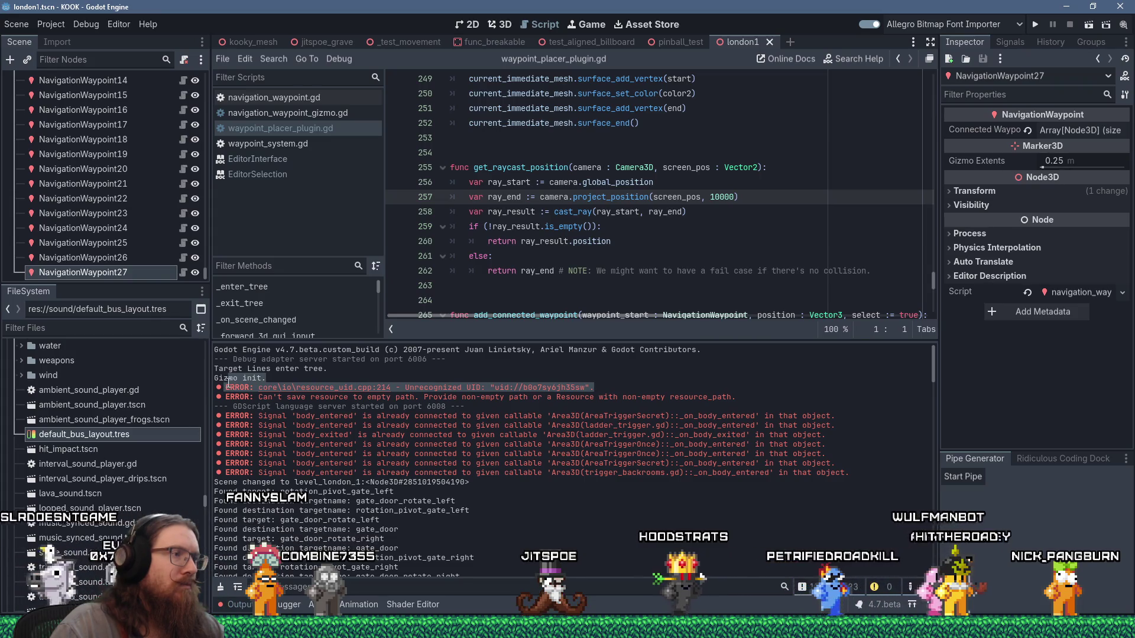
pyautogui.click(426, 375)
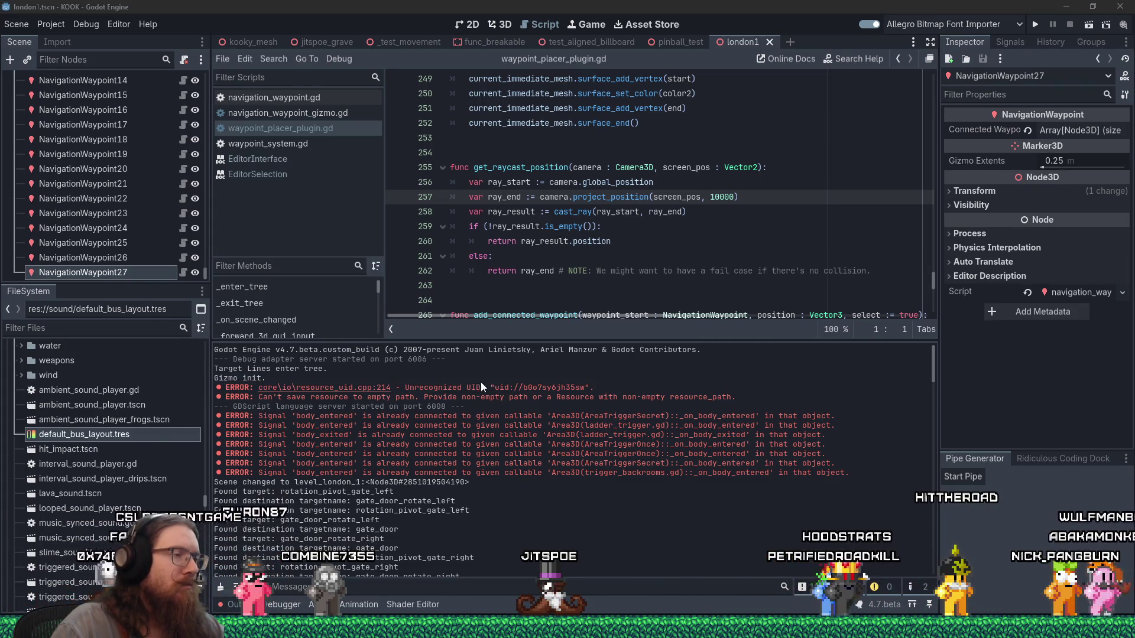
pyautogui.hotkey('alt', 'Tab')
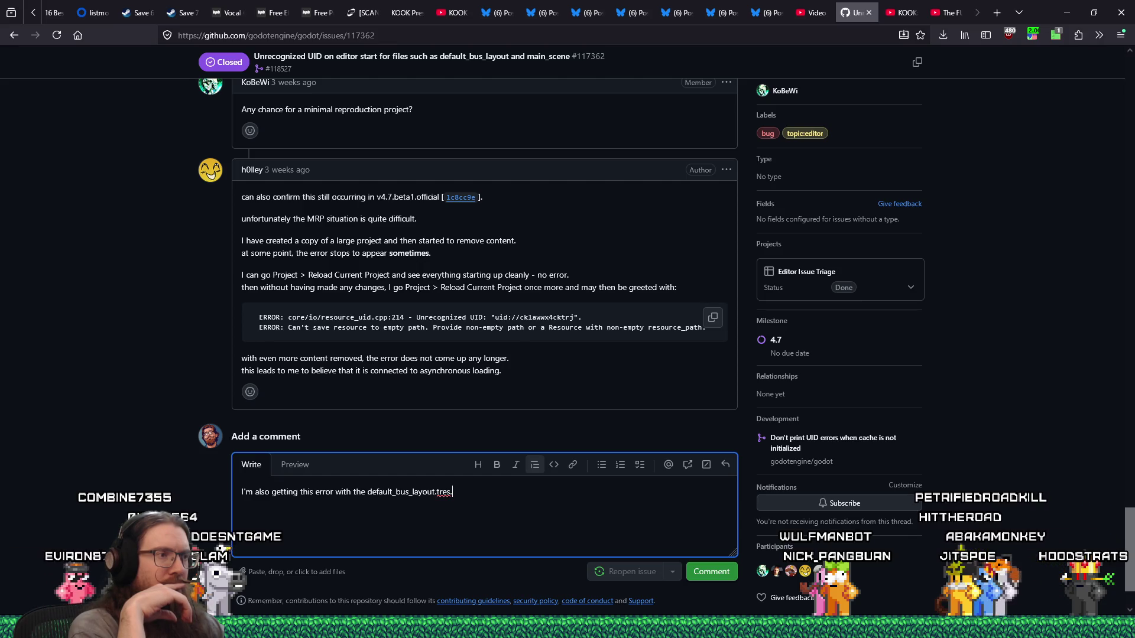
pyautogui.hotkey('alt', 'Tab')
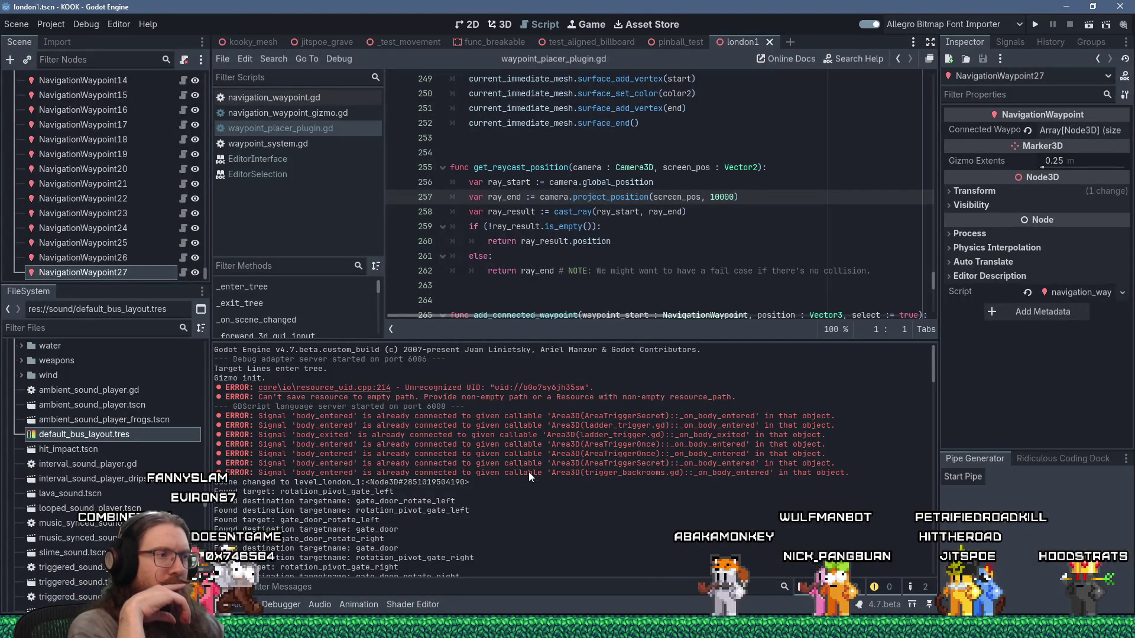
pyautogui.scroll(-3)
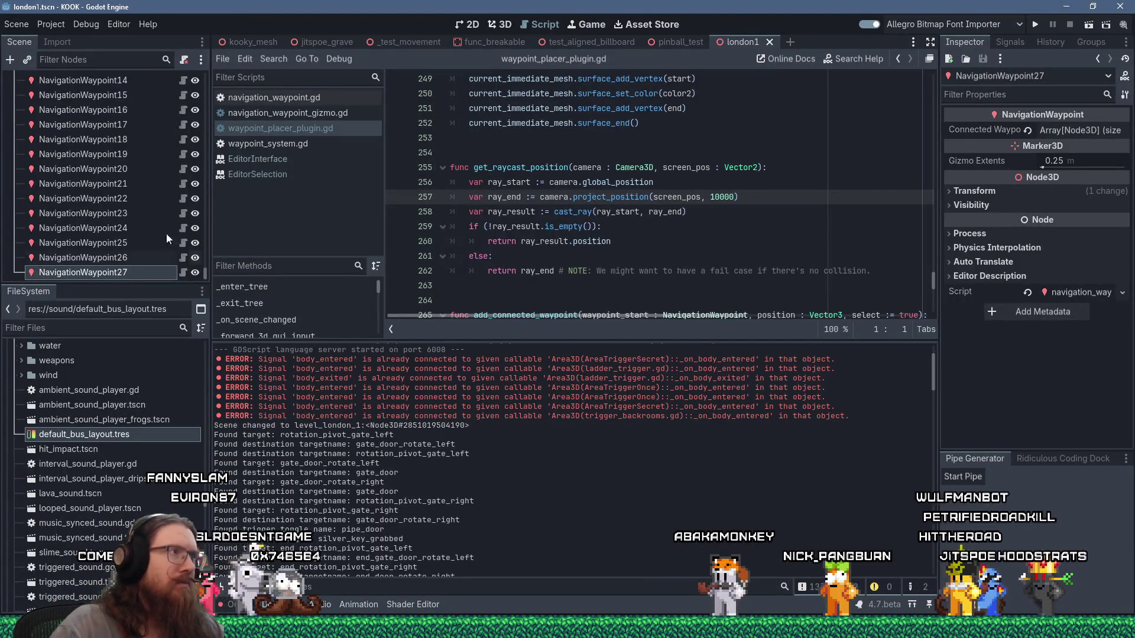
# Reload the current KOOK project from the Project menu, then switch to the GitHub issue
pyautogui.click(58, 26)
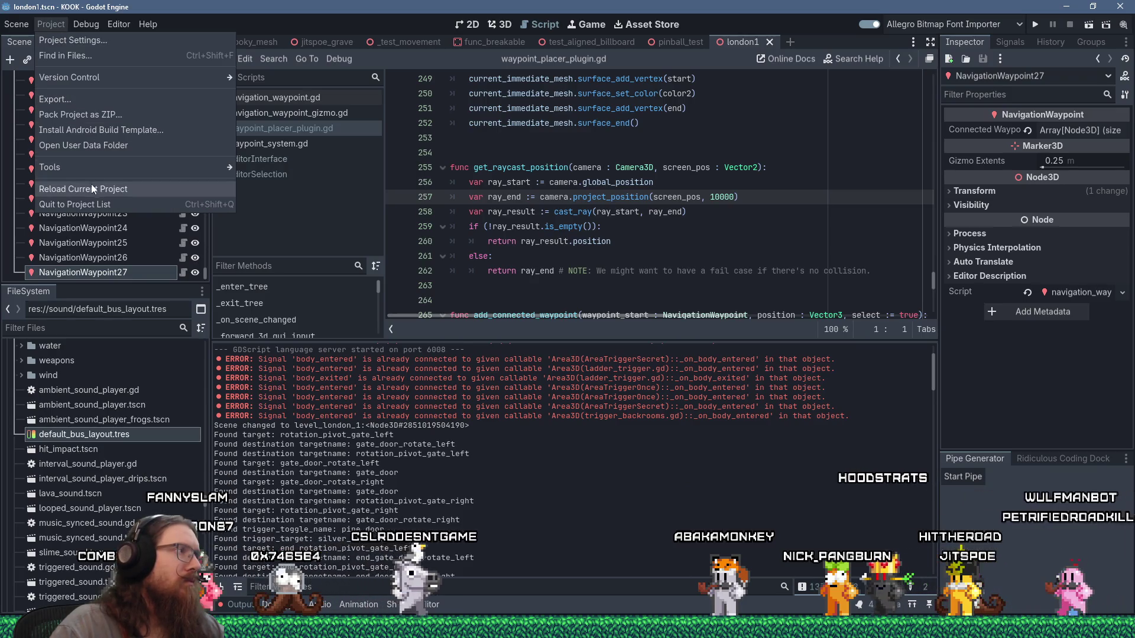
pyautogui.click(403, 255)
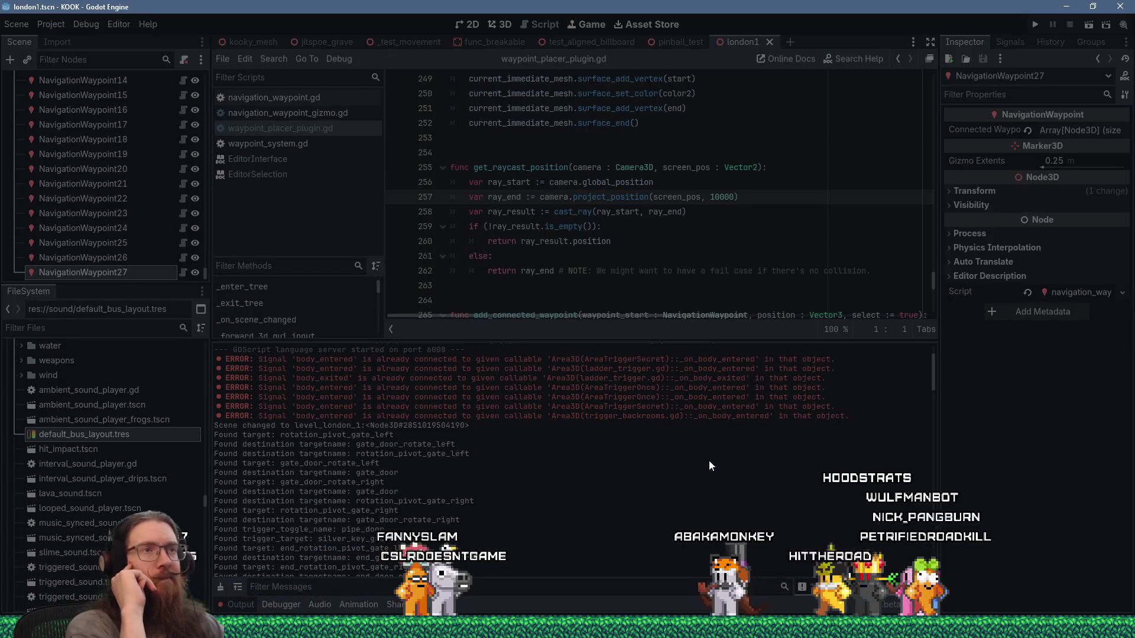
pyautogui.hotkey('alt', 'Tab')
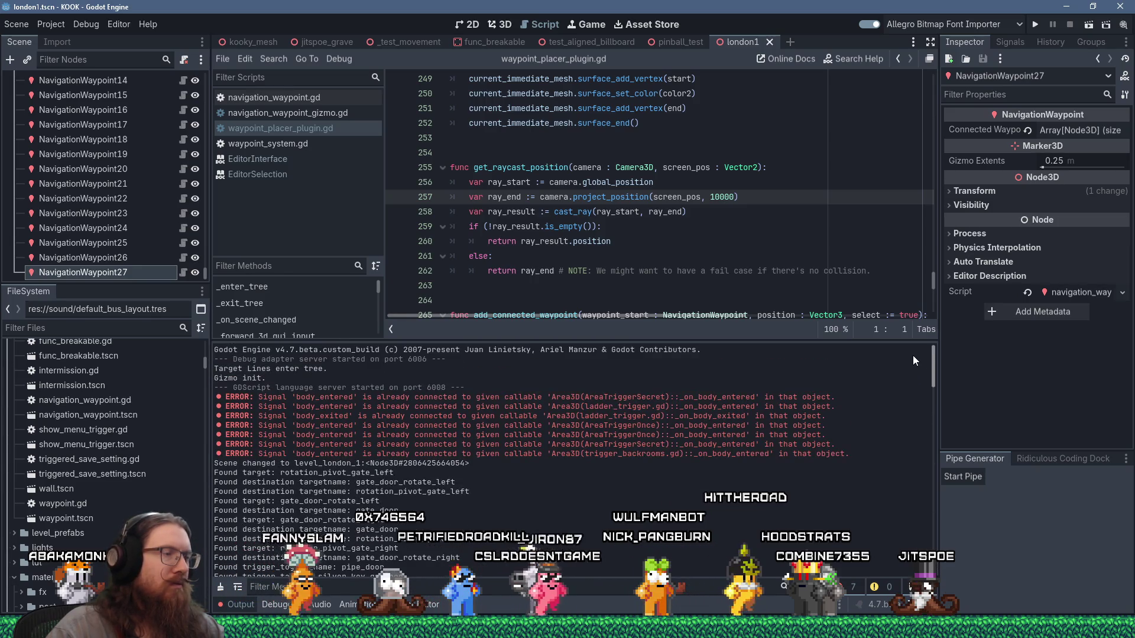
# Insert 'occasionally' before 'getting' in the GitHub comment draft
pyautogui.scroll(3)
pyautogui.scroll(3)
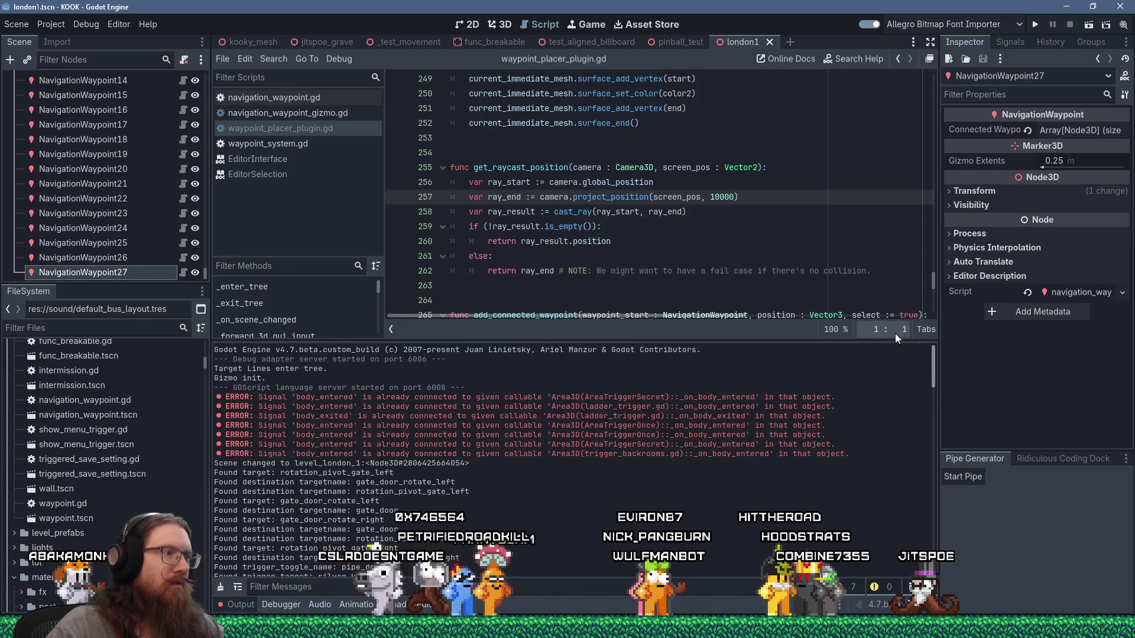
pyautogui.hotkey('alt', 'Tab')
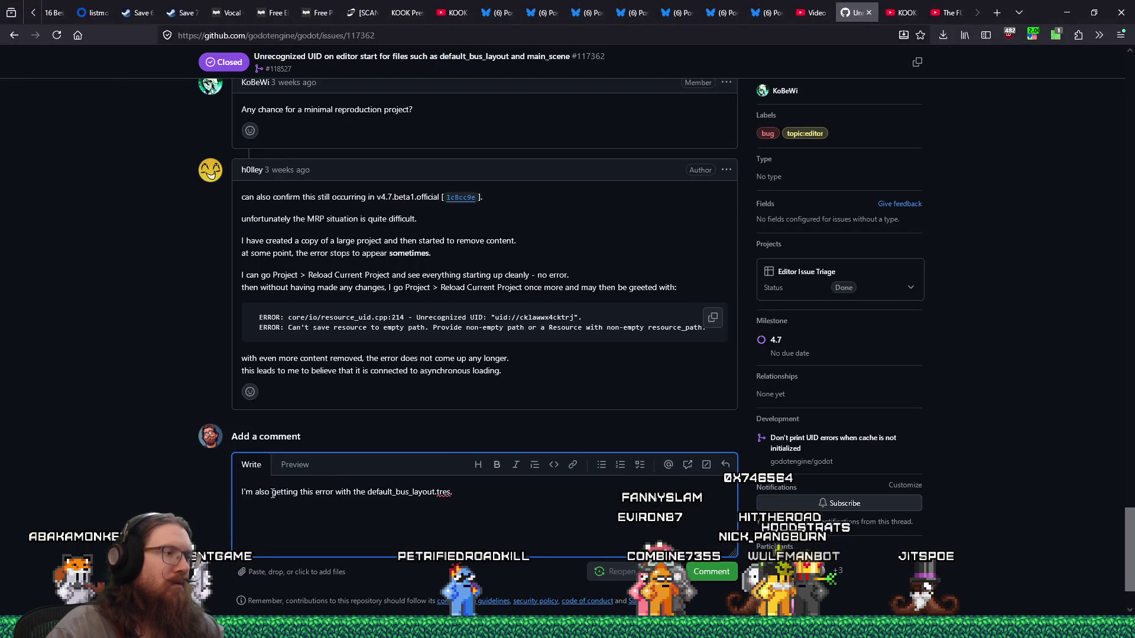
pyautogui.click(272, 493)
pyautogui.write('occasionally')
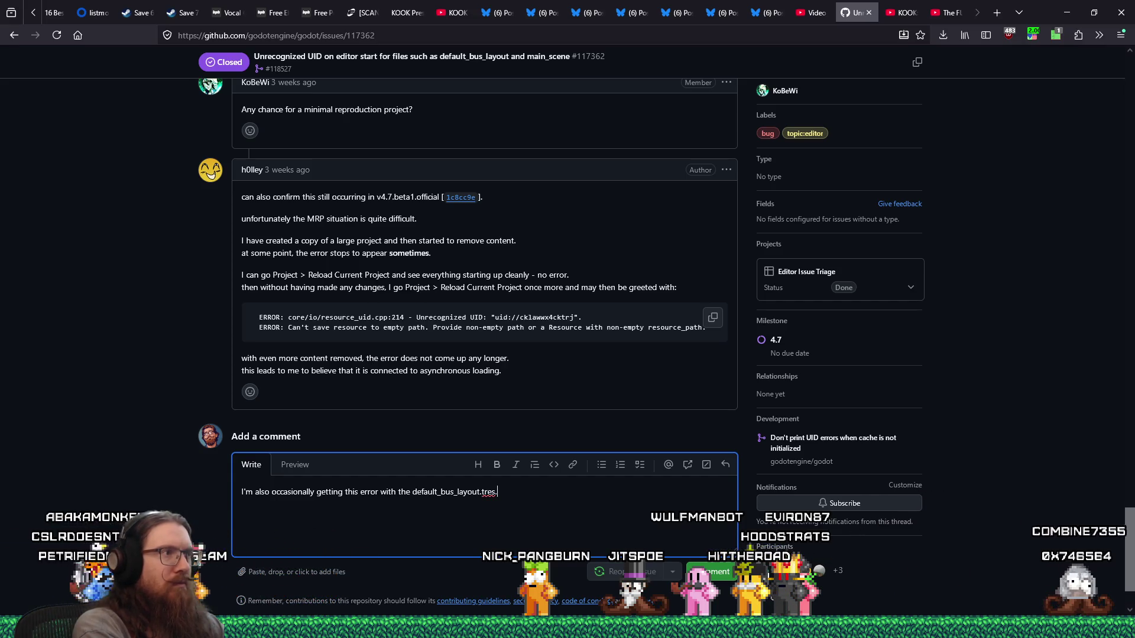
# Replace ', as mentioned' with '. Same as above.' and return to Godot
pyautogui.write('as mentioned')
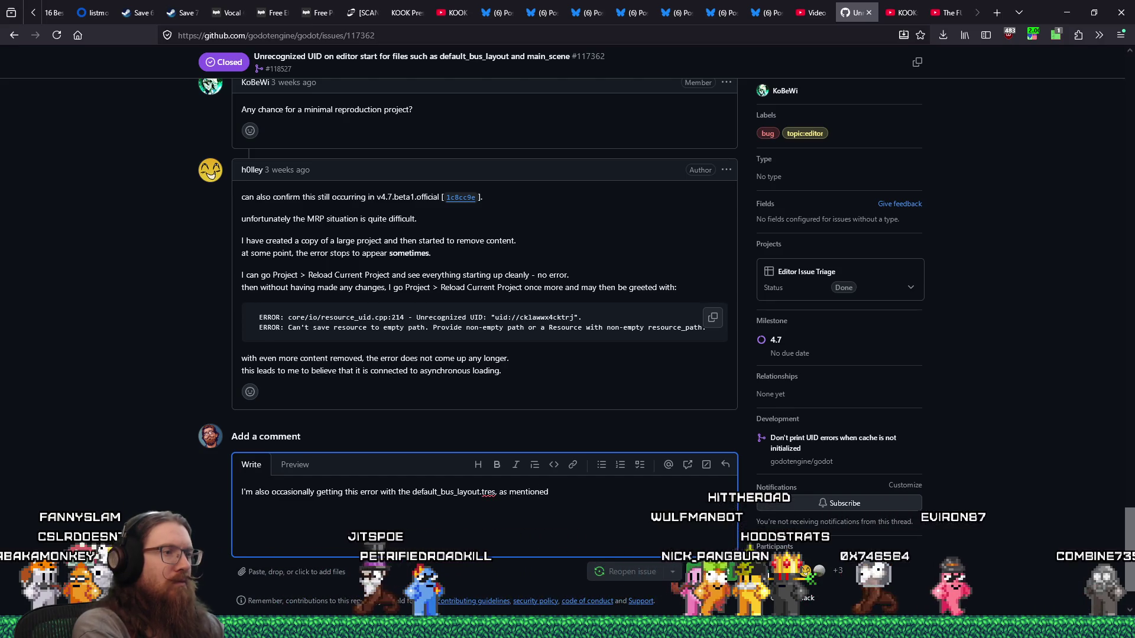
pyautogui.press('BackSpace')
pyautogui.press('BackSpace')
pyautogui.press('BackSpace')
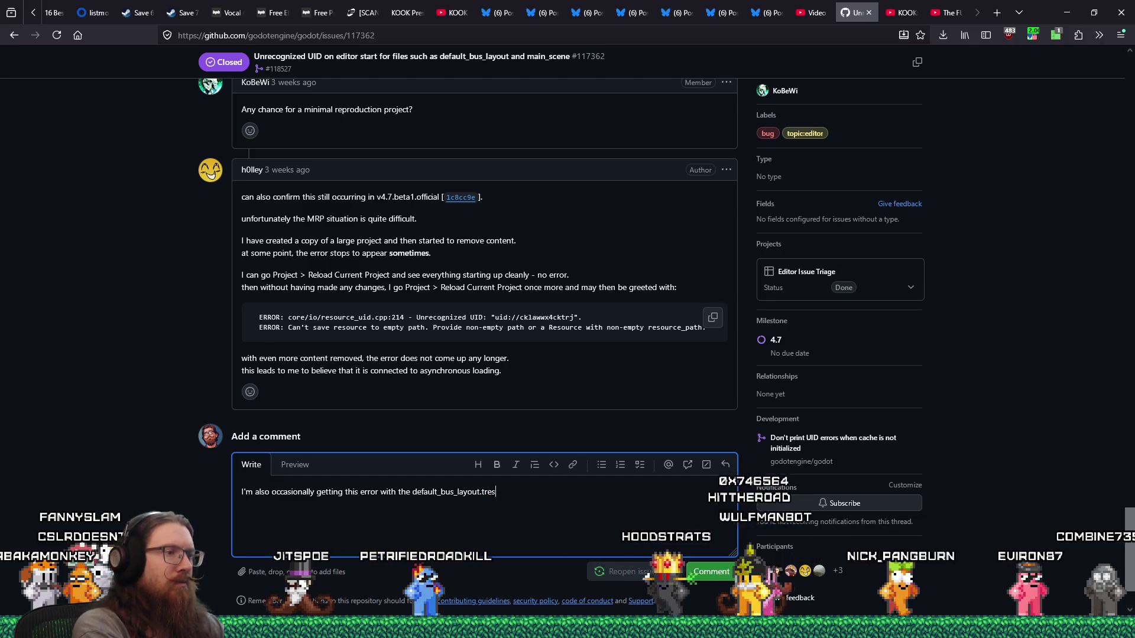
pyautogui.write('.  Same as above.')
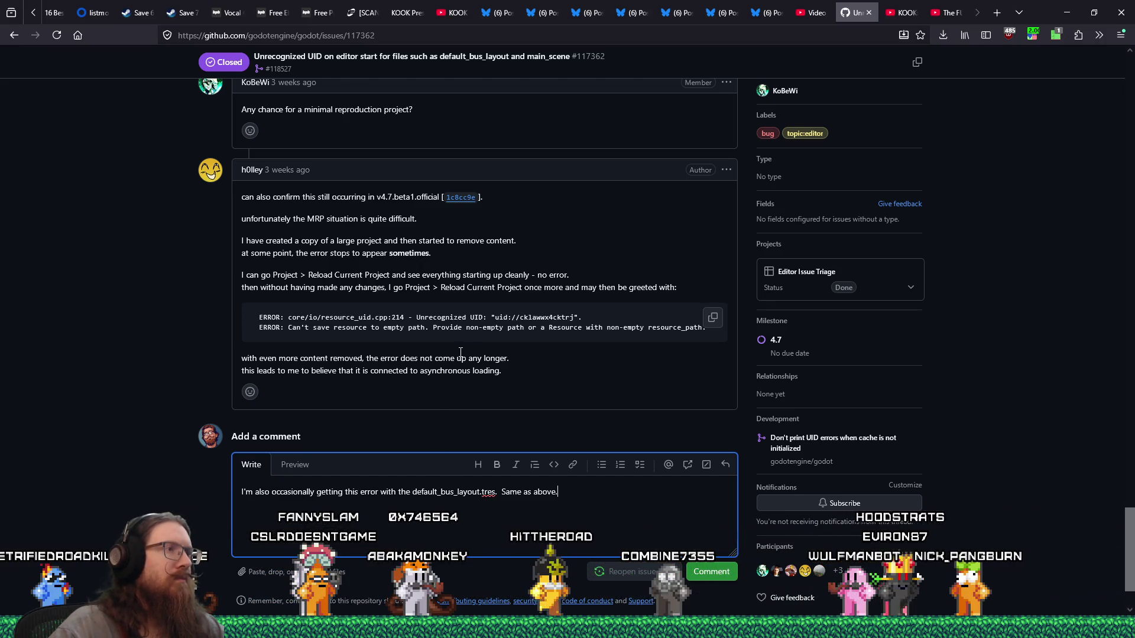
pyautogui.hotkey('alt', 'Tab')
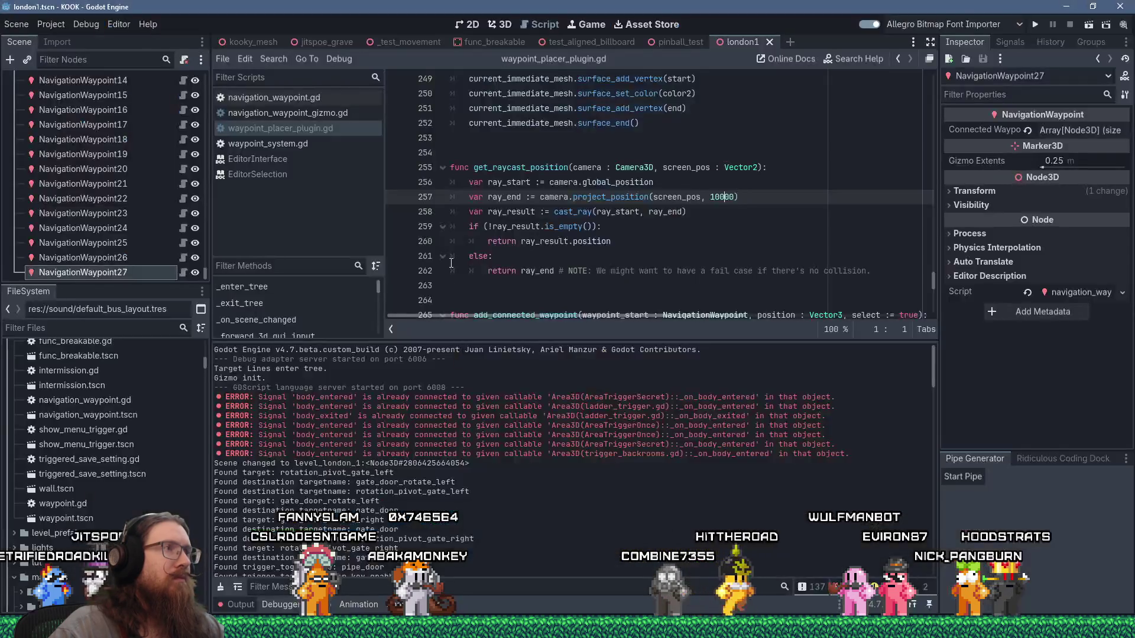
# Check the engine build in Help > About Godot: v4.7.beta.custom_build [81ade7641]
pyautogui.click(146, 25)
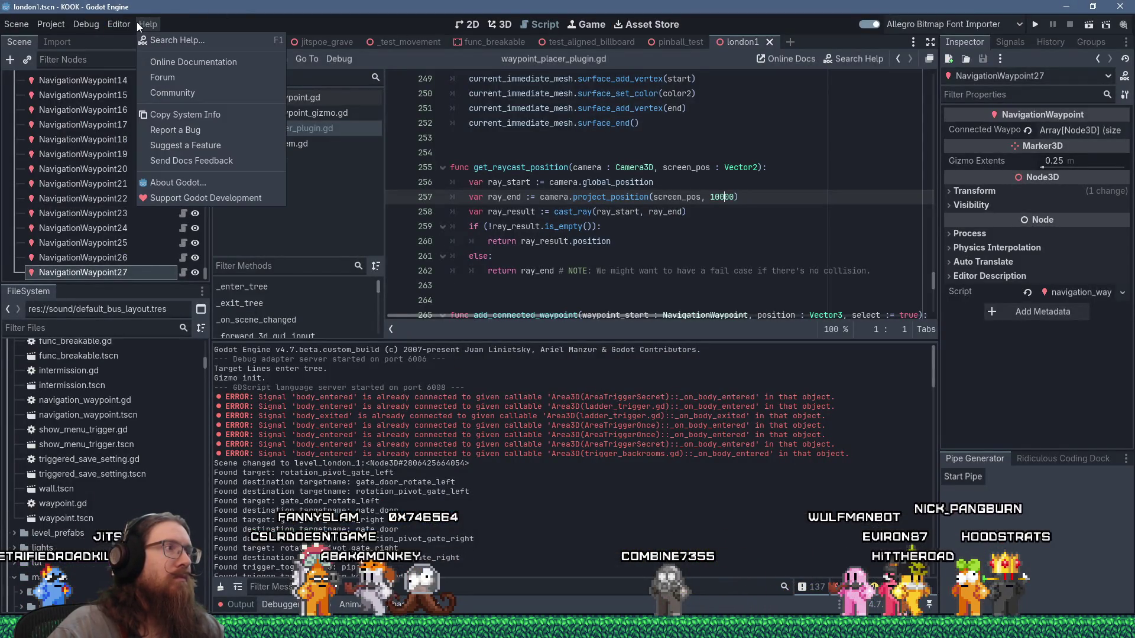
pyautogui.moveTo(114, 20)
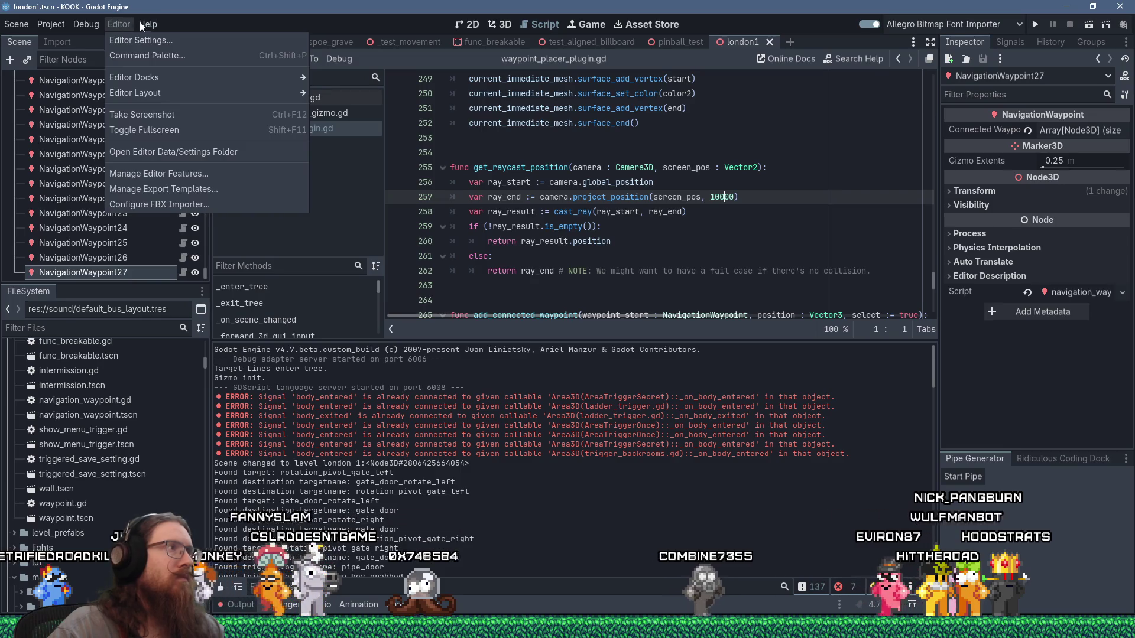
pyautogui.moveTo(157, 24)
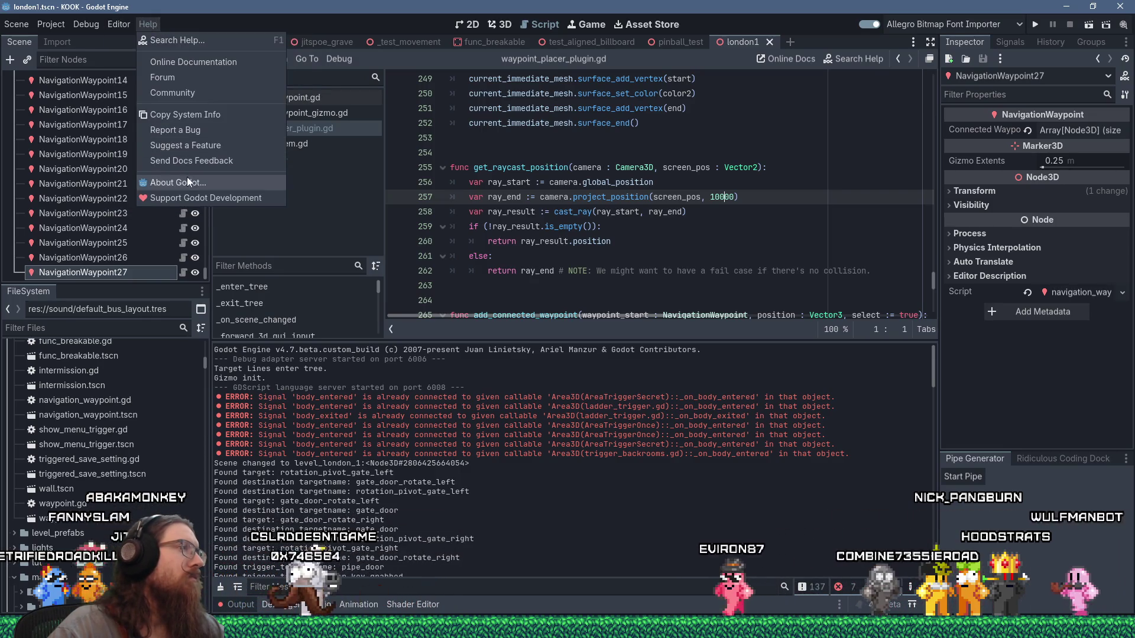
pyautogui.click(188, 182)
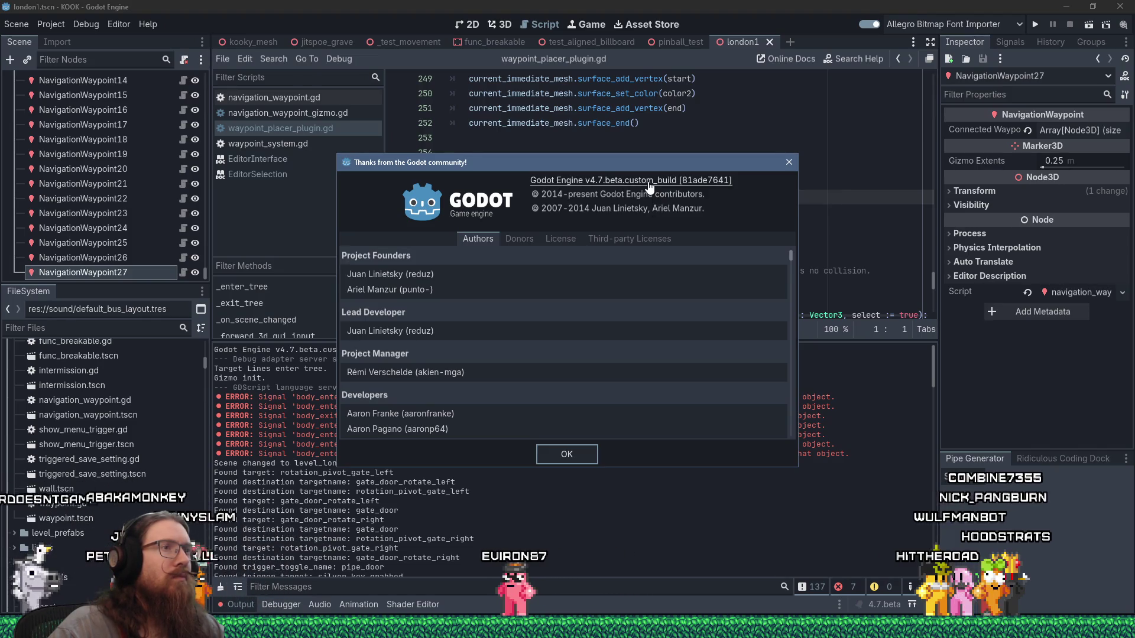
pyautogui.click(567, 454)
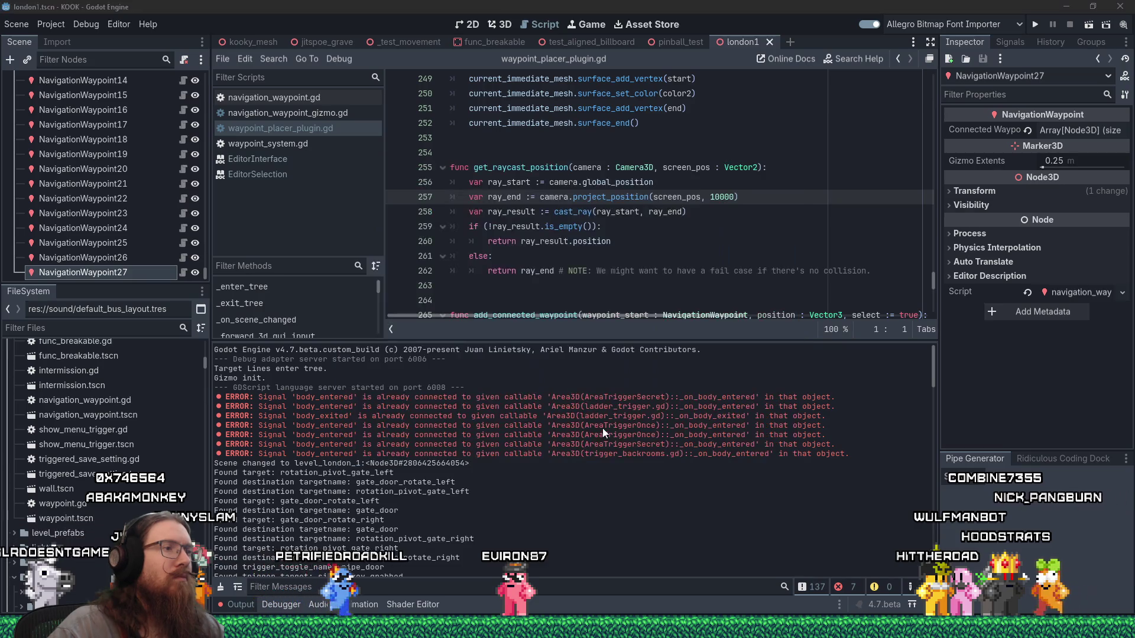
pyautogui.hotkey('alt', 'Tab')
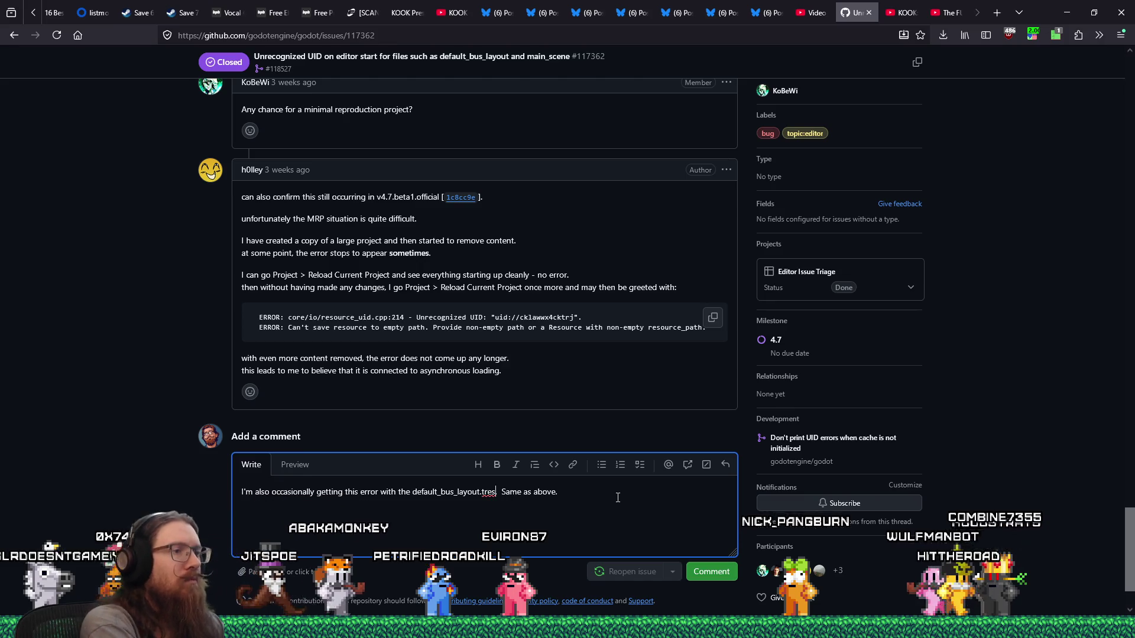
# Add 'with v4.7.beta.custom_build [81ade7641]' to the comment and post it on issue #117362
pyautogui.write('v4.7.beta.custom_build [81ade7641].')
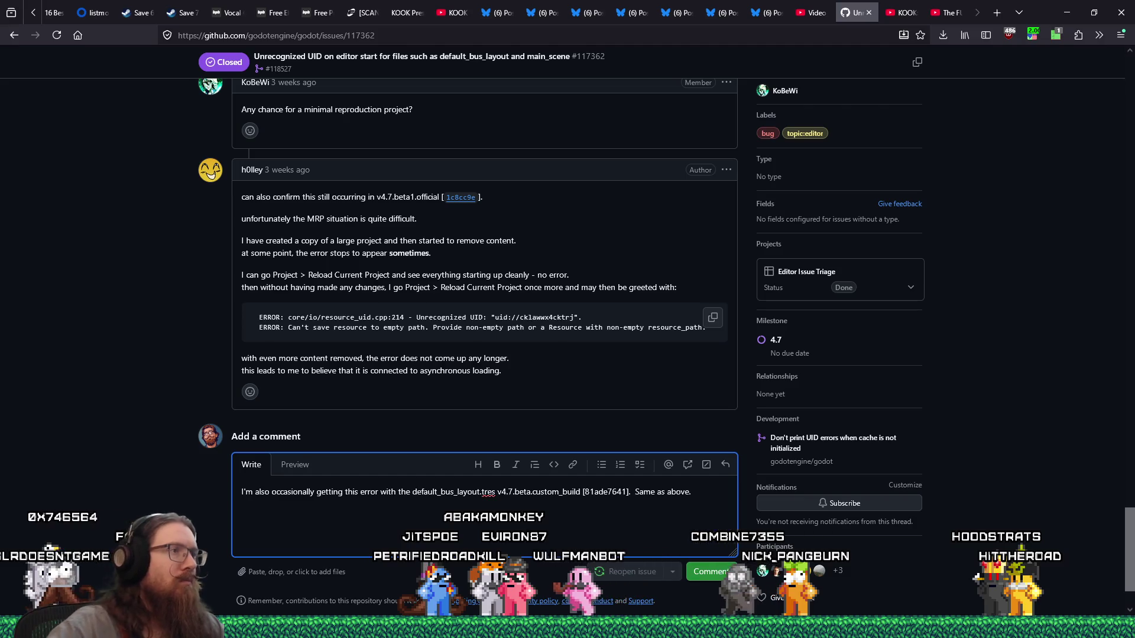
pyautogui.click(497, 493)
pyautogui.write('with')
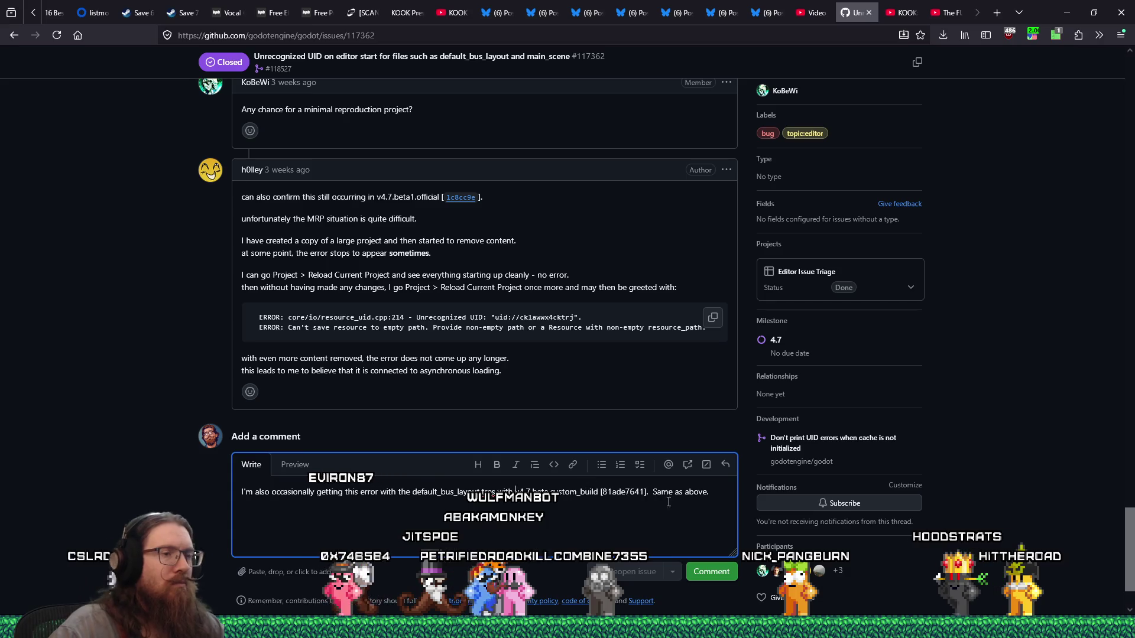
pyautogui.click(726, 572)
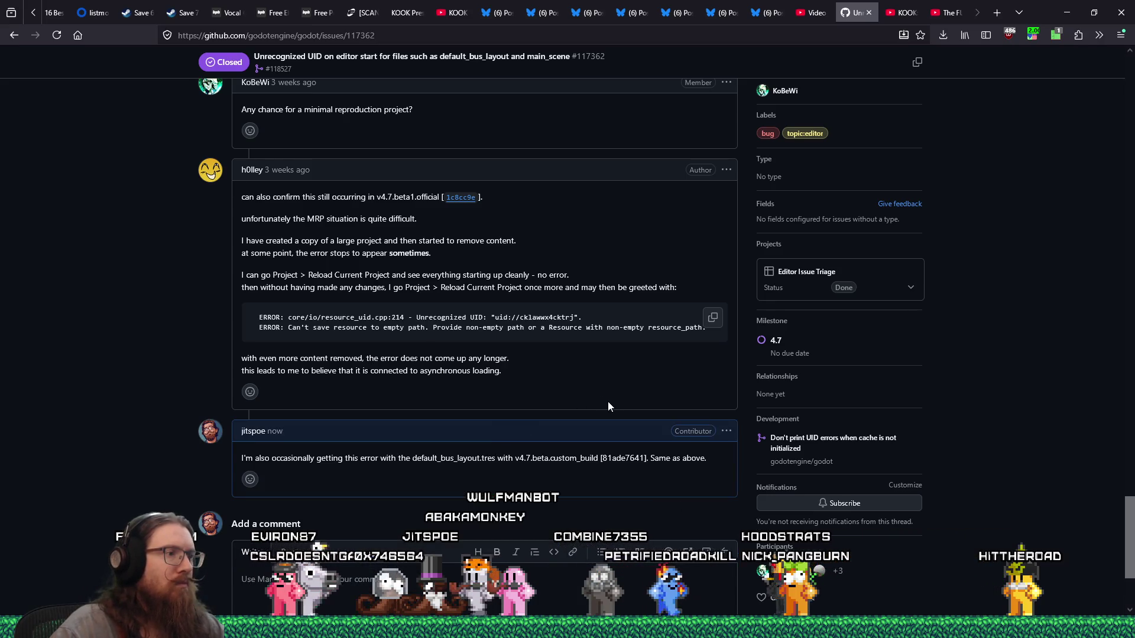
pyautogui.scroll(3)
pyautogui.scroll(3)
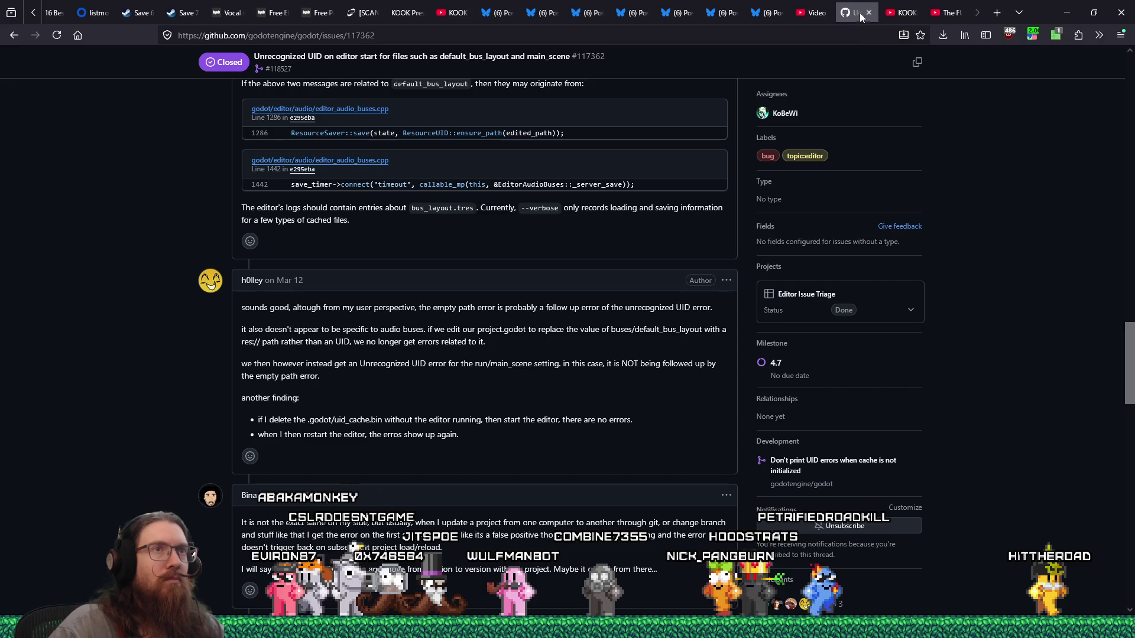
# Close the GitHub issue tab and return to Godot showing waypoint_placer_plugin.gd
pyautogui.click(868, 13)
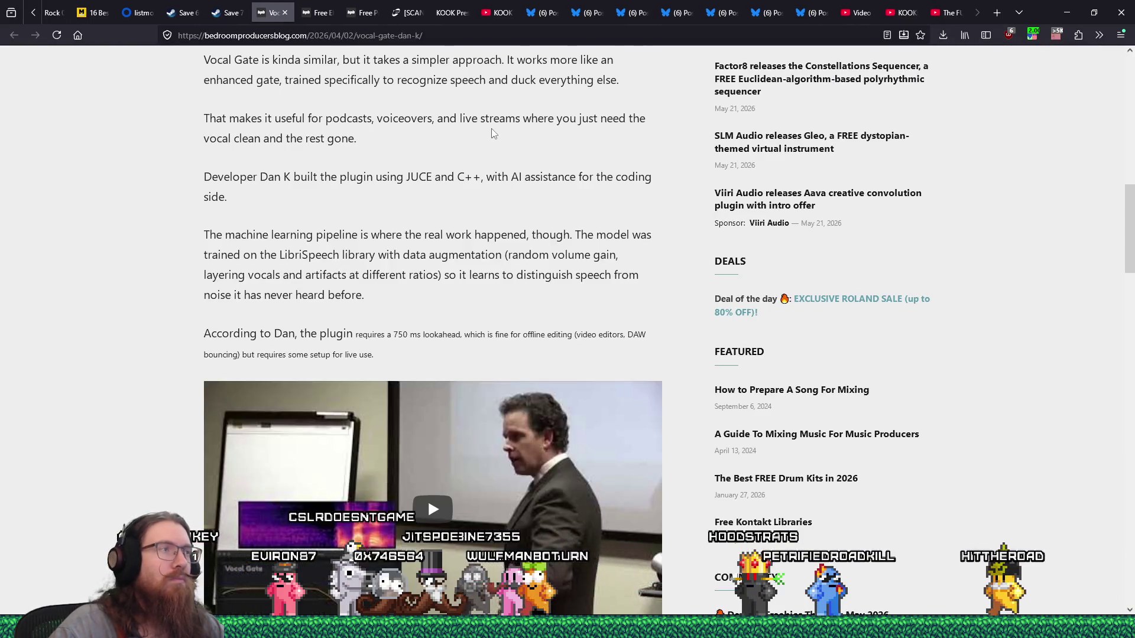
pyautogui.scroll(3)
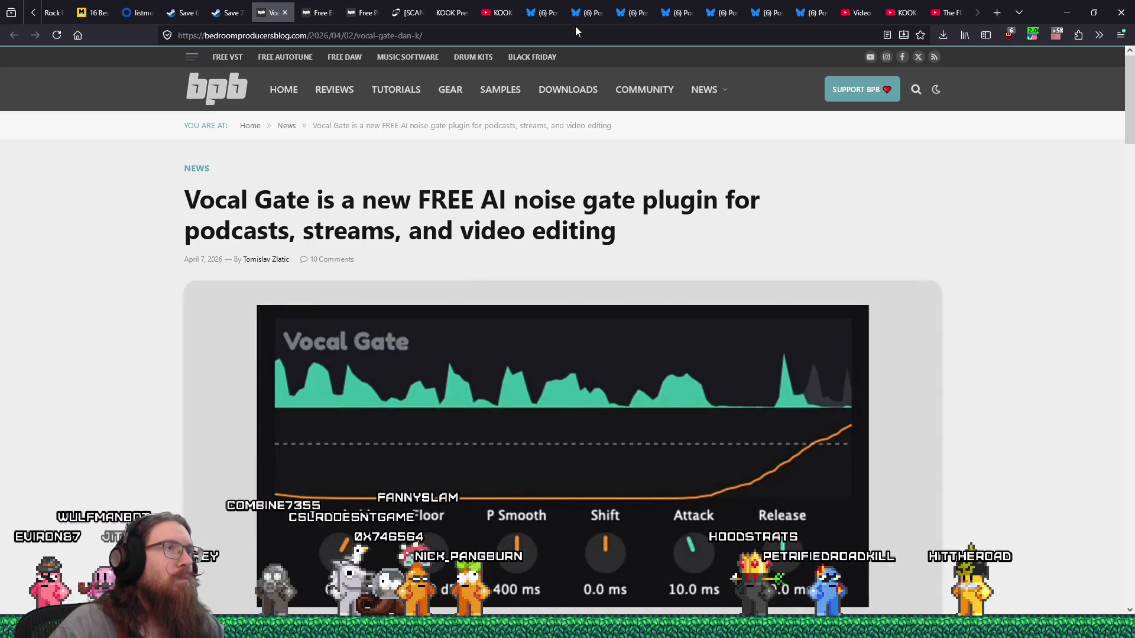
pyautogui.hotkey('alt', 'Tab')
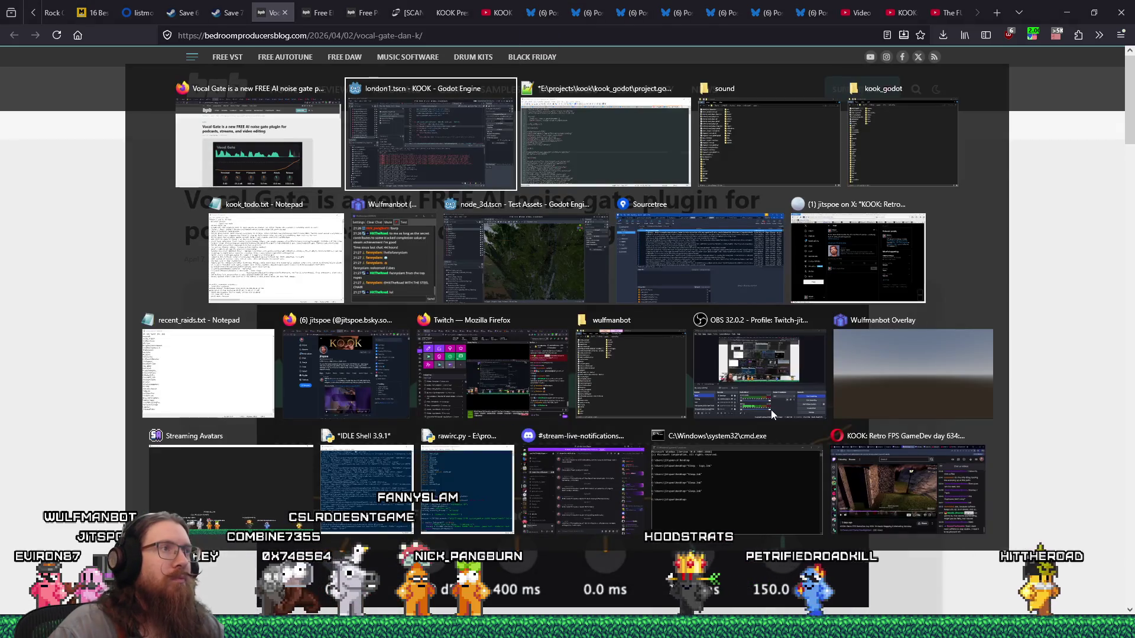
pyautogui.scroll(-3)
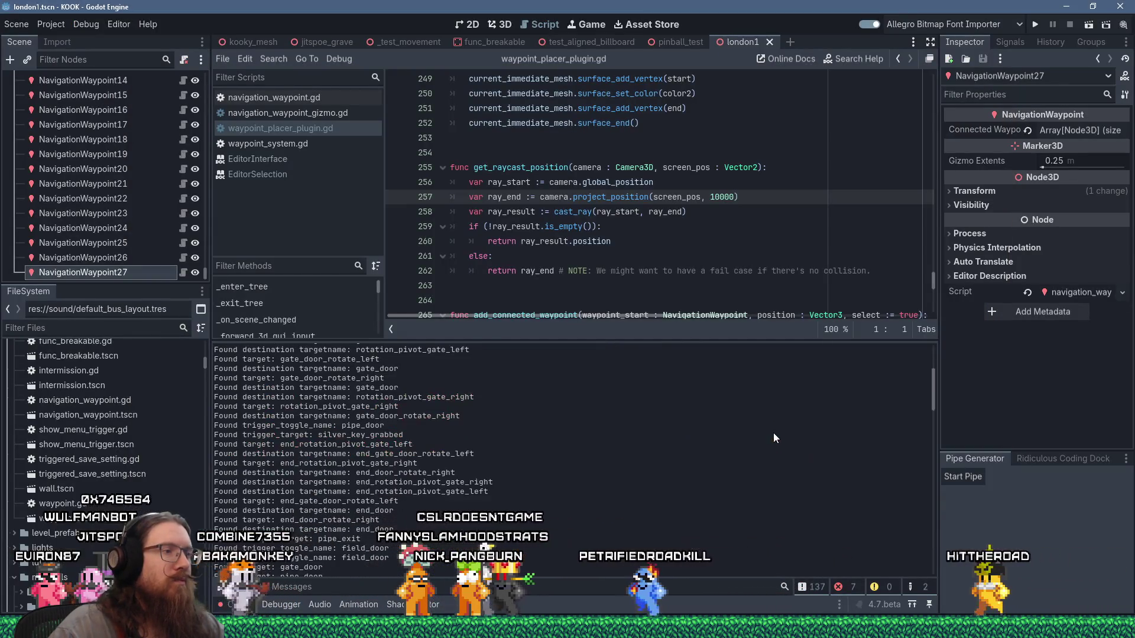
pyautogui.scroll(-3)
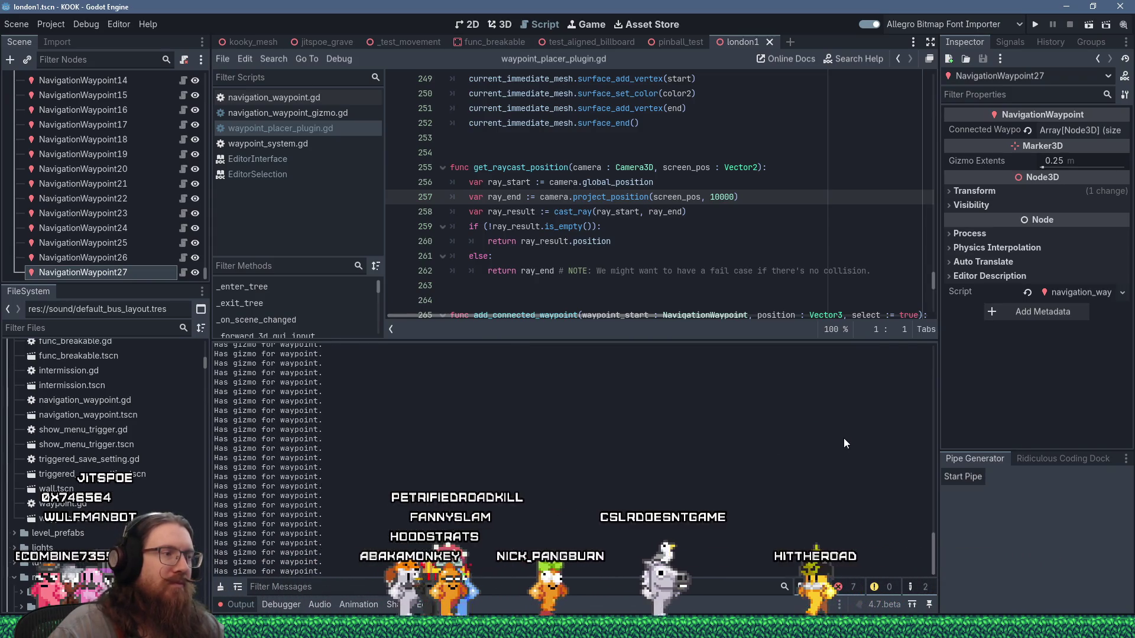
pyautogui.scroll(3)
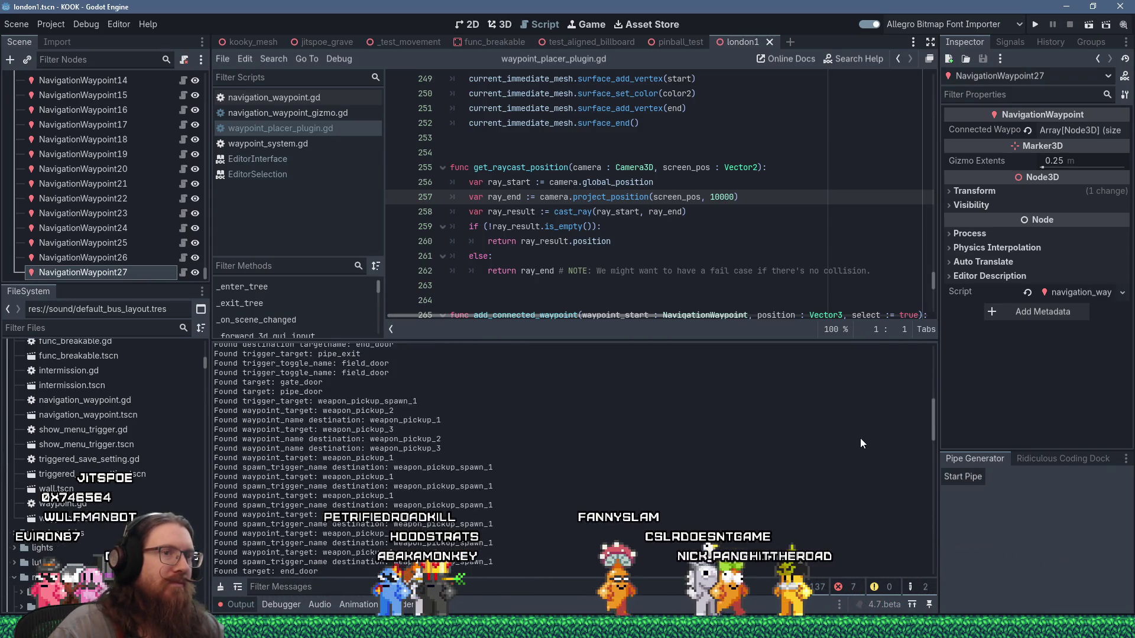
pyautogui.scroll(3)
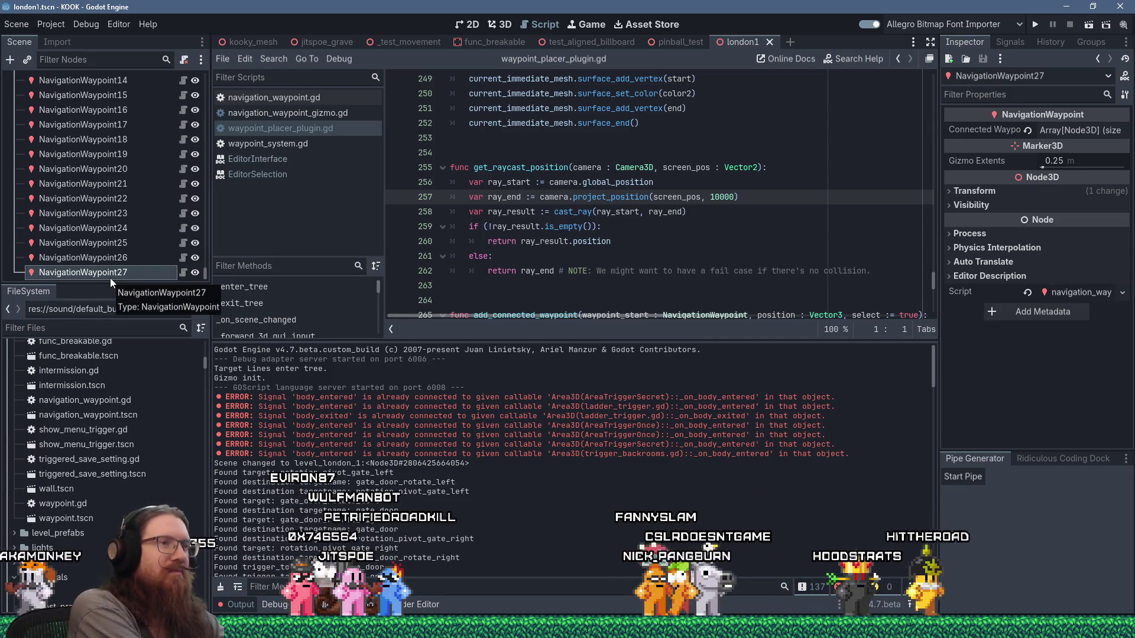
# Delete NavigationWaypoint26 and NavigationWaypoint27 in the 3D viewport
pyautogui.click(492, 24)
pyautogui.scroll(-3)
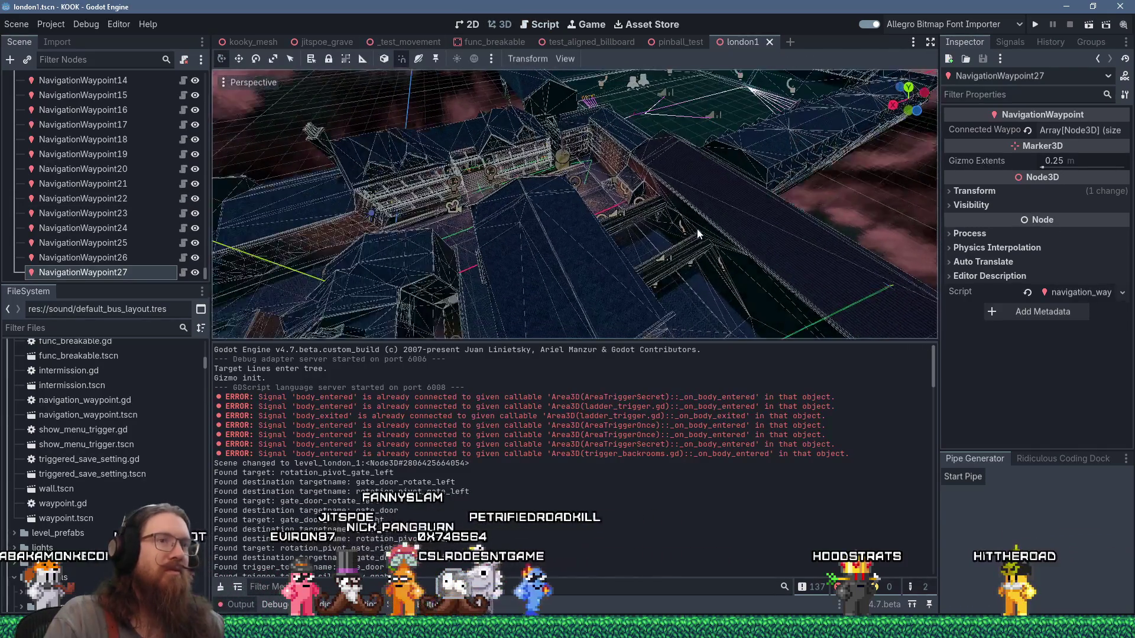
pyautogui.scroll(3)
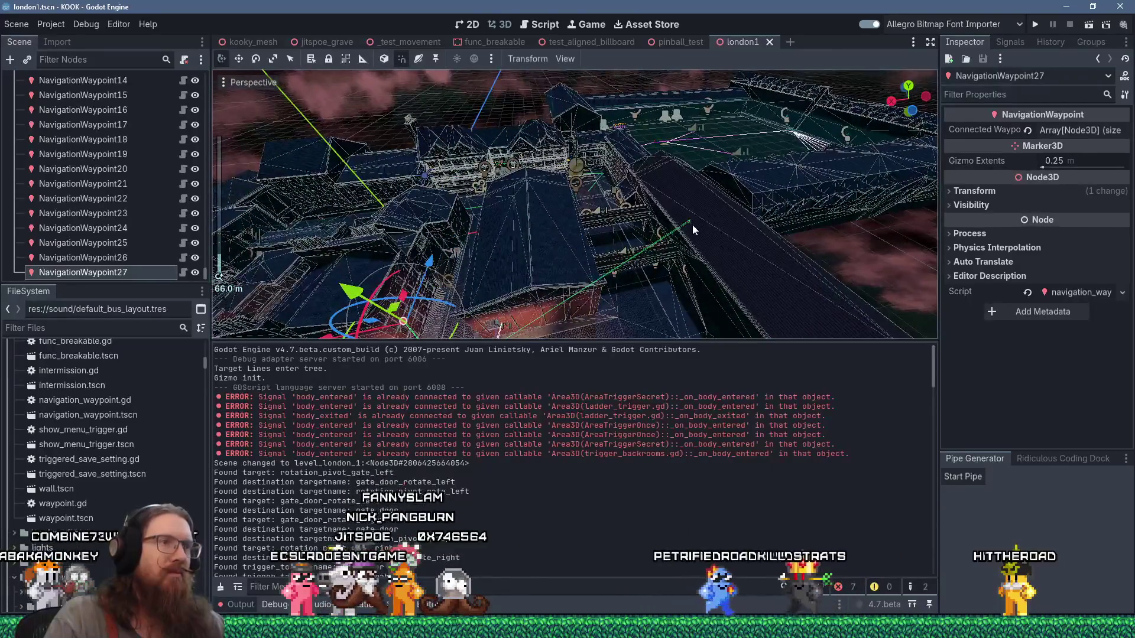
pyautogui.click(689, 221)
pyautogui.moveTo(690, 221); pyautogui.dragTo(659, 218)
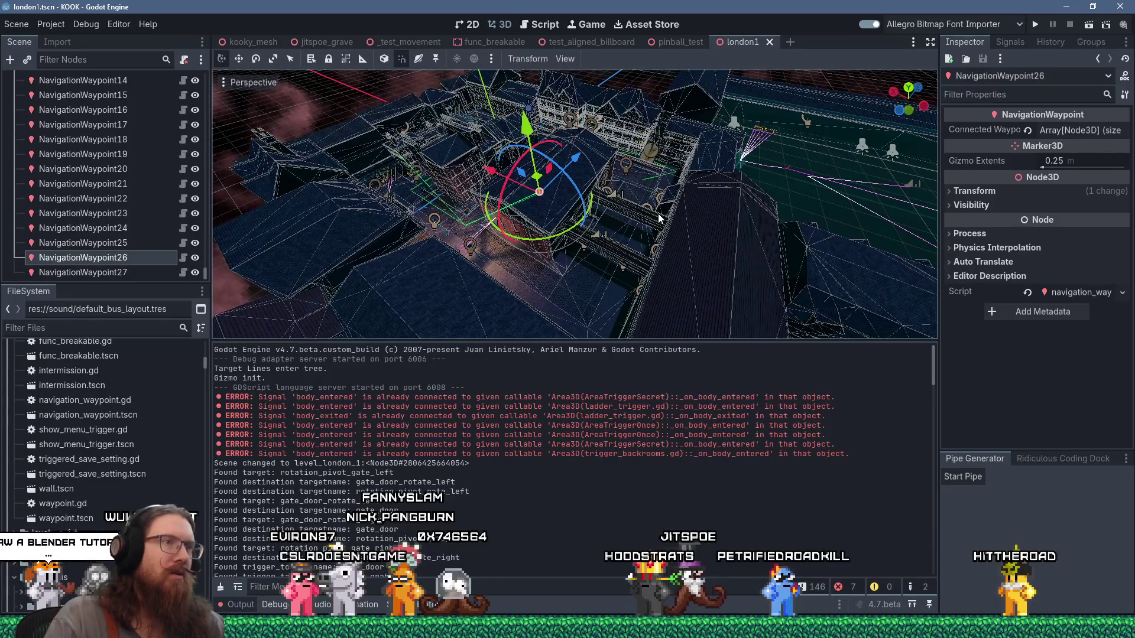
pyautogui.scroll(3)
pyautogui.moveTo(561, 227); pyautogui.dragTo(537, 183)
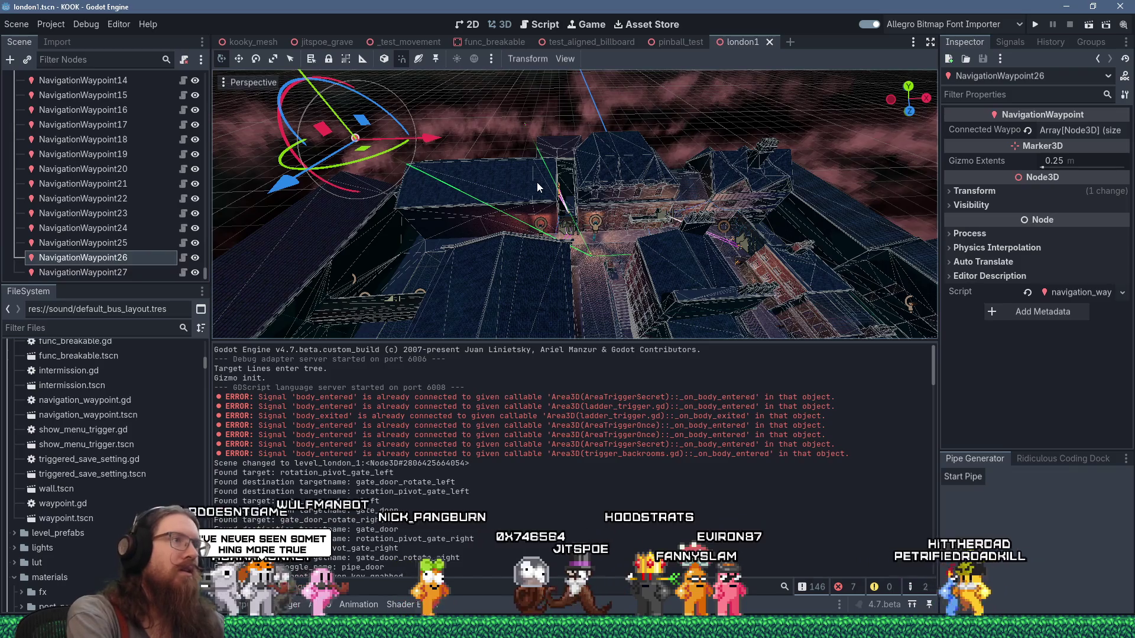
pyautogui.press('Delete')
pyautogui.press('Escape')
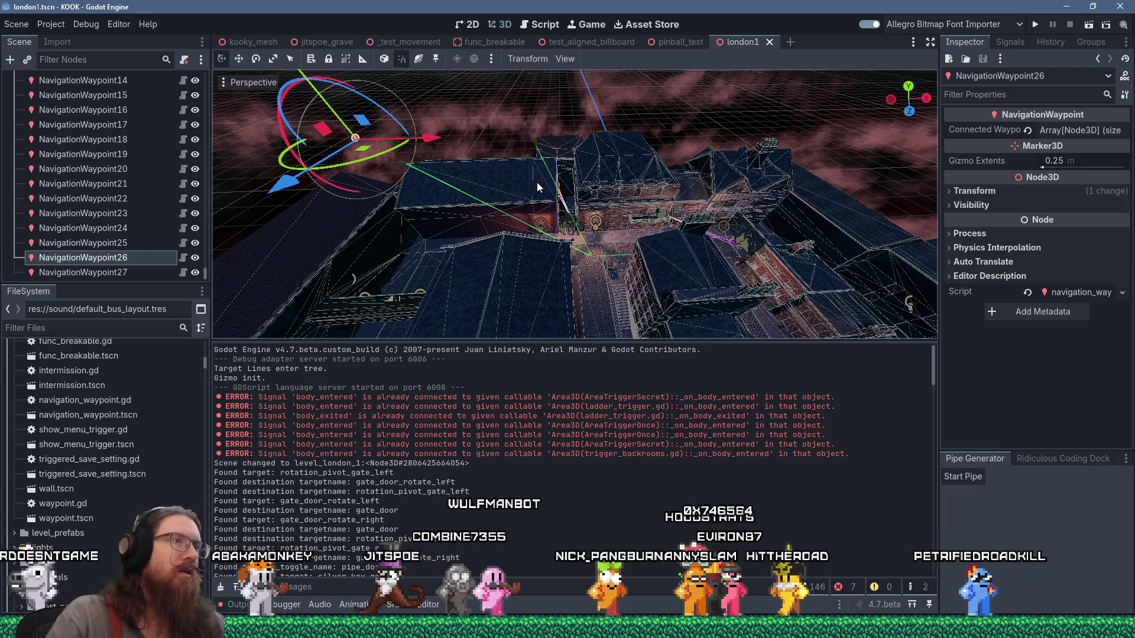
pyautogui.press('Delete')
pyautogui.click(527, 126)
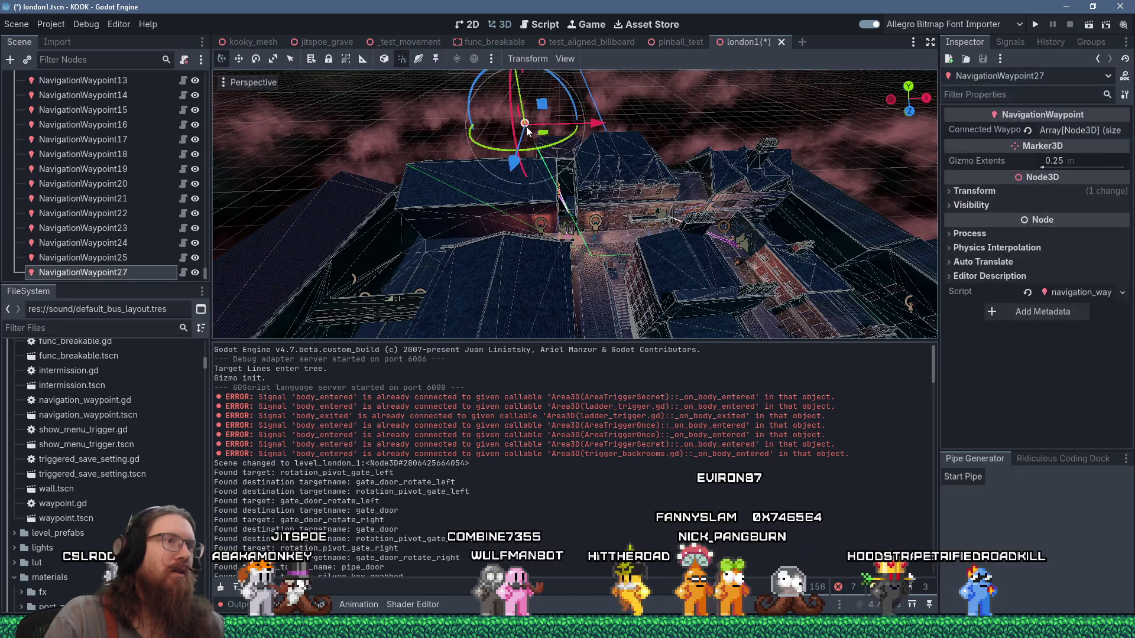
pyautogui.press('Delete')
pyautogui.press('Return')
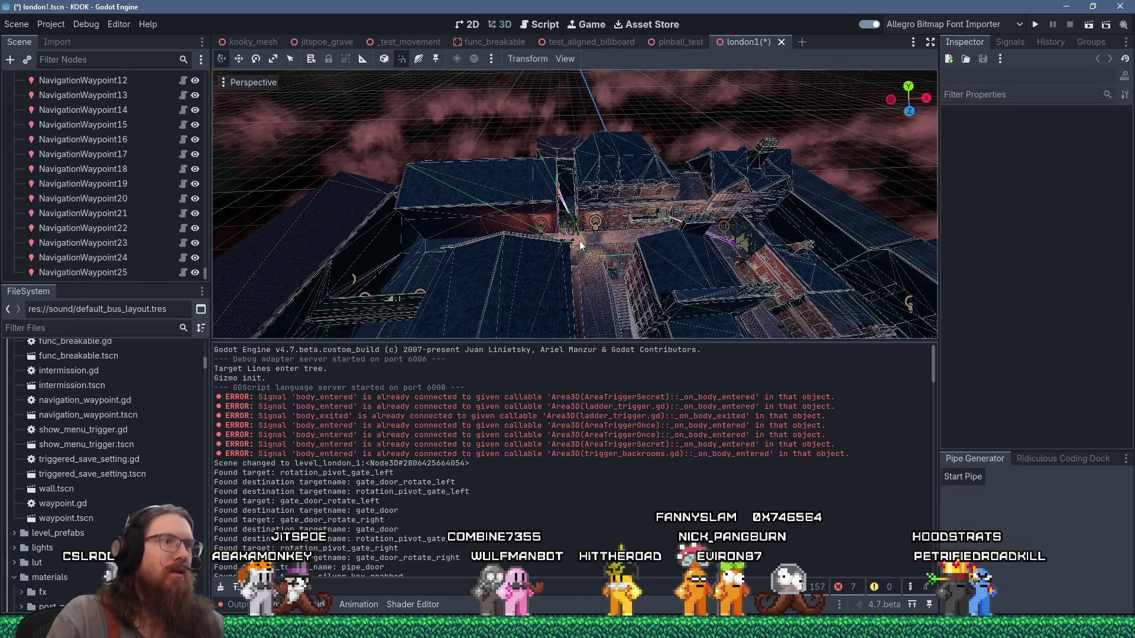
# Bring the view down to the cobbled street and select NavigationWaypoint25
pyautogui.scroll(3)
pyautogui.scroll(3)
pyautogui.moveTo(589, 275); pyautogui.dragTo(40, 259)
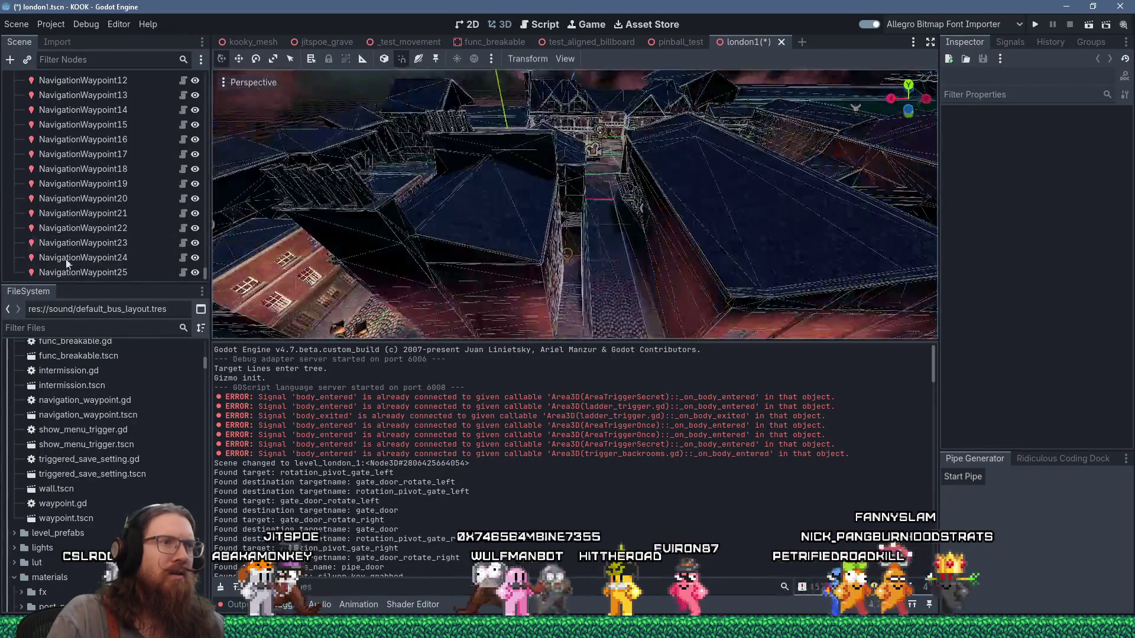
pyautogui.scroll(3)
pyautogui.moveTo(520, 234); pyautogui.dragTo(826, 282)
pyautogui.moveTo(752, 270); pyautogui.dragTo(654, 235)
pyautogui.scroll(-3)
pyautogui.scroll(3)
pyautogui.scroll(-3)
pyautogui.click(641, 211)
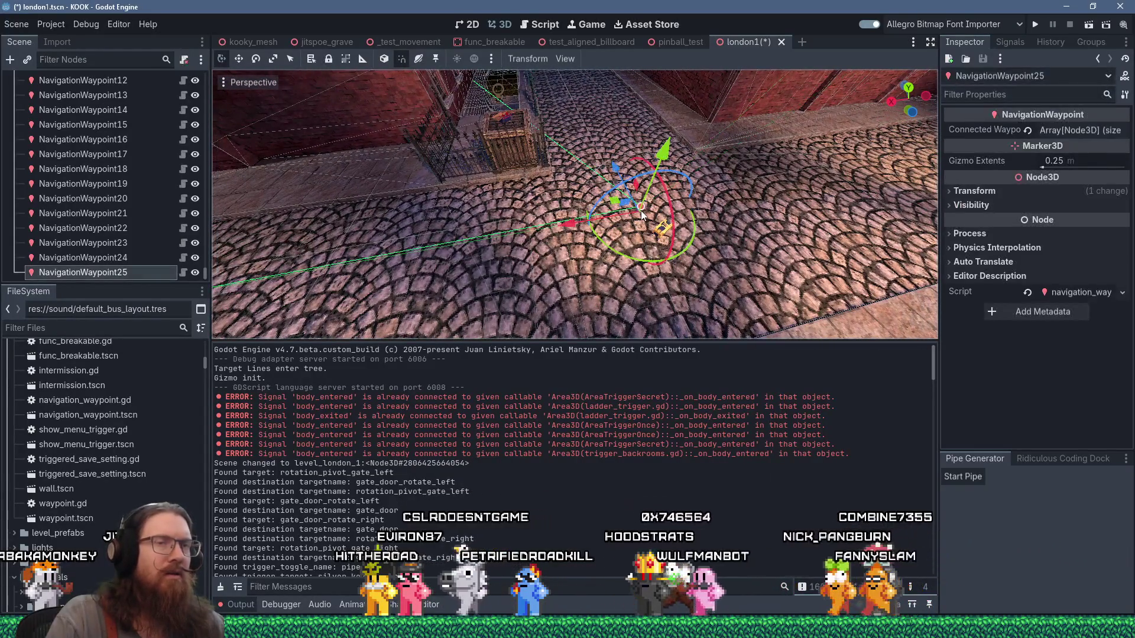
# Trim NavigationWaypoint25's Connected Waypoints to only NavigationWaypoint24 and save london1
pyautogui.click(1059, 128)
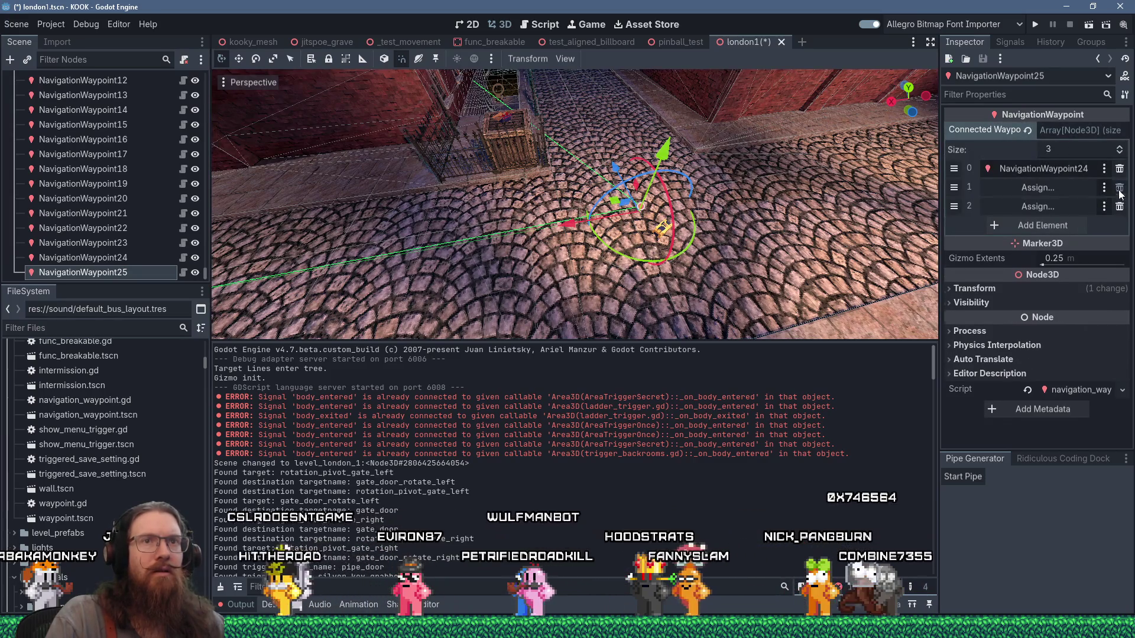
pyautogui.moveTo(698, 230); pyautogui.dragTo(715, 214)
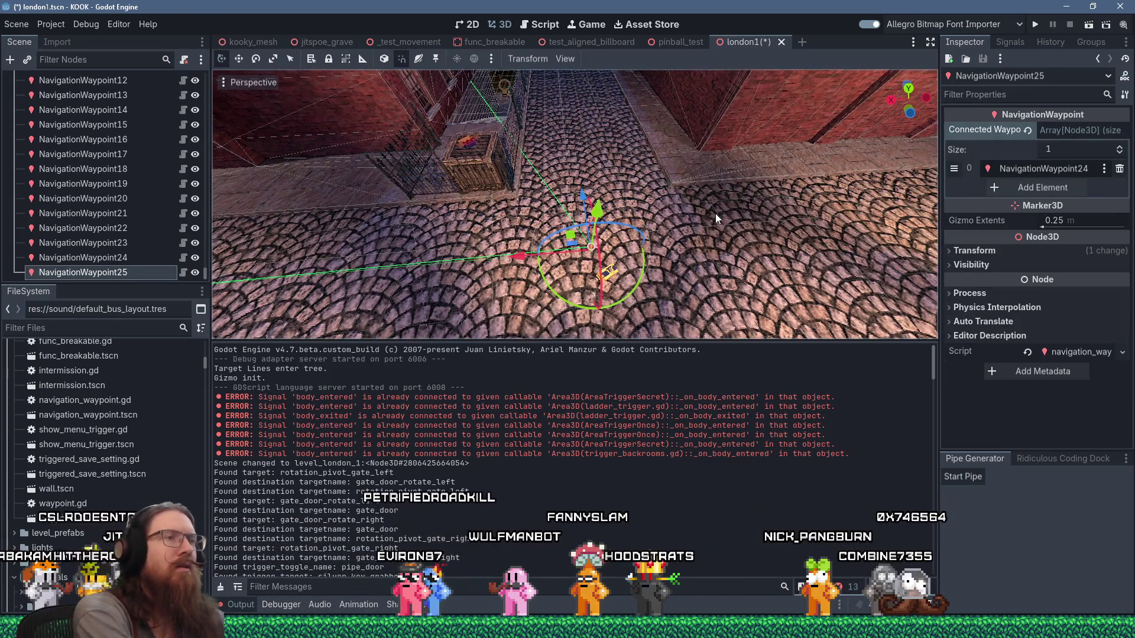
pyautogui.hotkey('ctrl', 's')
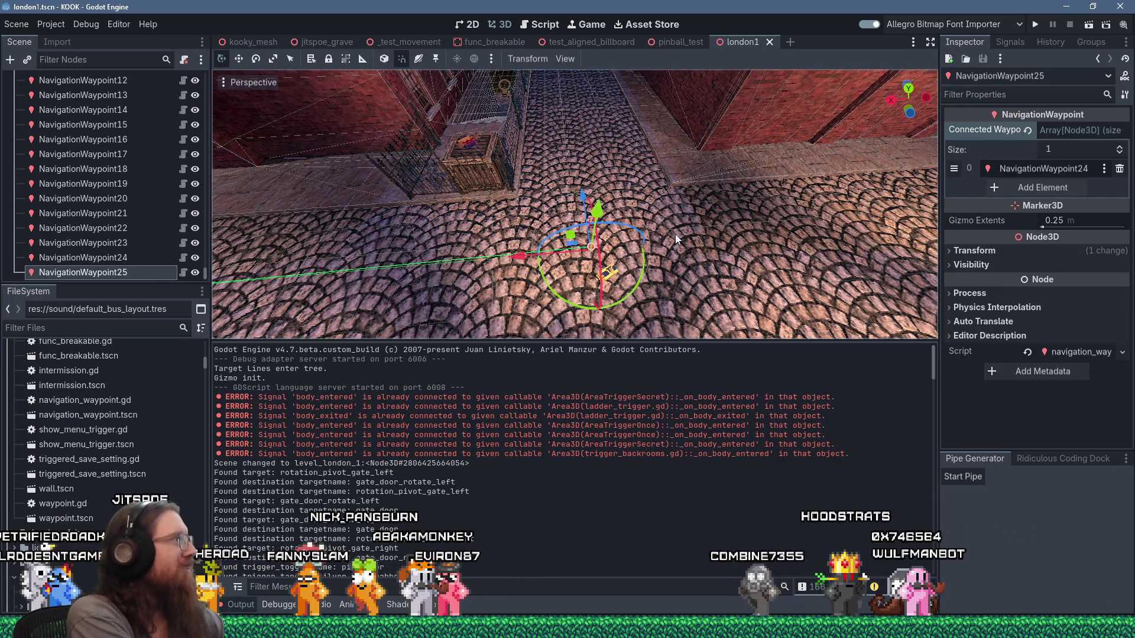
pyautogui.scroll(-3)
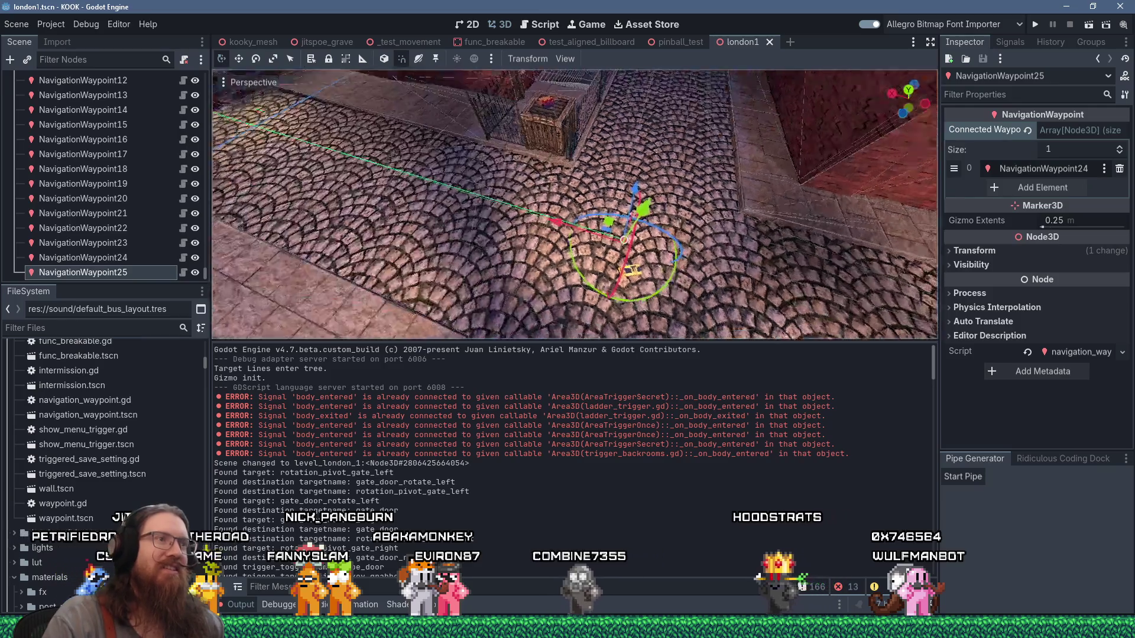
# Survey the waypoint path from low over the cobblestones up to an overhead alley view
pyautogui.moveTo(764, 173); pyautogui.dragTo(597, 192)
pyautogui.scroll(-3)
pyautogui.scroll(-3)
pyautogui.scroll(-3)
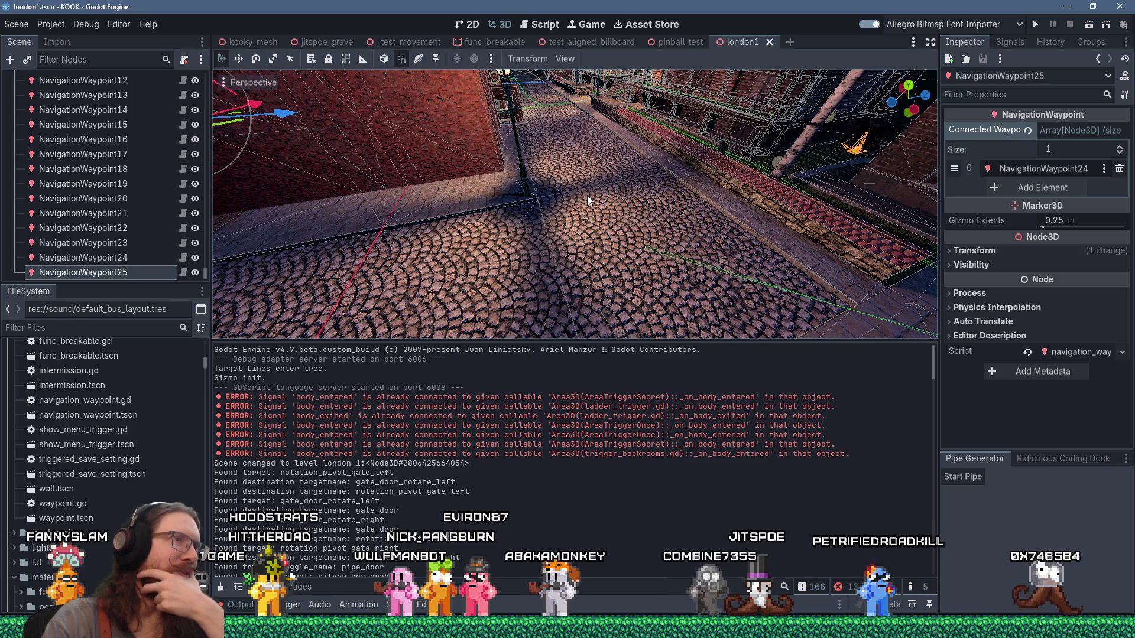
pyautogui.moveTo(587, 195); pyautogui.dragTo(616, 274)
pyautogui.scroll(3)
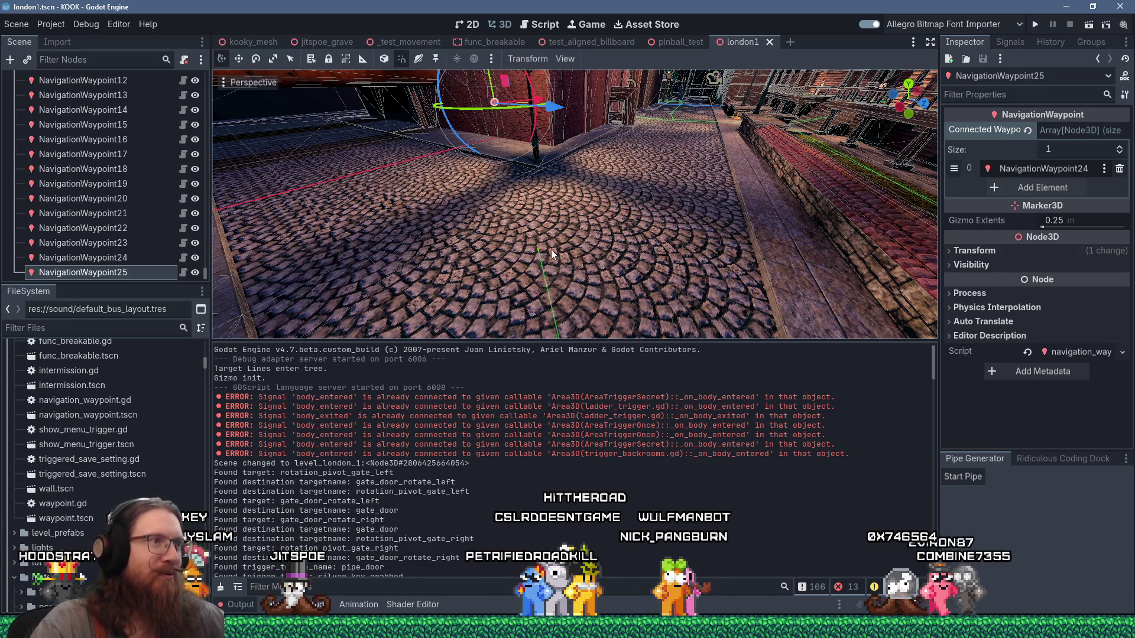
# Select NavigationWaypoint21 and centre the view on it
pyautogui.click(532, 198)
pyautogui.press('f')
pyautogui.moveTo(643, 211); pyautogui.dragTo(623, 211)
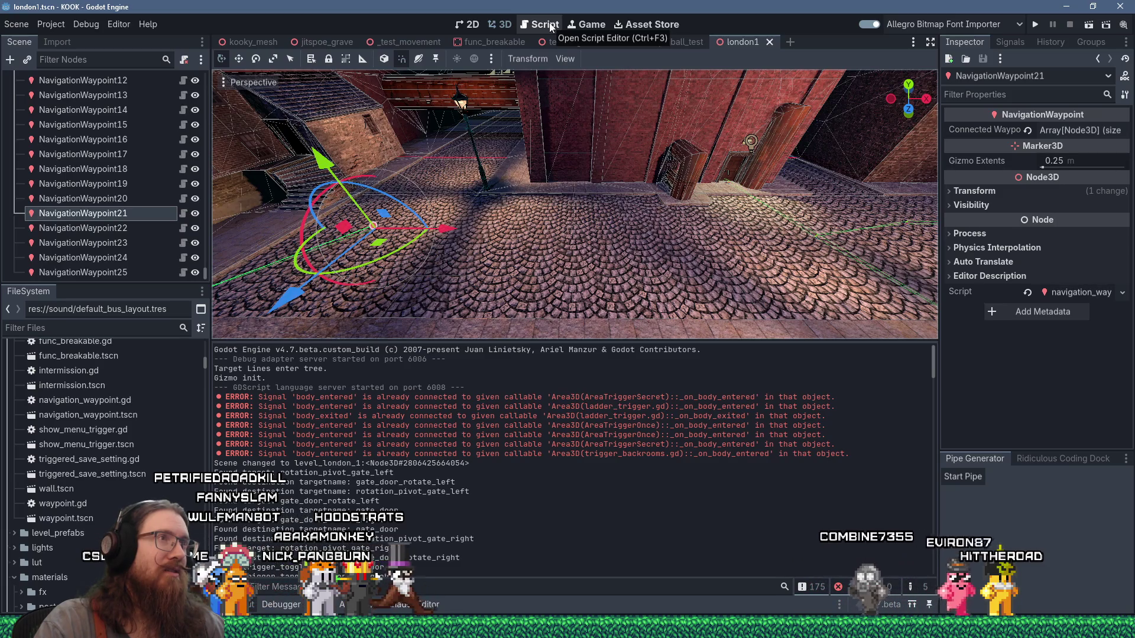
# Close the EditorInterface and EditorSelection documentation pages and open navigation_waypoint_gizmo.gd
pyautogui.click(545, 24)
pyautogui.middleClick(307, 159)
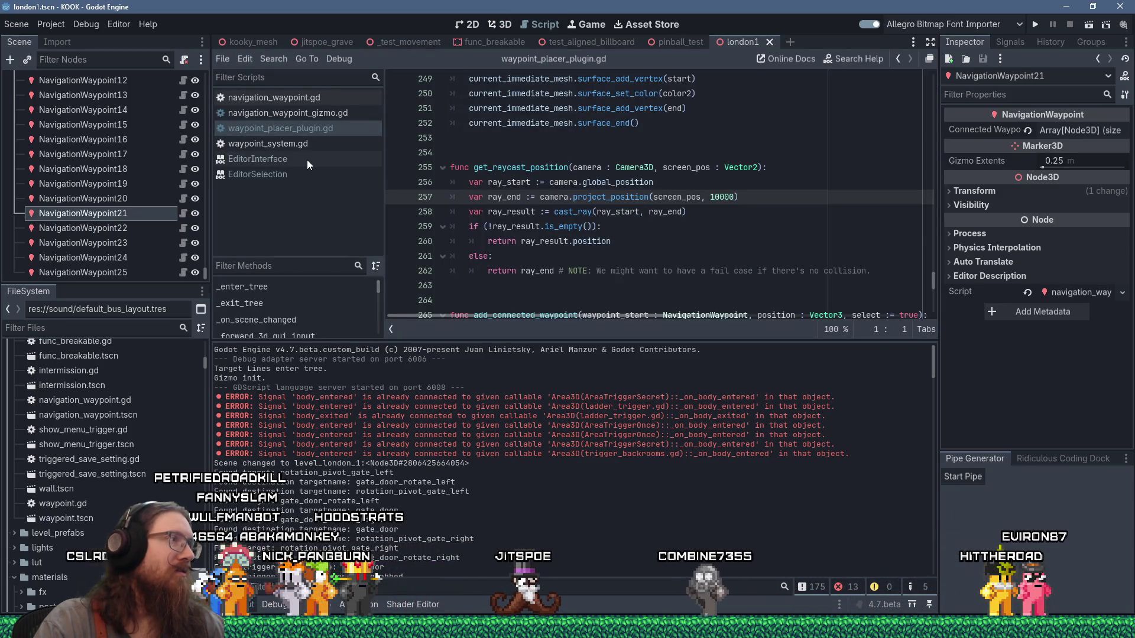
pyautogui.middleClick(299, 161)
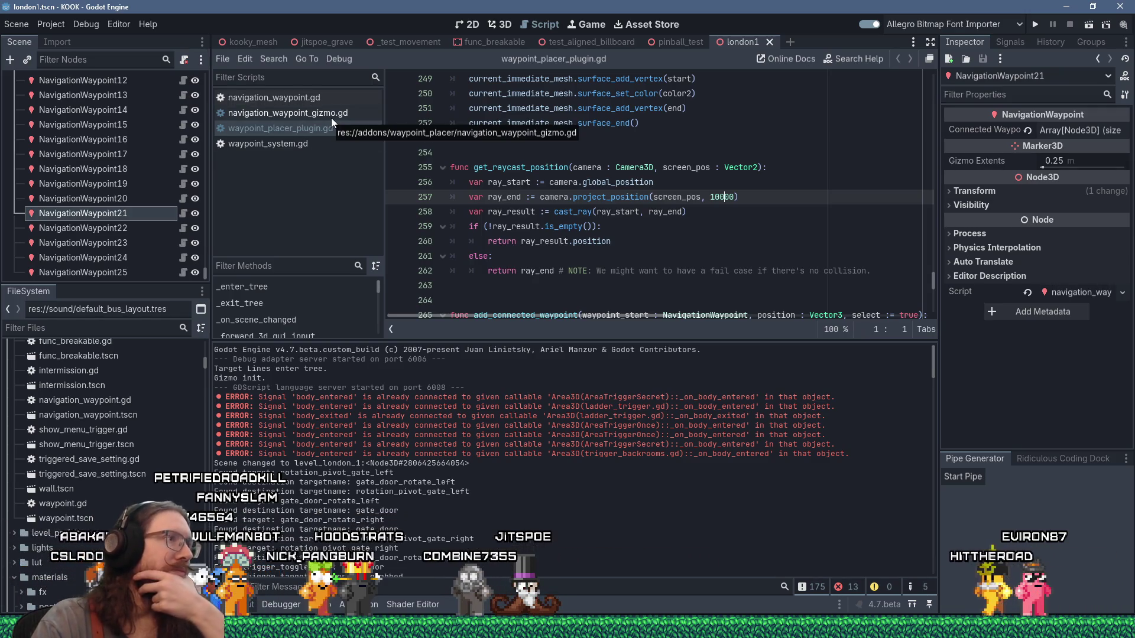
pyautogui.click(331, 116)
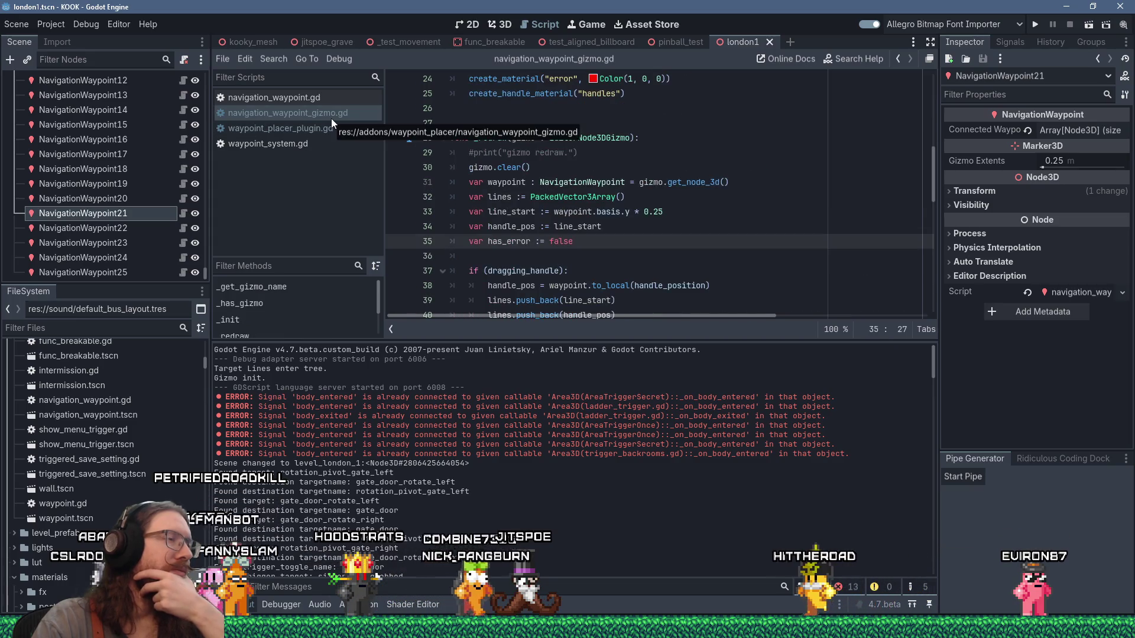
pyautogui.scroll(-3)
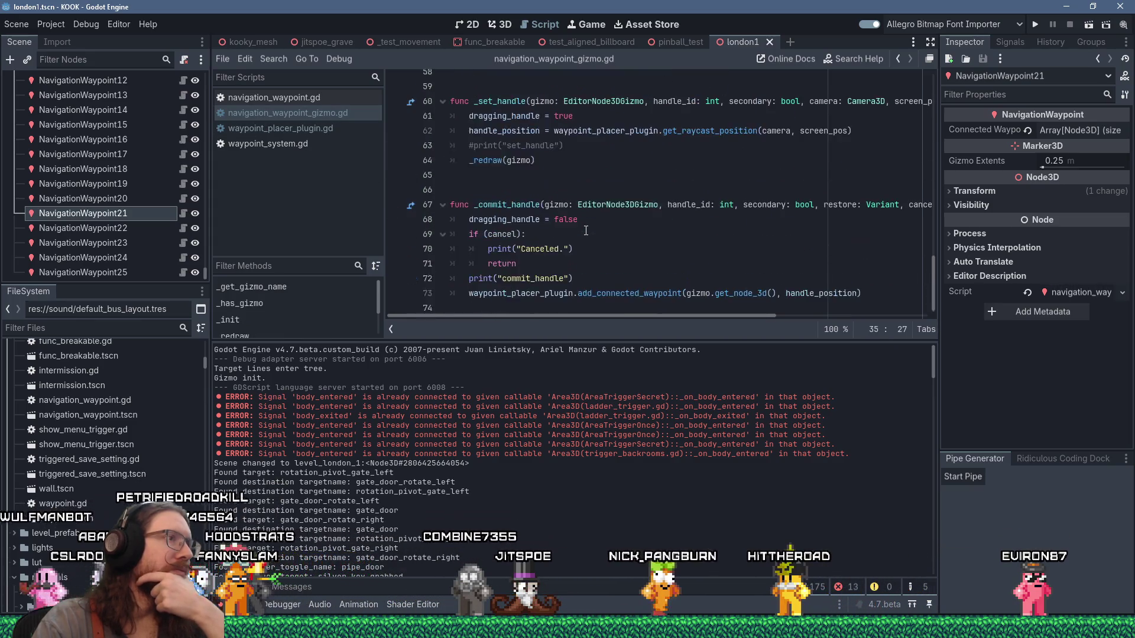
pyautogui.scroll(3)
pyautogui.moveTo(586, 230)
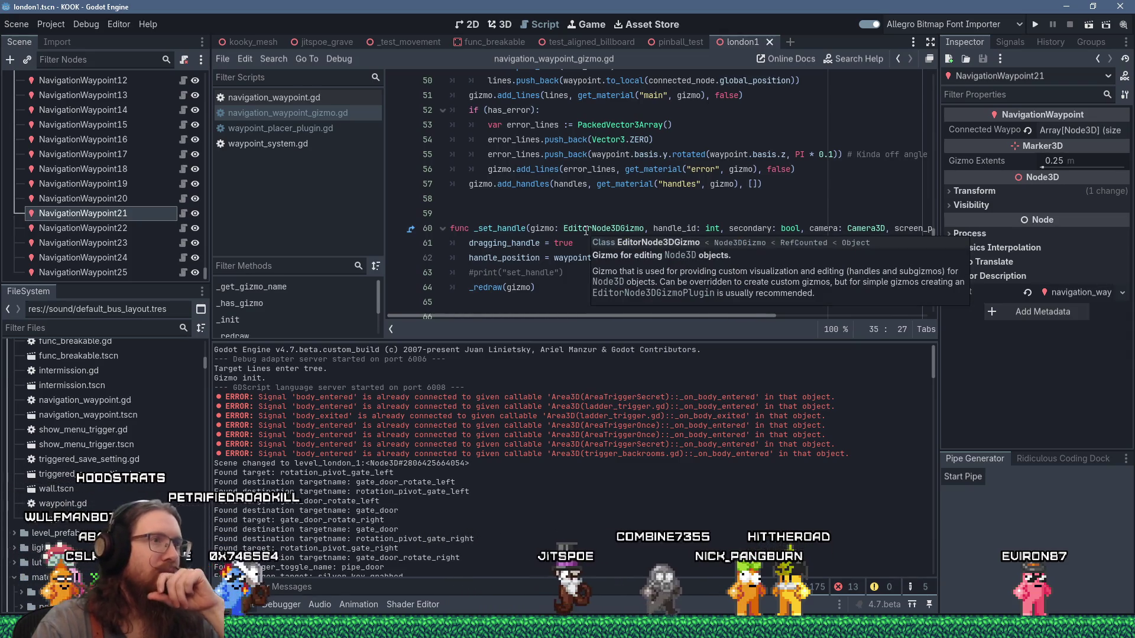
pyautogui.scroll(3)
pyautogui.scroll(3)
pyautogui.scroll(-3)
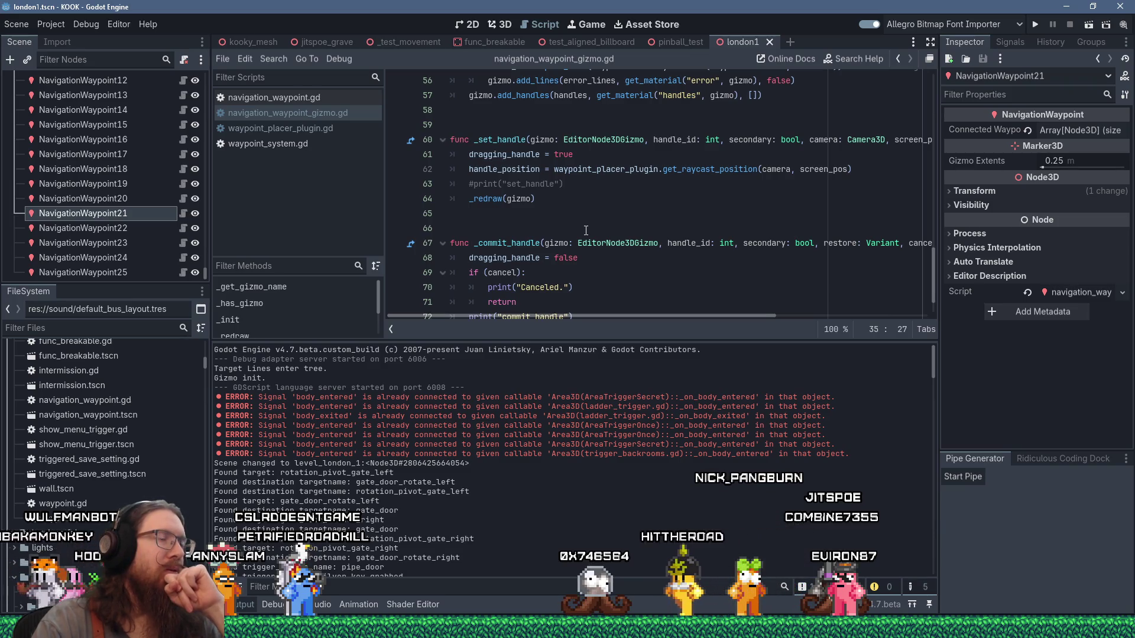
pyautogui.scroll(-3)
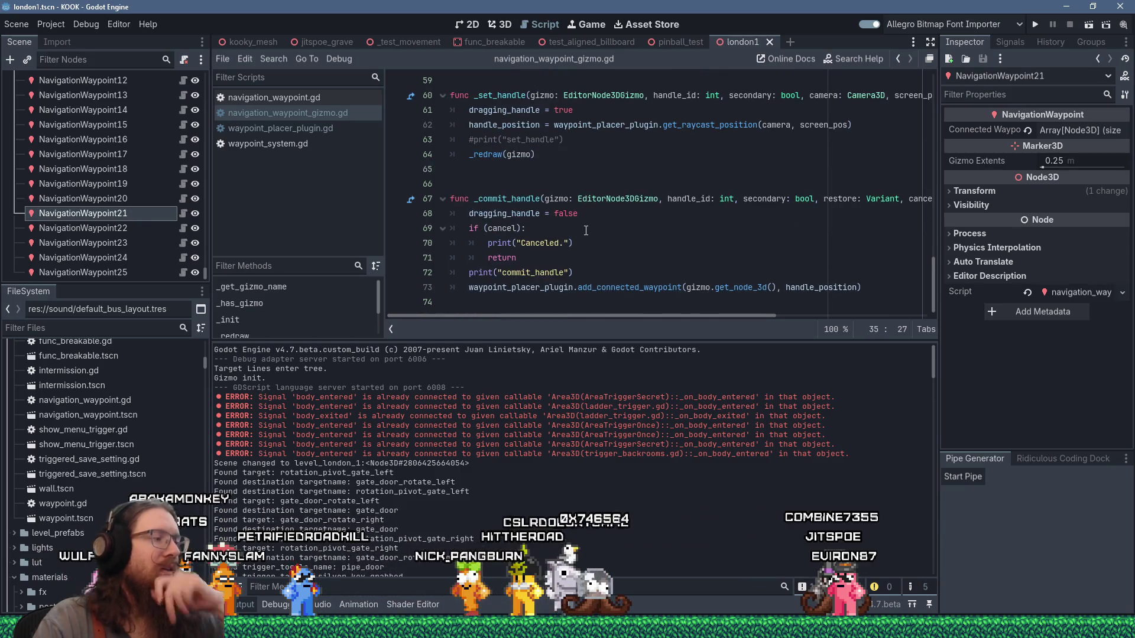
# Filter the FileSystem dock for start_cat
pyautogui.hotkey('alt', 'Tab')
pyautogui.hotkey('shift', 'alt', 'Tab')
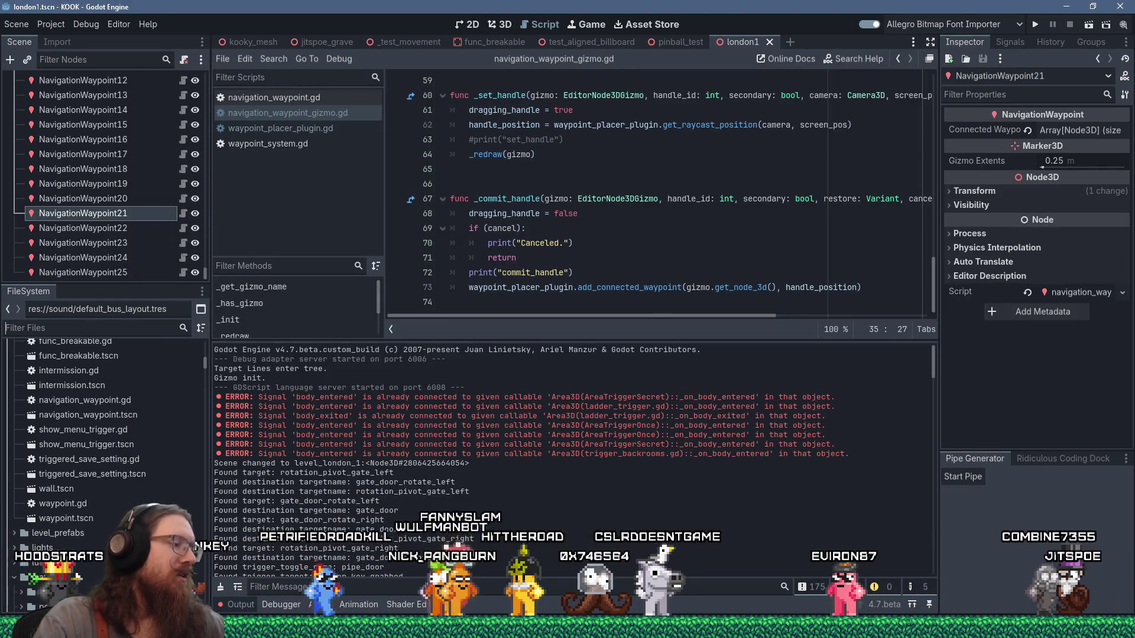
pyautogui.scroll(-3)
pyautogui.click(89, 327)
pyautogui.write('start_cat')
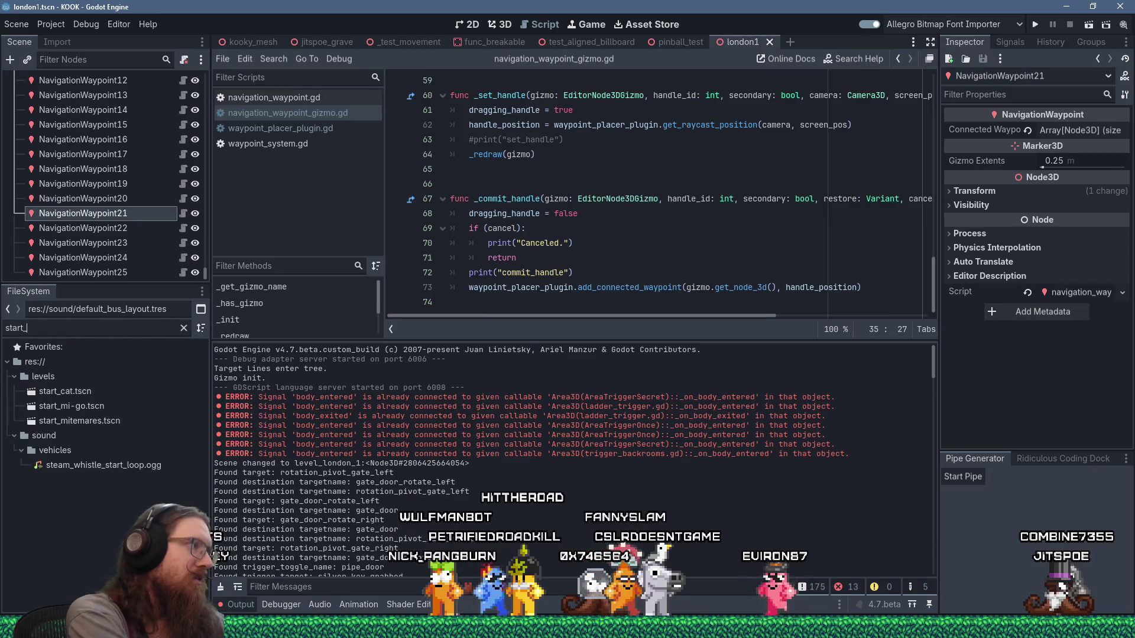
# Confirm start_cat.tscn has no owners, delete it, and show the open-windows overview
pyautogui.rightClick(58, 394)
pyautogui.click(119, 396)
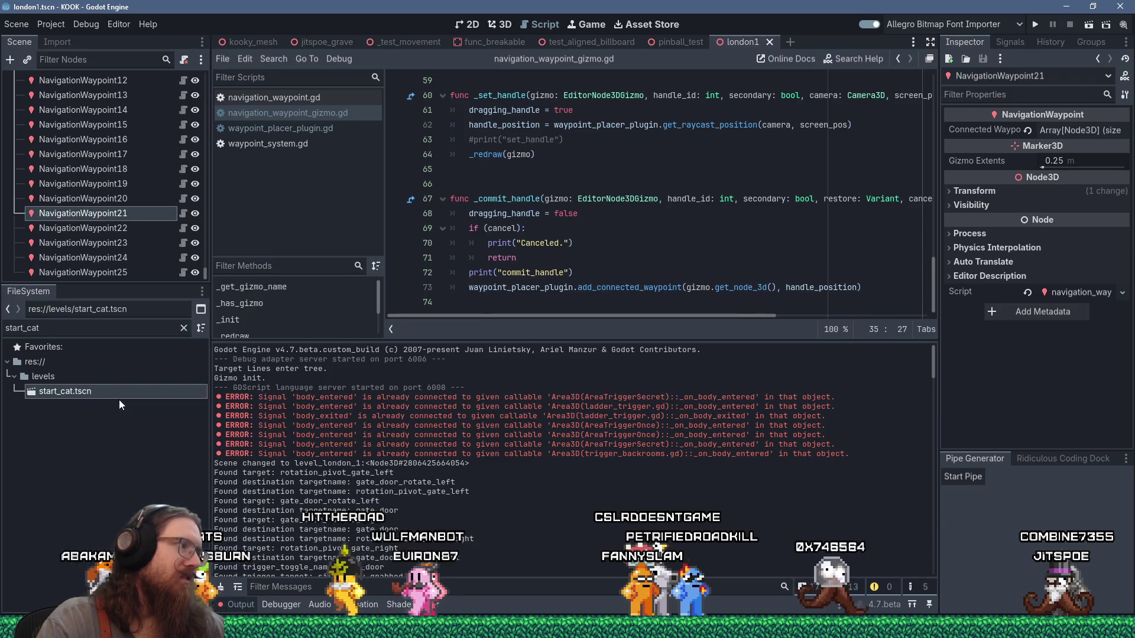
pyautogui.click(569, 400)
pyautogui.rightClick(110, 386)
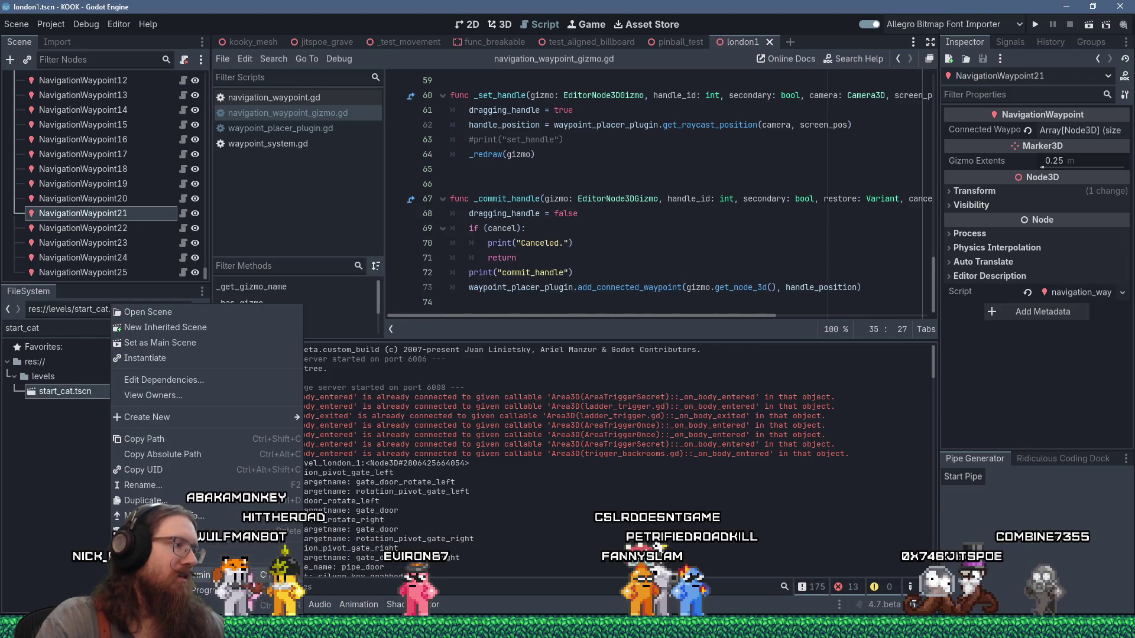
pyautogui.click(288, 531)
pyautogui.click(492, 373)
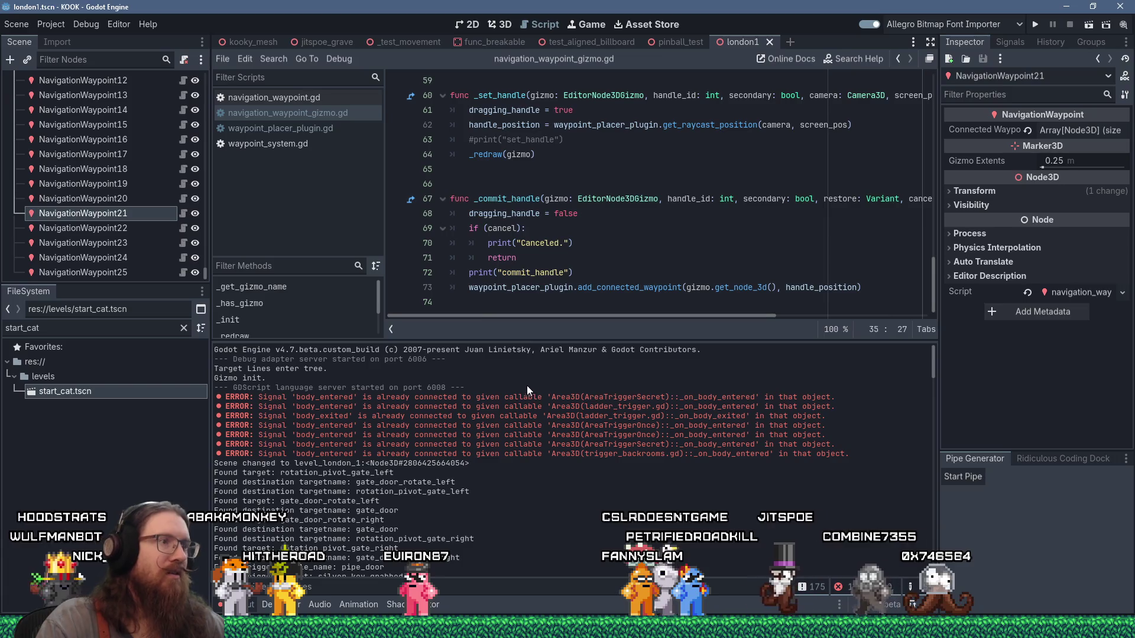
pyautogui.press('super+Tab')
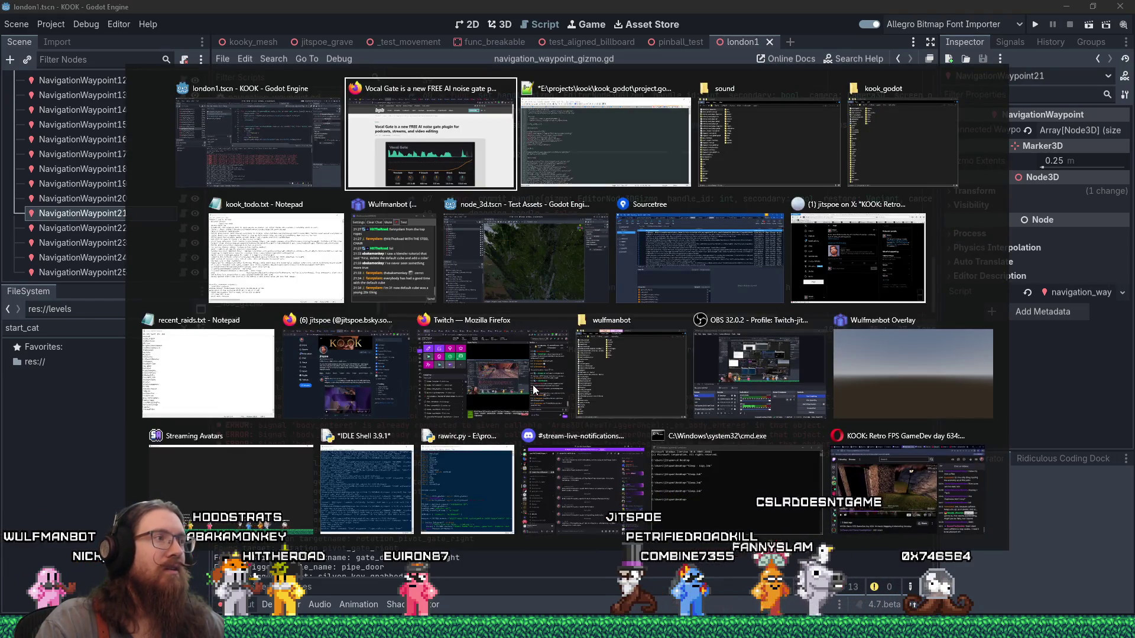
# In kook_todo.txt, drop the start_cat task, reword the note to '- Connect to existing node if dragged close to it.', and save
pyautogui.click(288, 245)
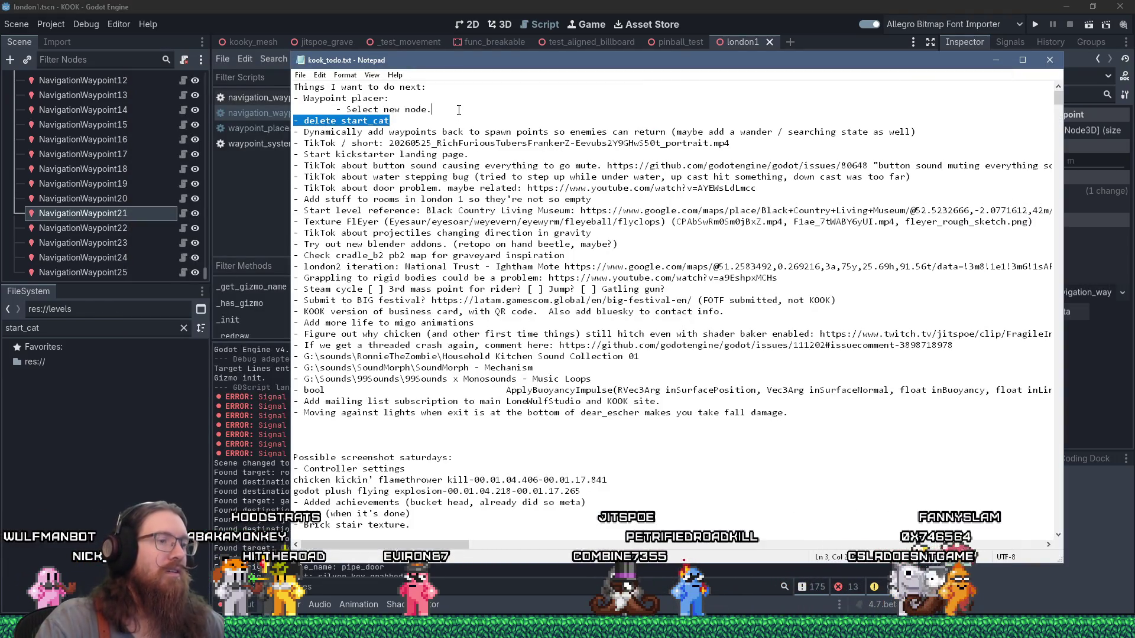
pyautogui.press('Delete')
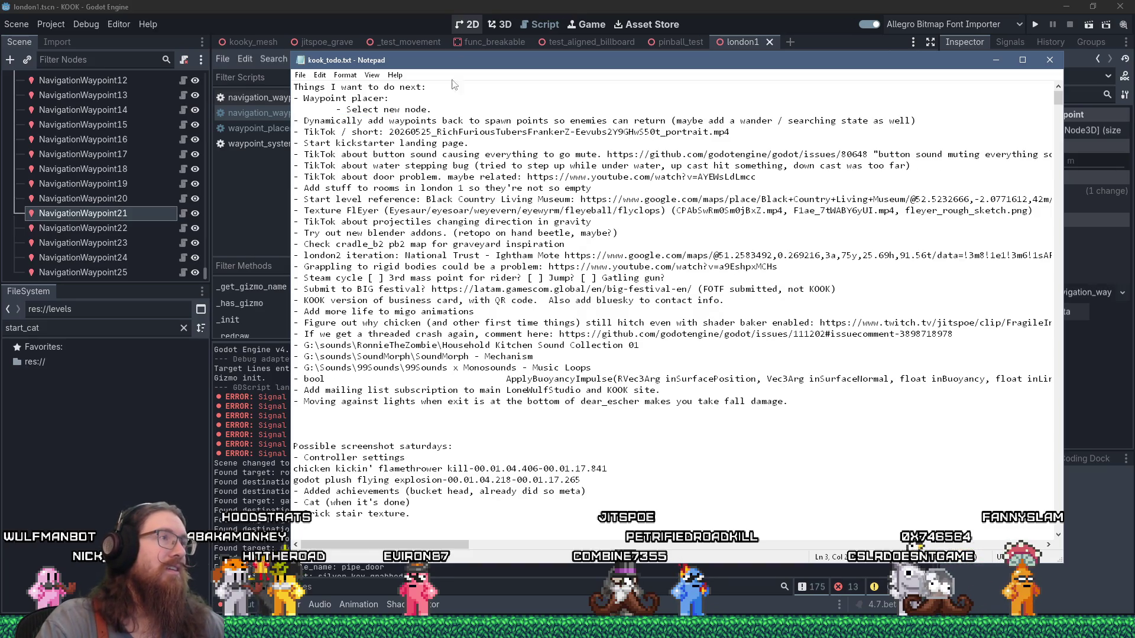
pyautogui.hotkey('shift', 'Home')
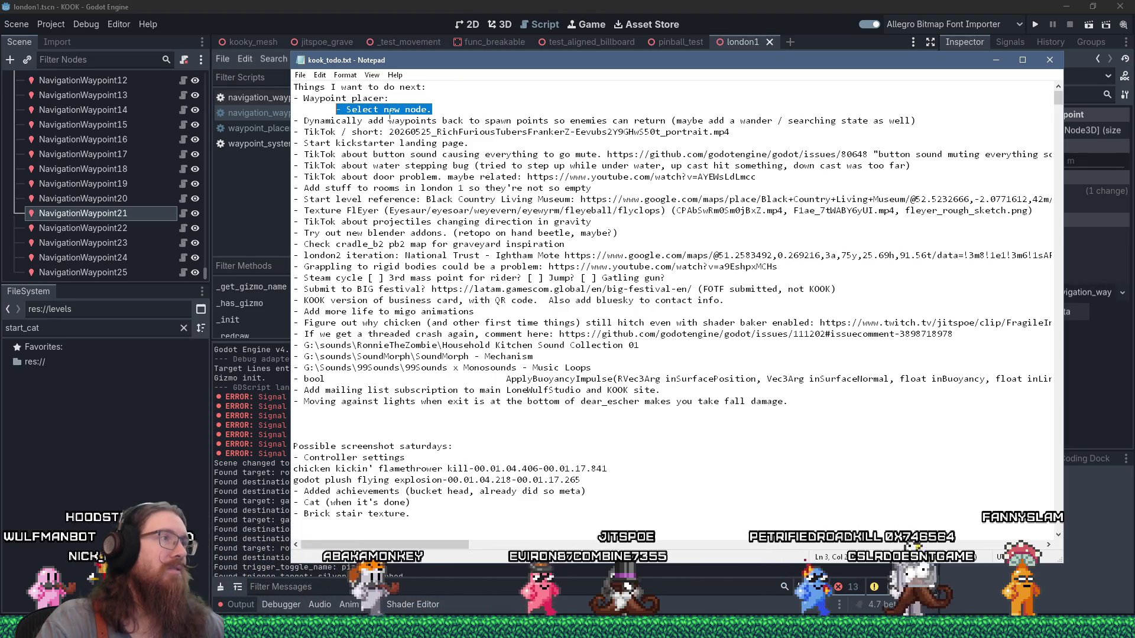
pyautogui.write('- Conn')
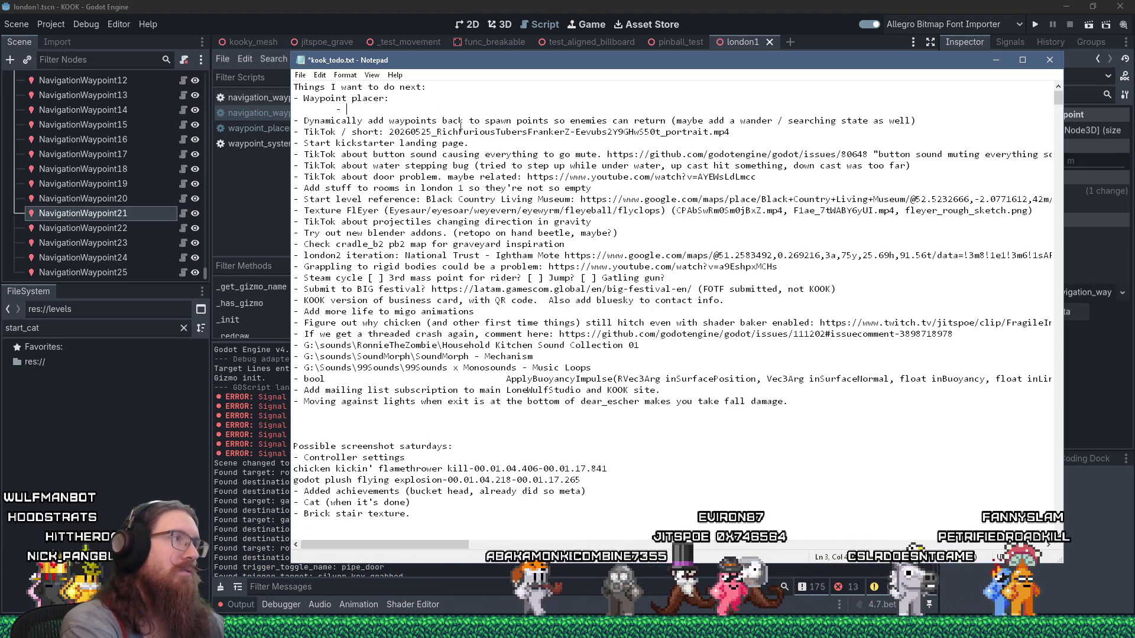
pyautogui.write('ect to existing node ')
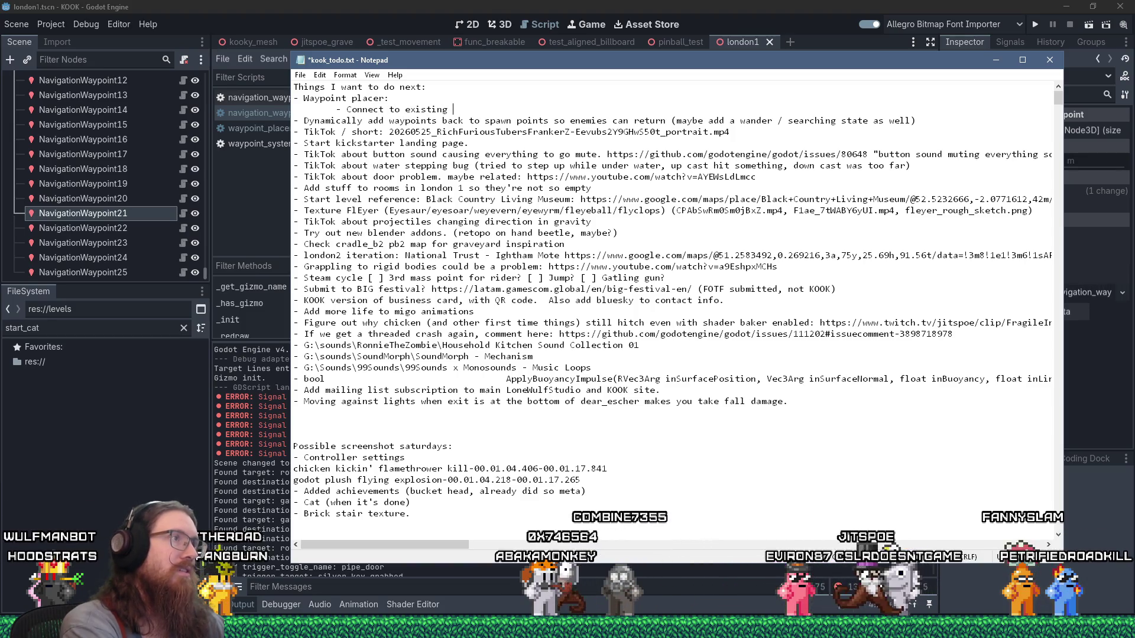
pyautogui.write('if dragged close ')
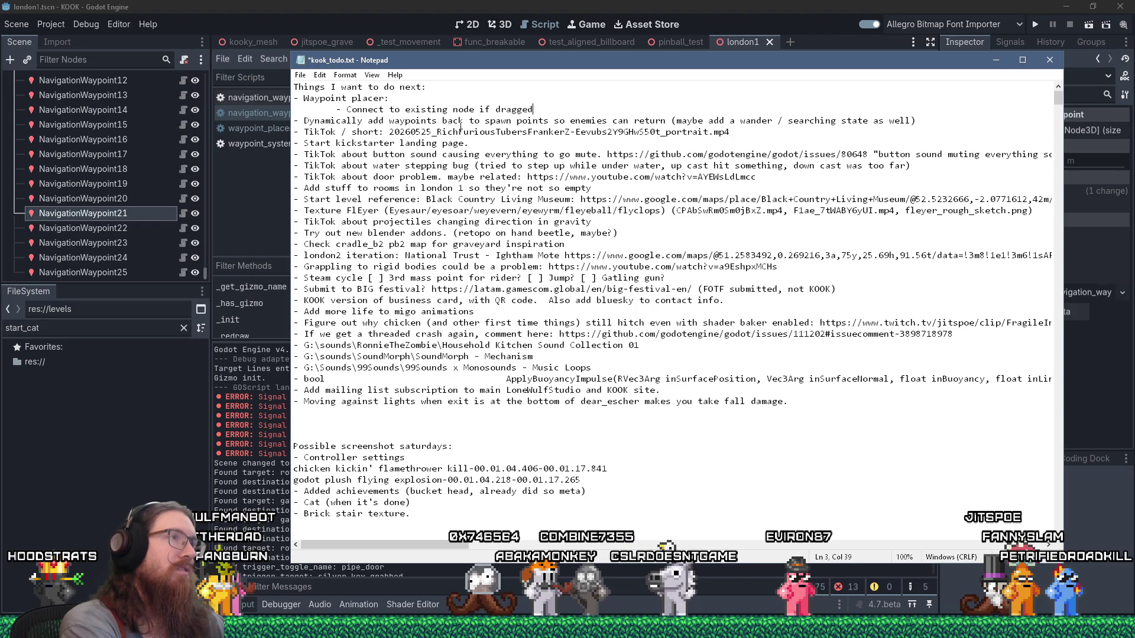
pyautogui.write('to it.')
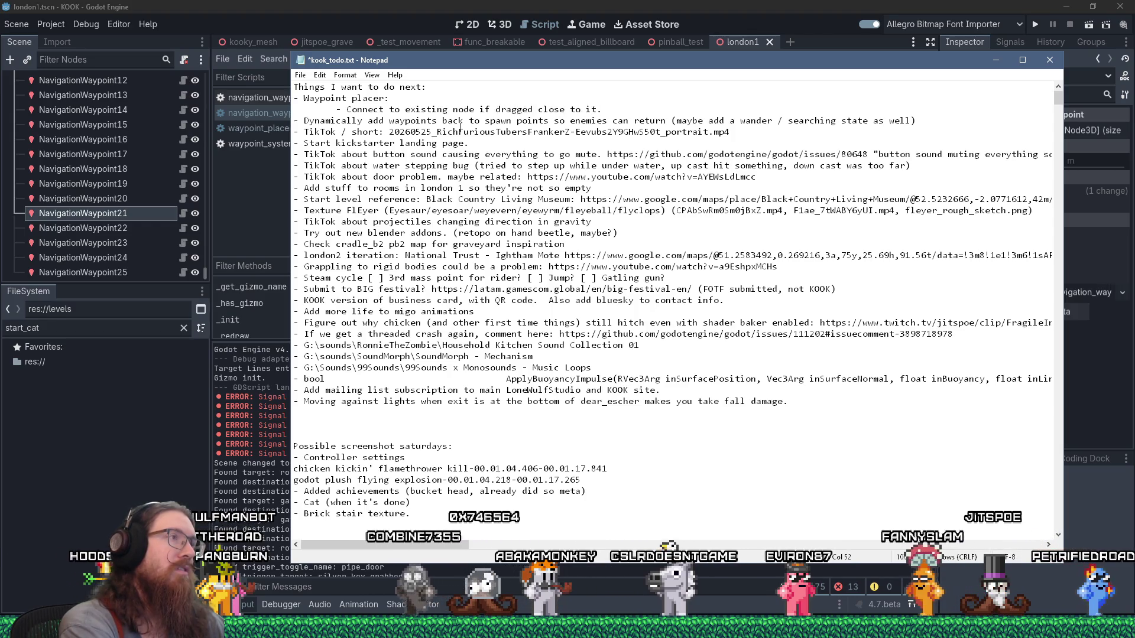
pyautogui.press('Return')
pyautogui.hotkey('ctrl', 's')
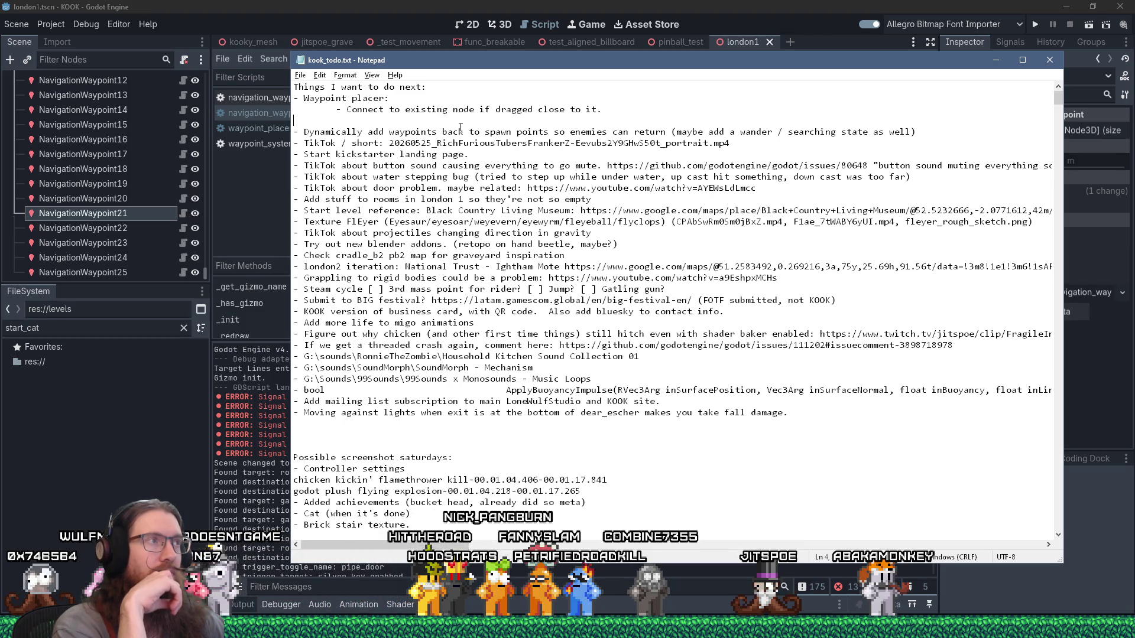
pyautogui.hotkey('alt', 'Tab')
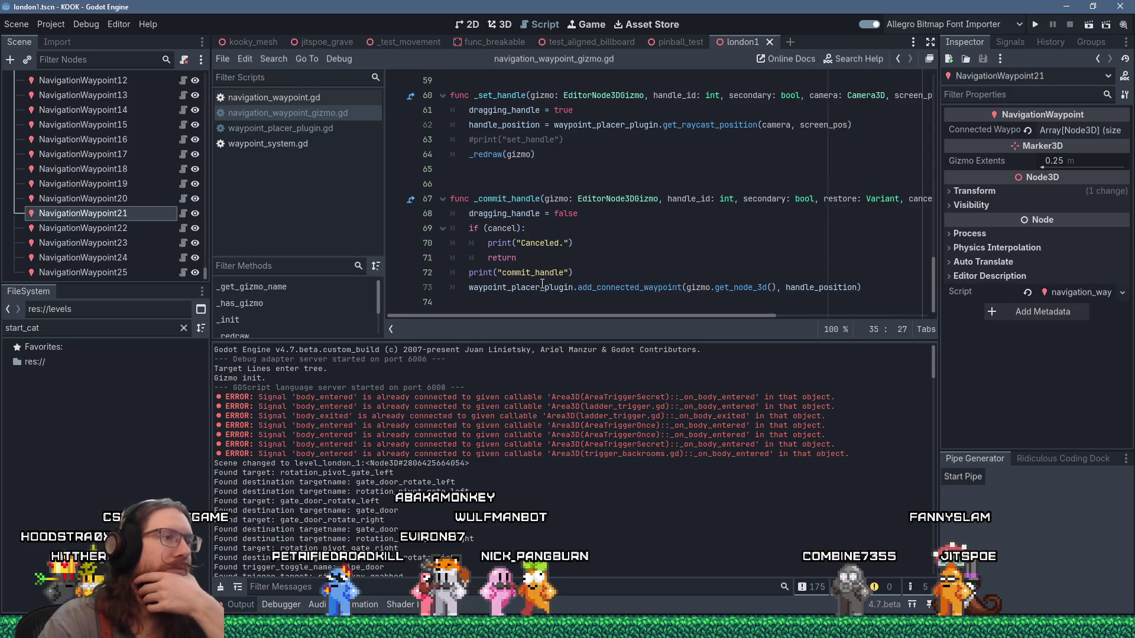
# Clear the Output log and add an empty line after the handle_position assignment on line 62
pyautogui.scroll(-3)
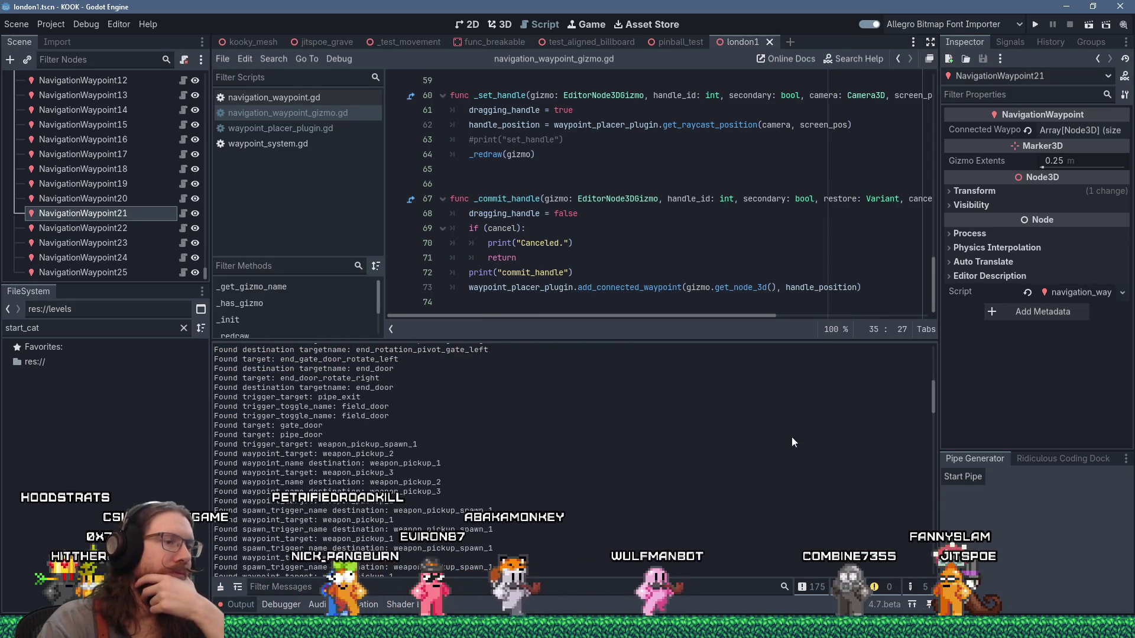
pyautogui.click(220, 586)
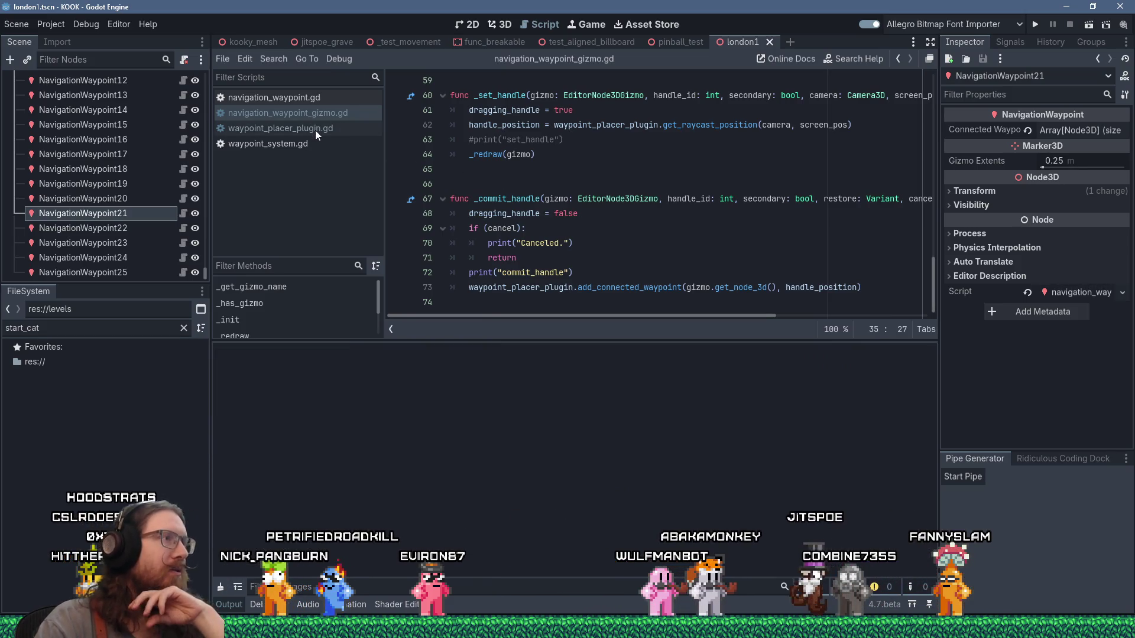
pyautogui.scroll(3)
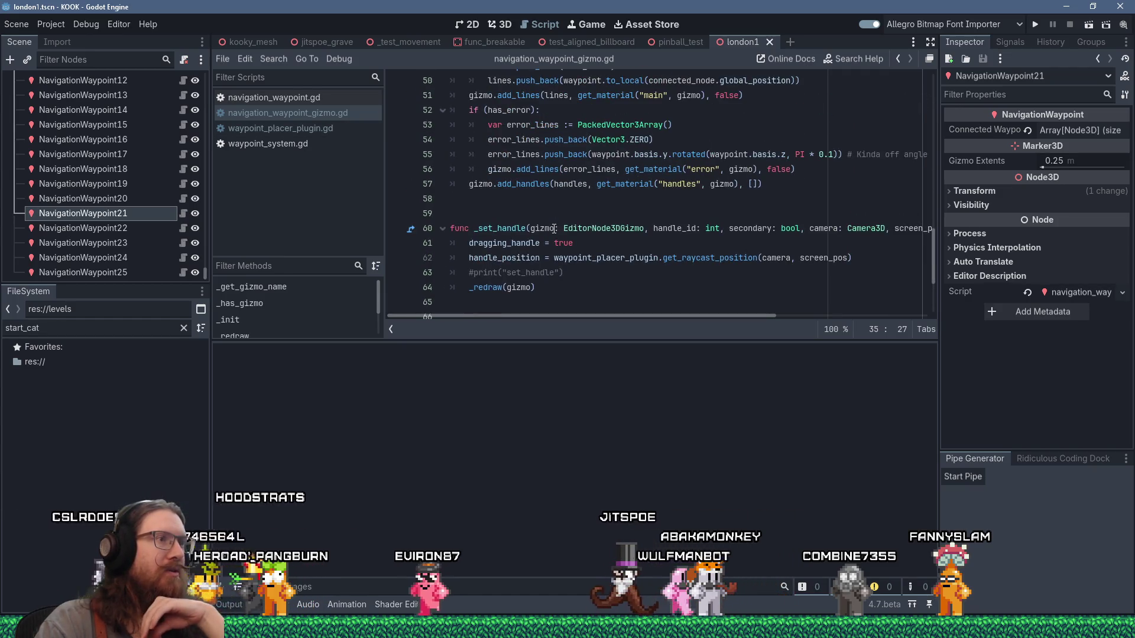
pyautogui.click(872, 260)
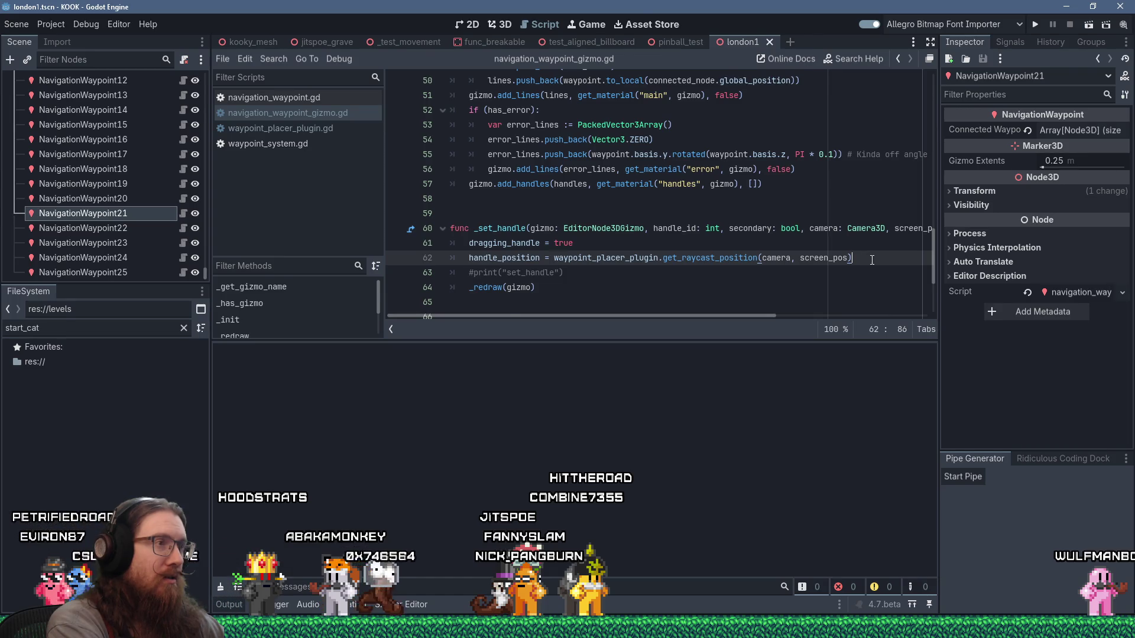
pyautogui.press('Return')
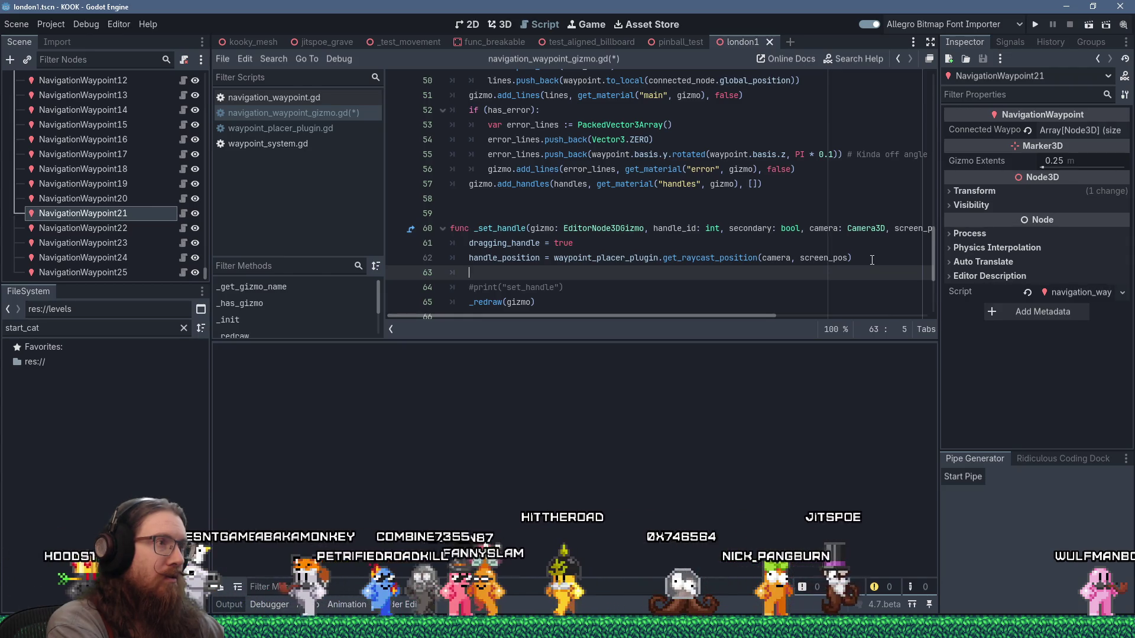
pyautogui.hotkey('ctrl', 's')
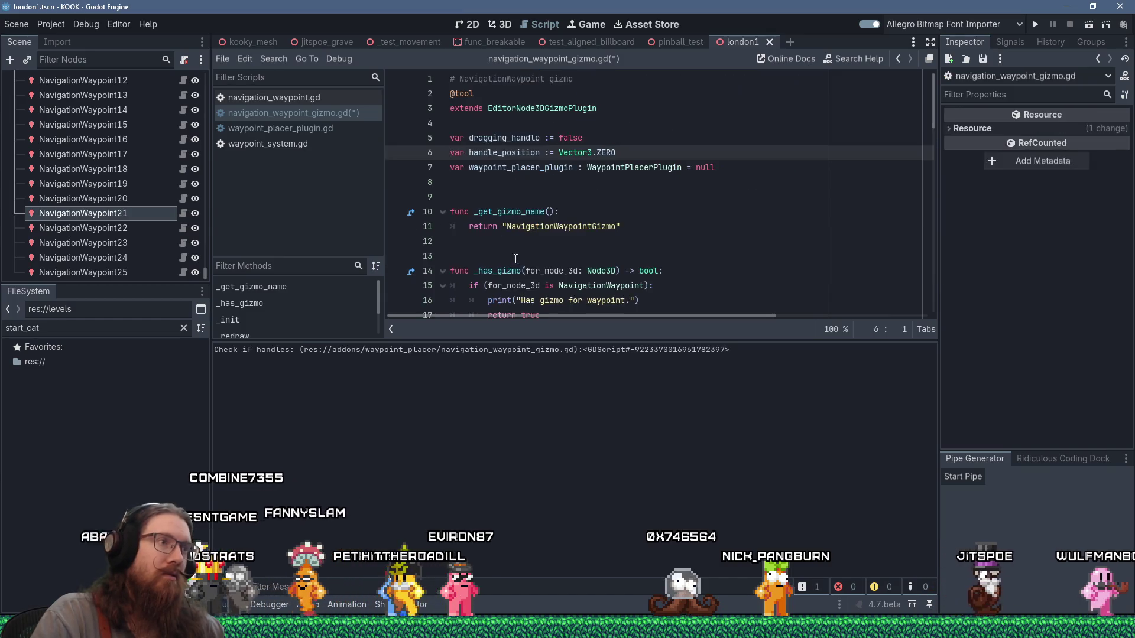
# Declare 'var conect_to_waypoint : NavigationWaypoint = null' below the waypoint_placer_plugin variable
pyautogui.click(730, 169)
pyautogui.press('Return')
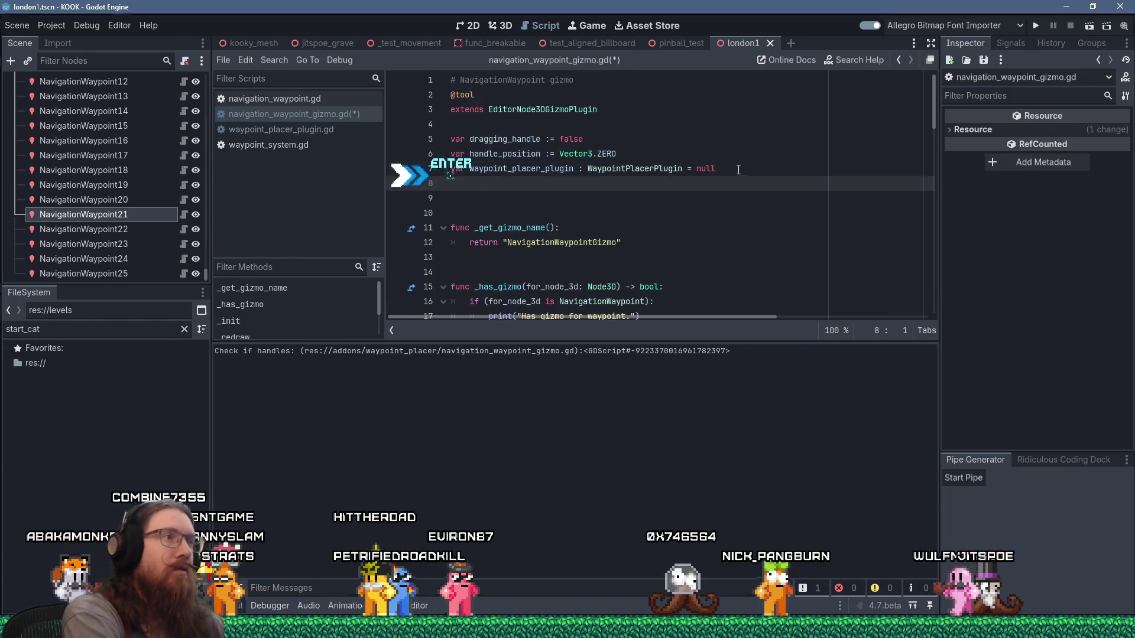
pyautogui.write('var')
pyautogui.press('BackSpace')
pyautogui.write('ect_to_waypoint : Na')
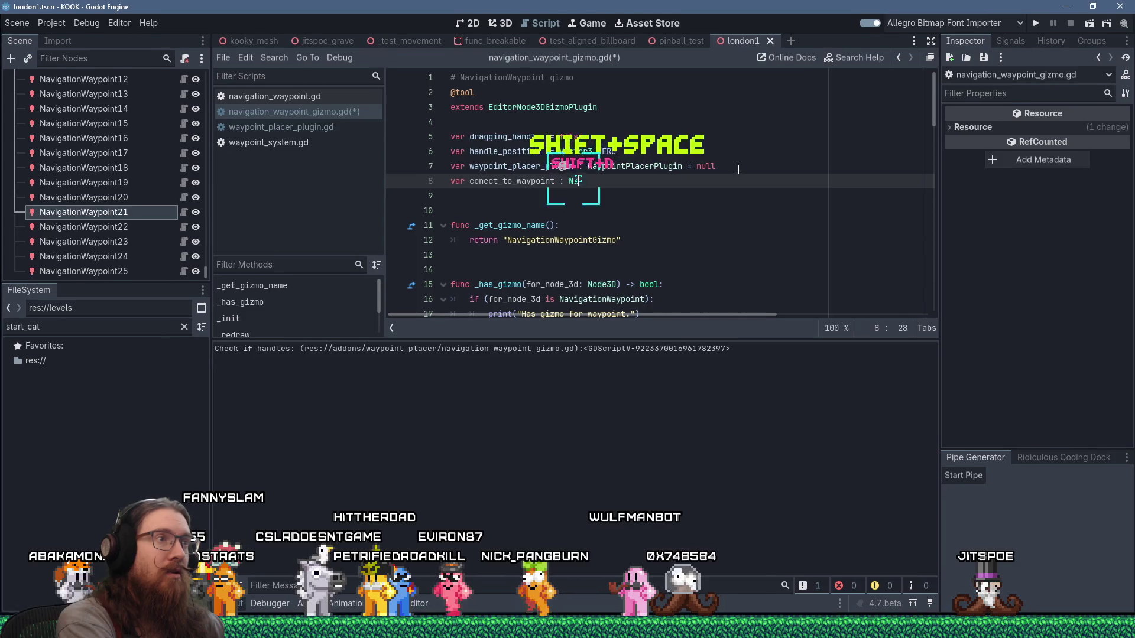
pyautogui.write('vigation')
pyautogui.write('Waypoint = null')
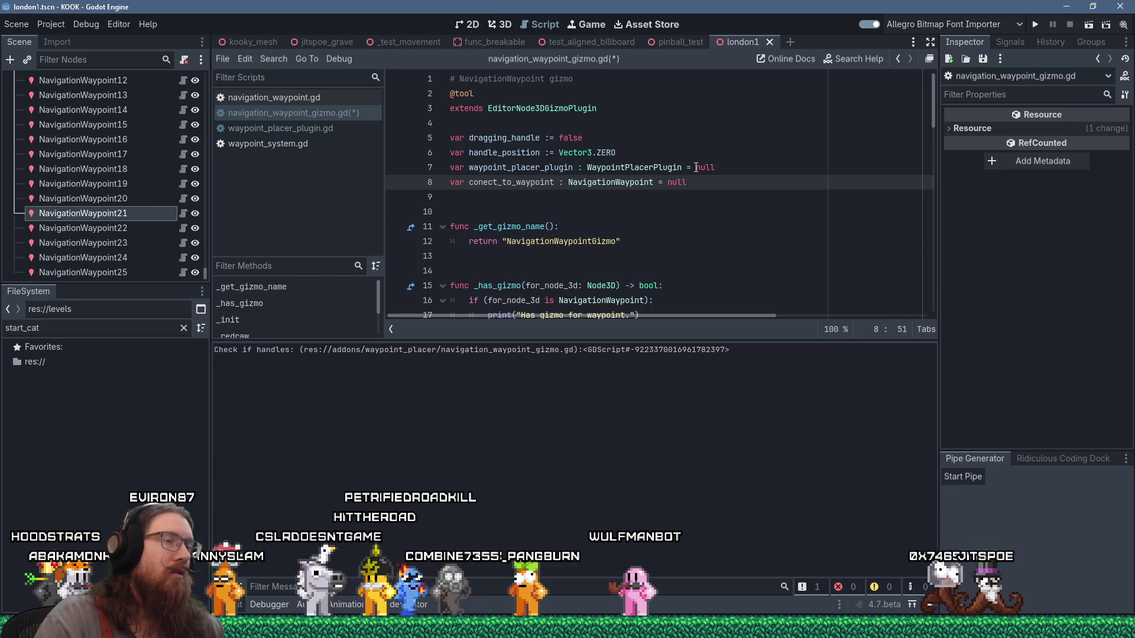
# Type connect_to_waypoint on the new empty line in _set_handle
pyautogui.hotkey('alt', 'Left')
pyautogui.press('Down')
pyautogui.press('Down')
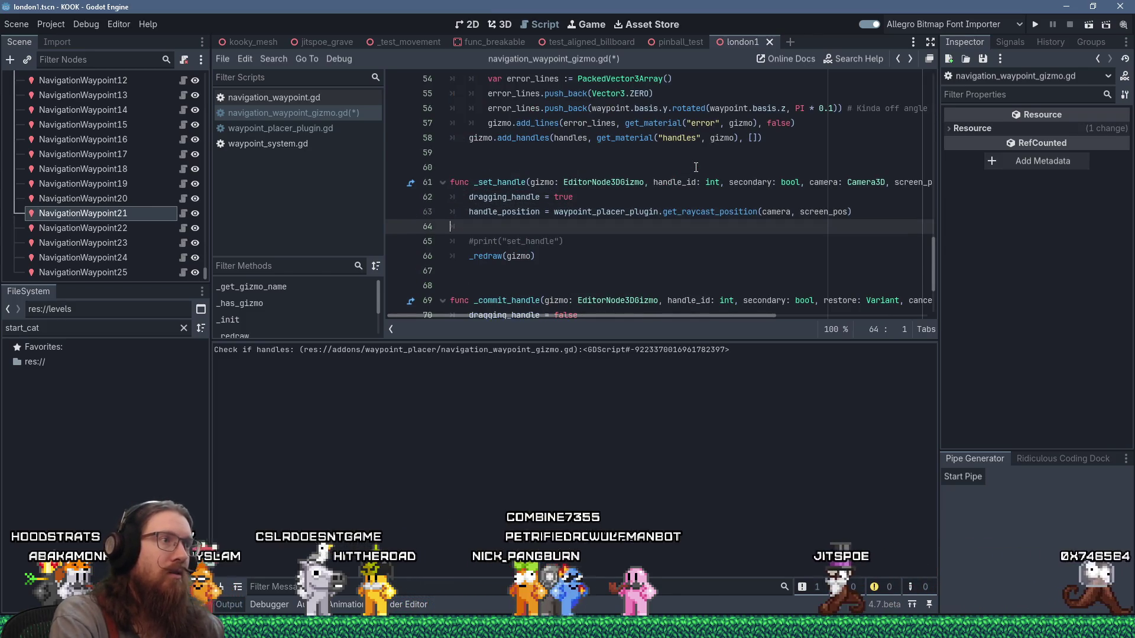
pyautogui.write('connect_to_ways')
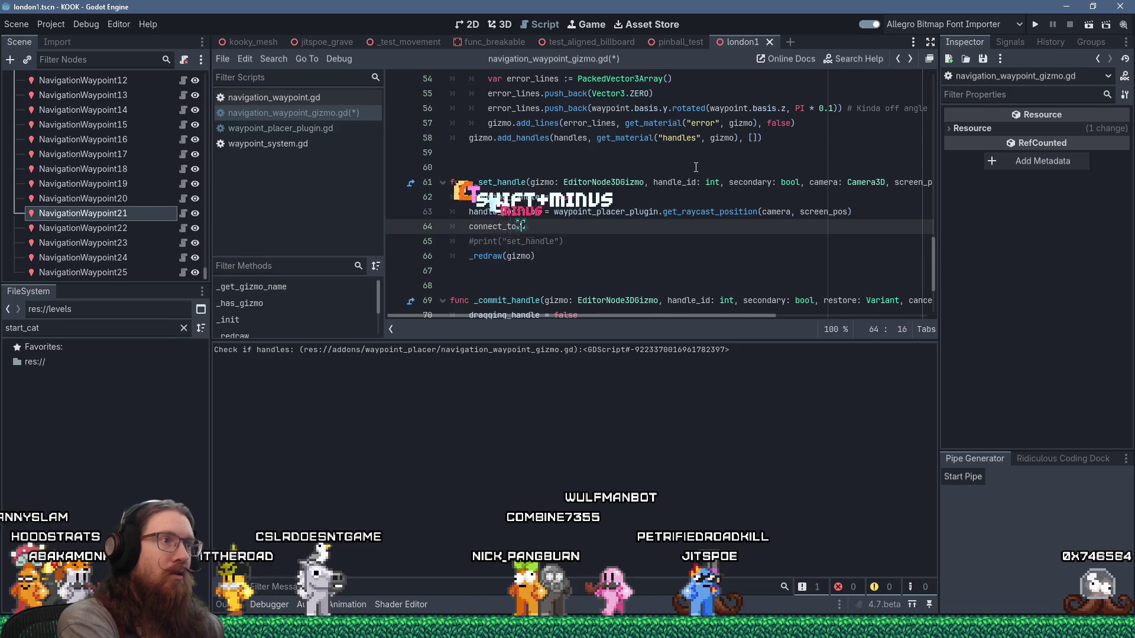
pyautogui.press('BackSpace')
pyautogui.press('BackSpace')
pyautogui.press('BackSpace')
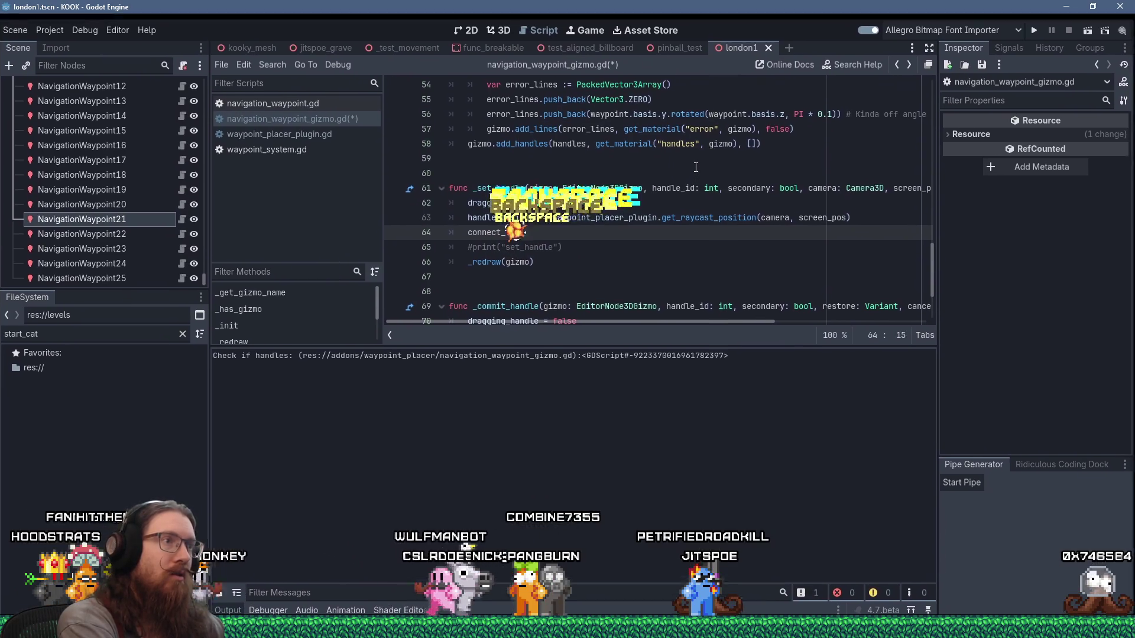
pyautogui.write('_waypoint')
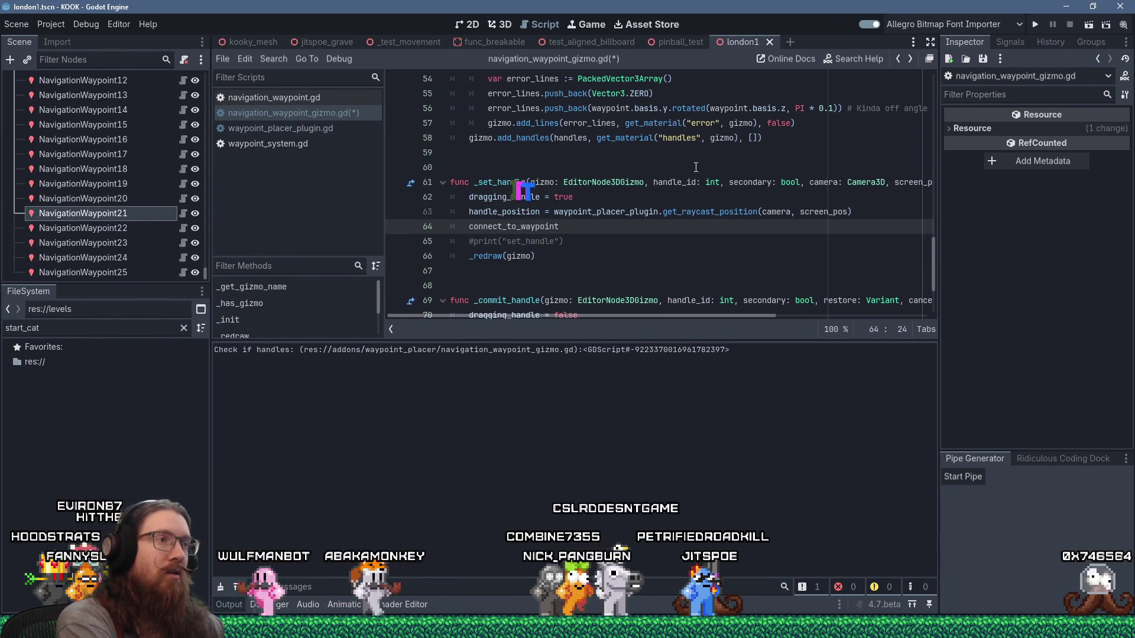
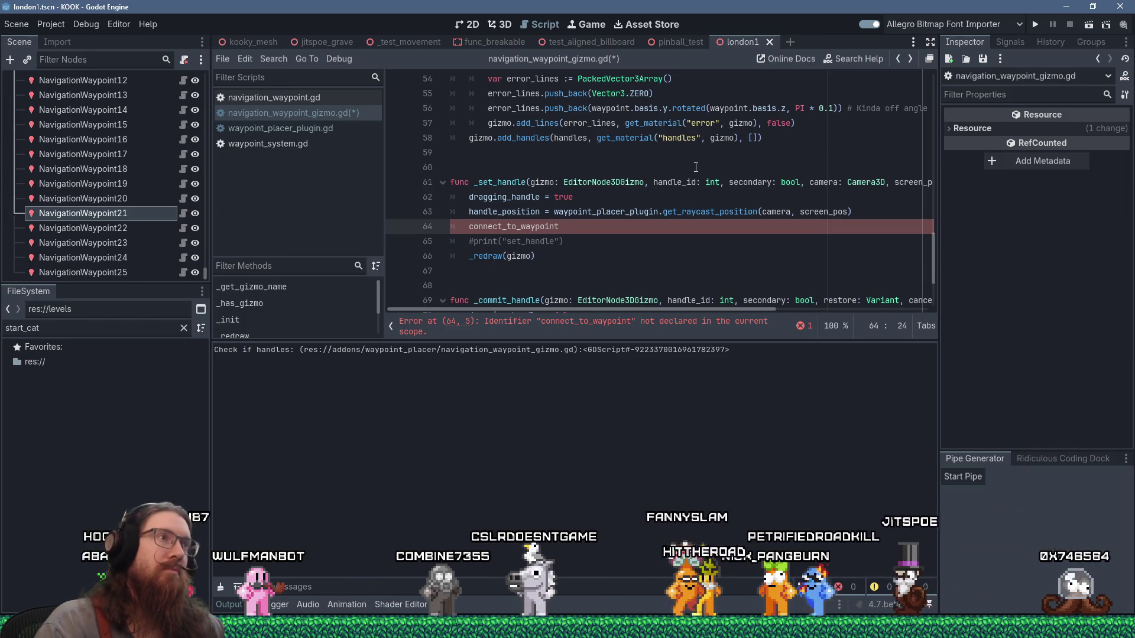
# Complete line 64 as 'connect_to_waypoint = find_waypoint_within_threshold(handle_position)'
pyautogui.scroll(3)
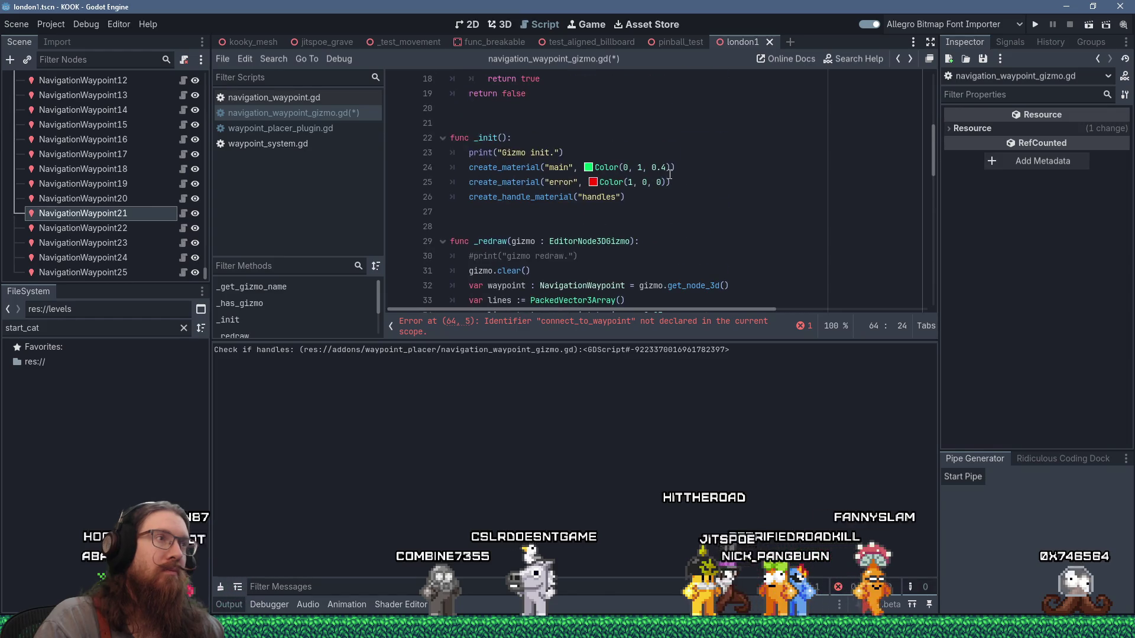
pyautogui.scroll(3)
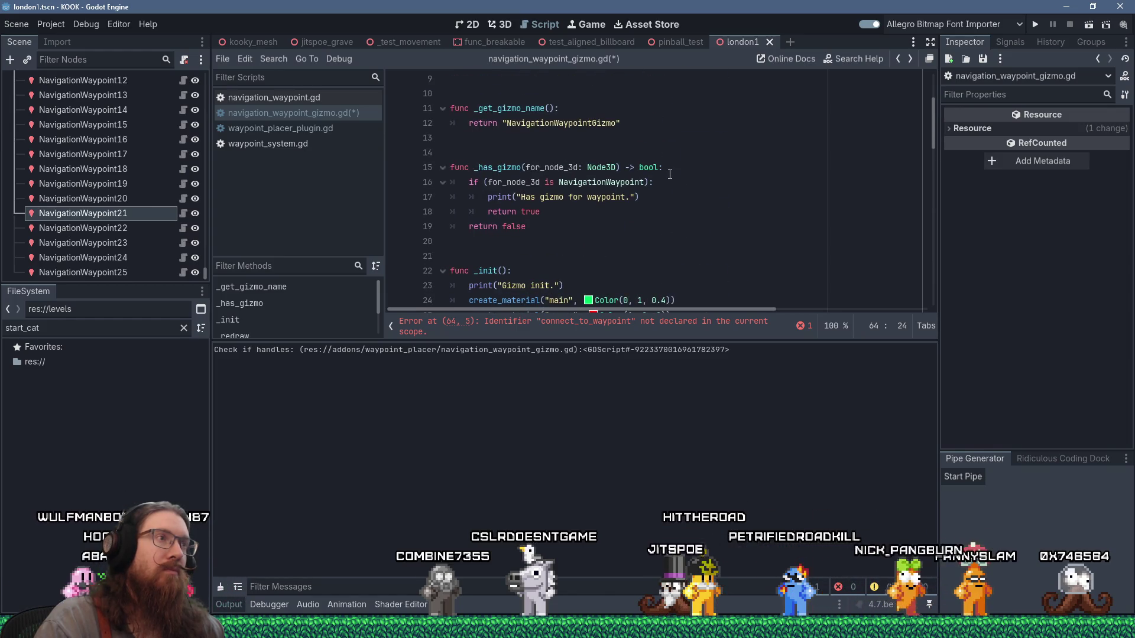
pyautogui.scroll(3)
pyautogui.scroll(-3)
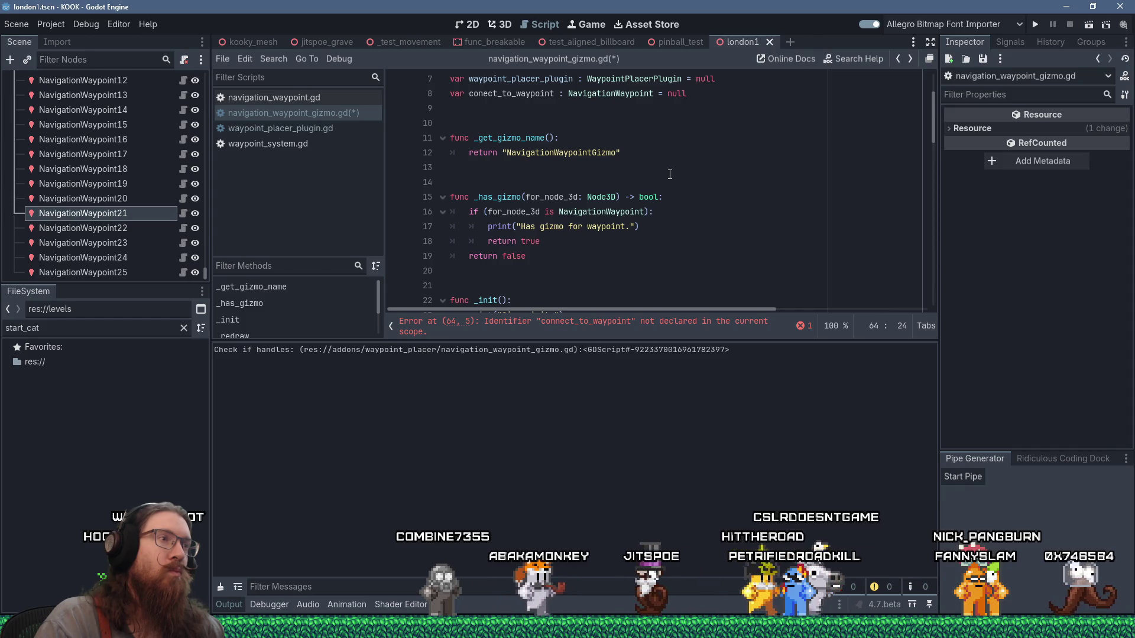
pyautogui.scroll(-3)
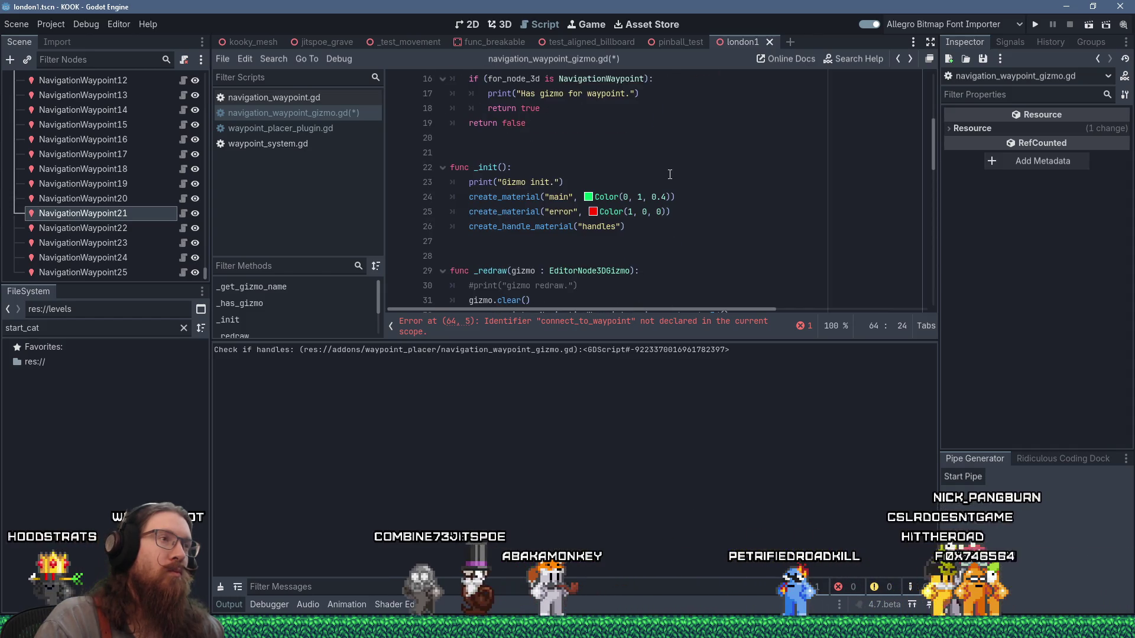
pyautogui.scroll(-3)
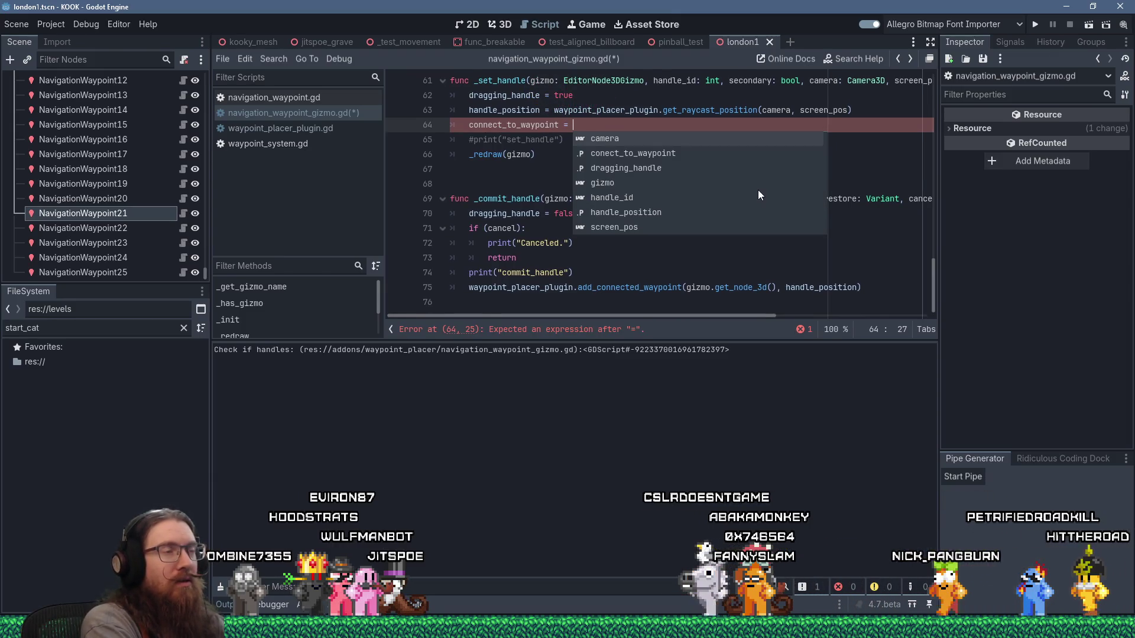
pyautogui.write('find_waypo')
pyautogui.write('int_within_threshold')
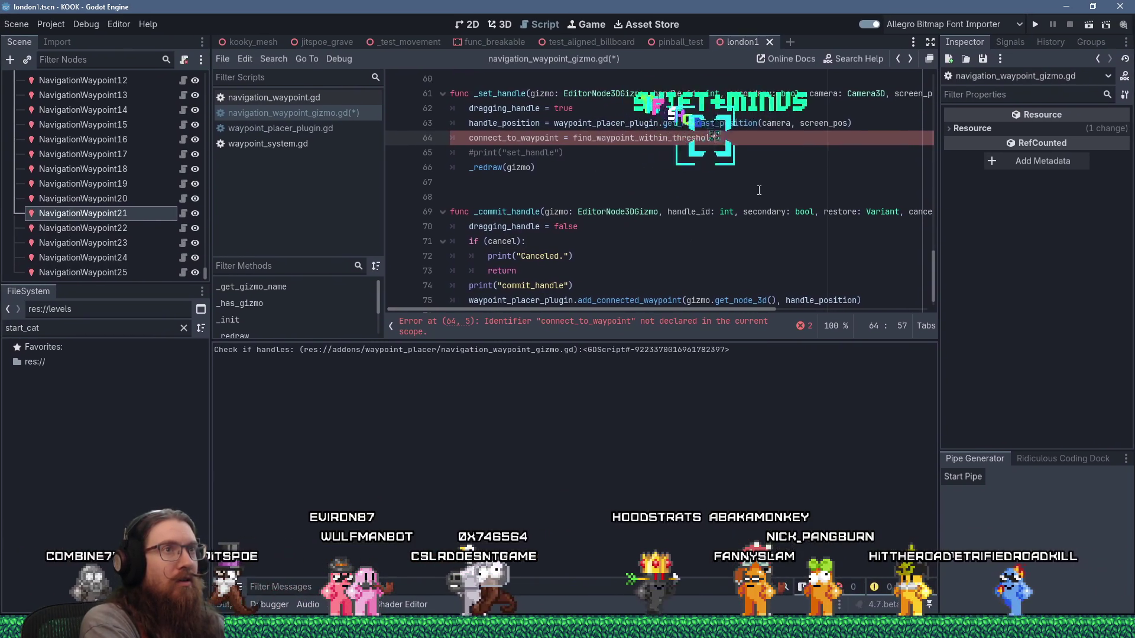
pyautogui.write('(')
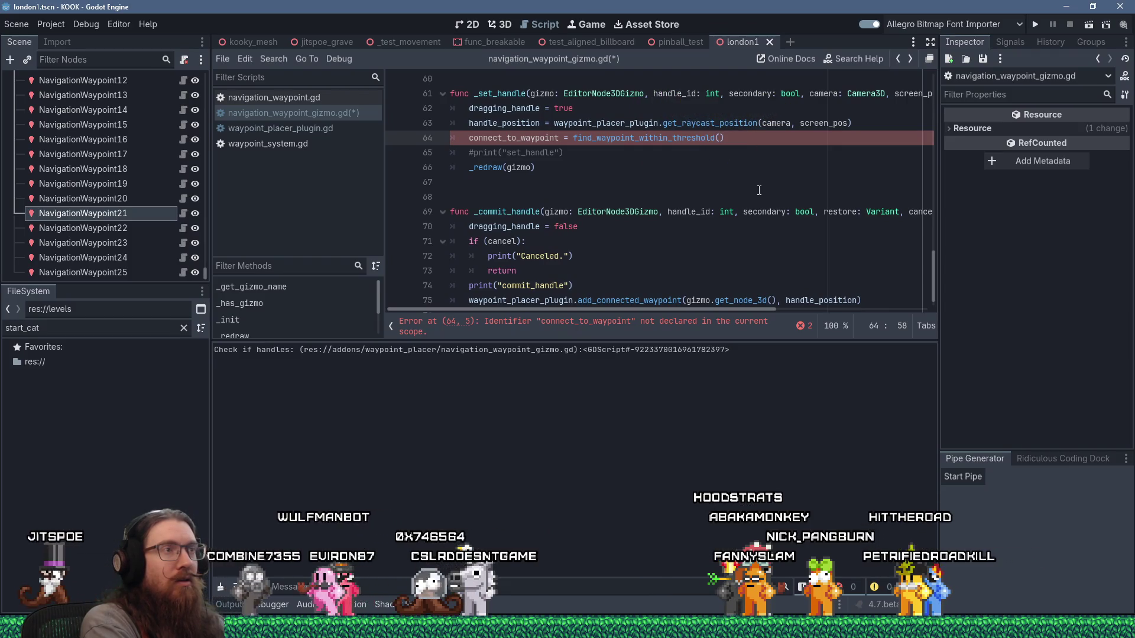
pyautogui.write('handle_position)')
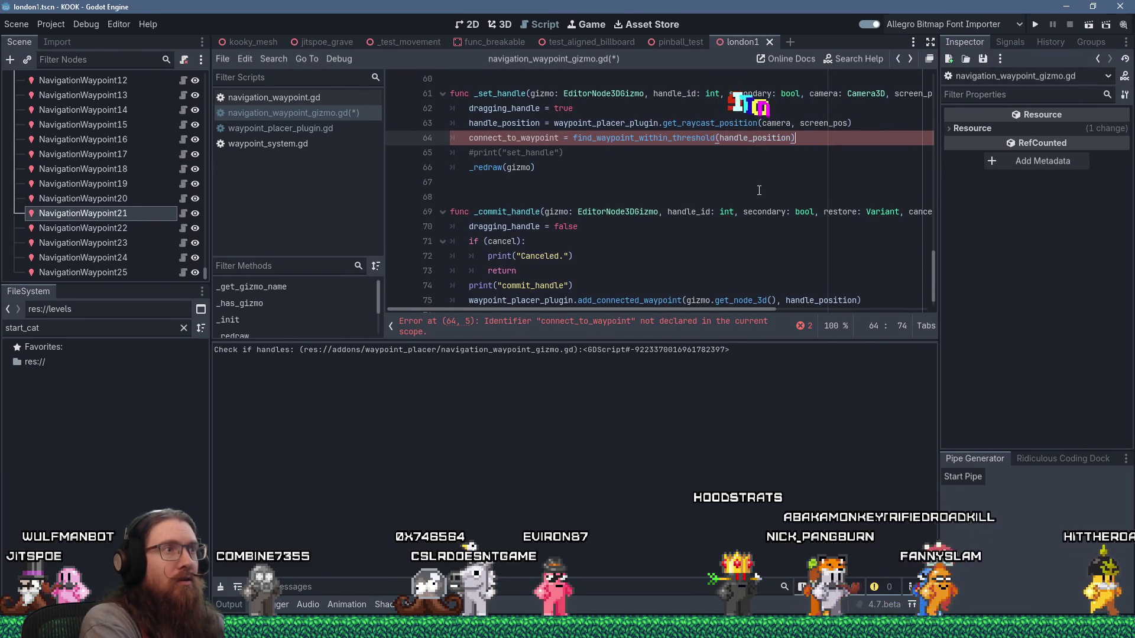
# Begin a new find_waypoint_within_threshold function declaration below _set_handle
pyautogui.press('Down')
pyautogui.press('Down')
pyautogui.press('Down')
pyautogui.press('Return')
pyautogui.press('Return')
pyautogui.write('find_waypoint_within_')
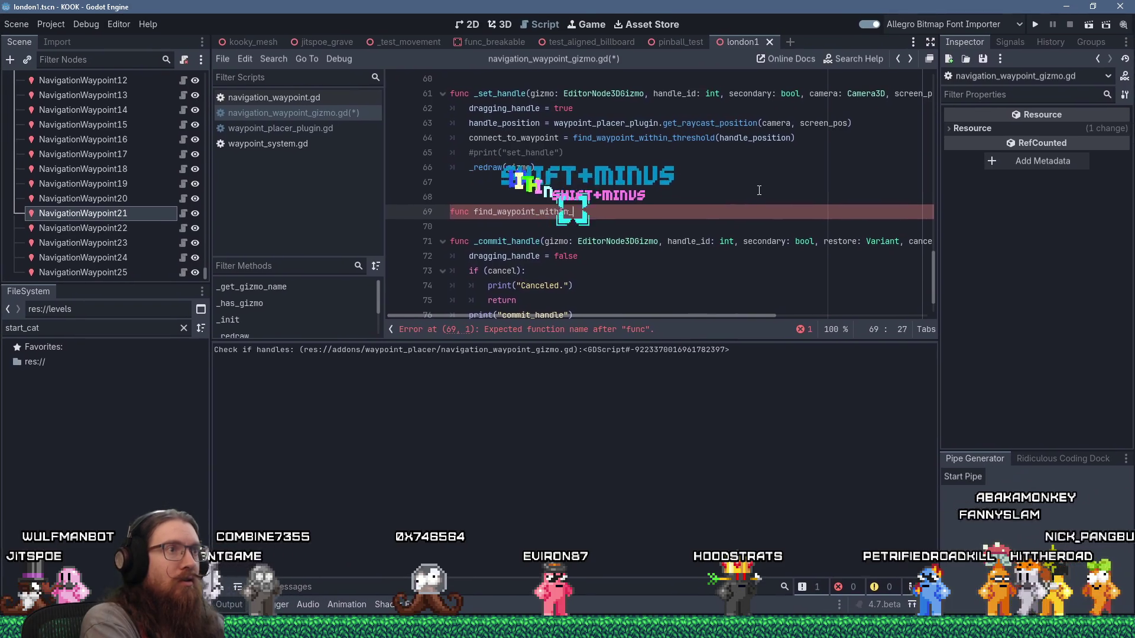
pyautogui.write('threshold(handle')
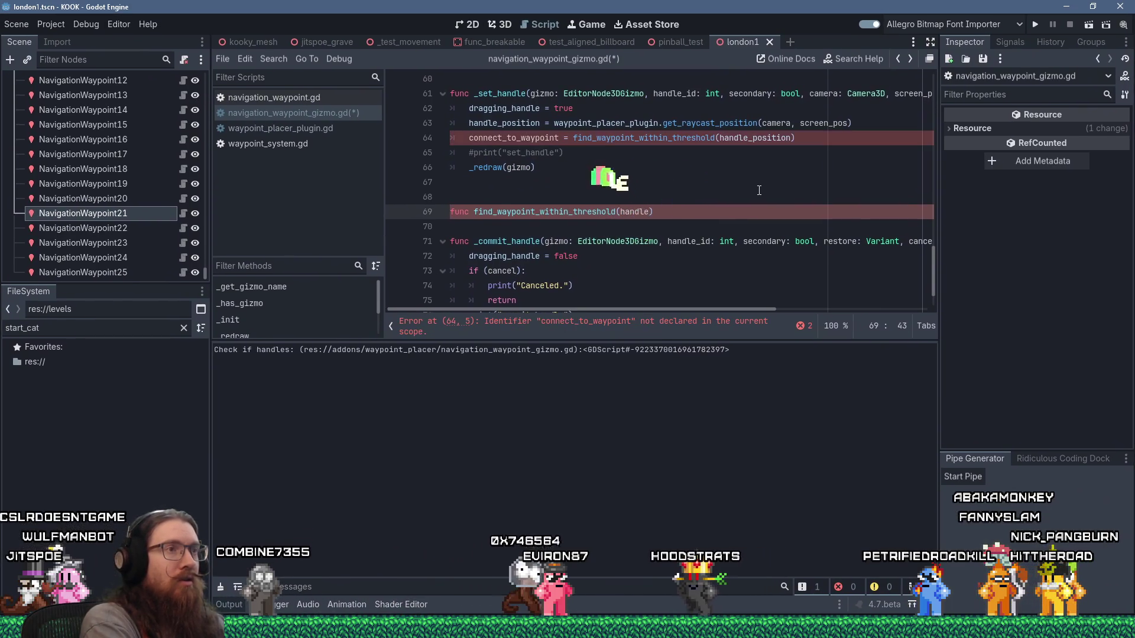
pyautogui.write('pos')
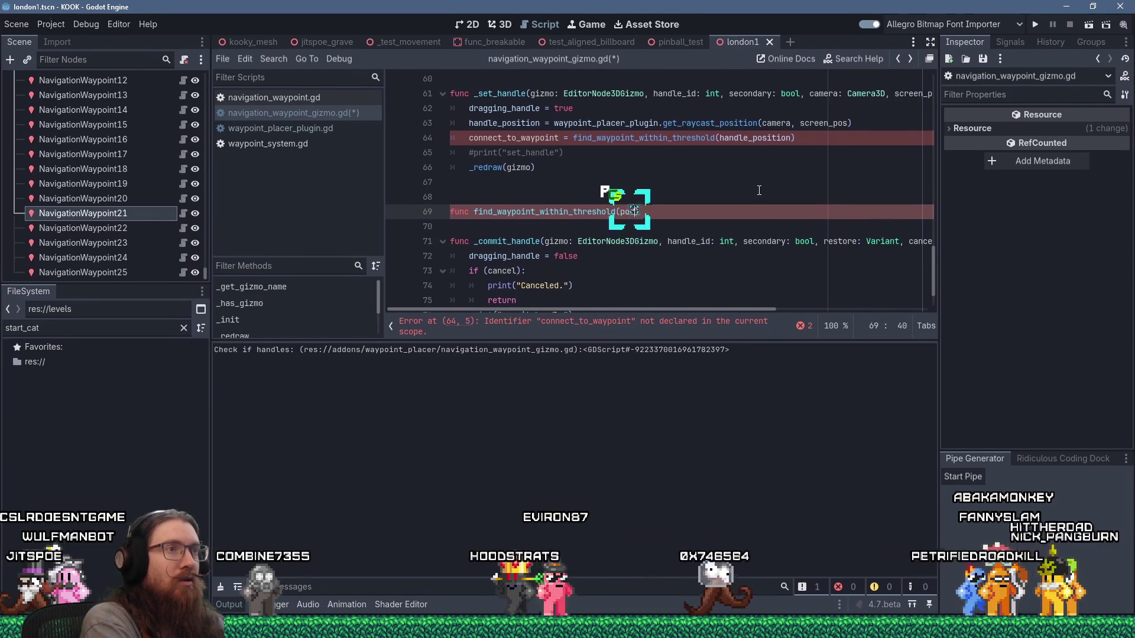
pyautogui.write('Ve')
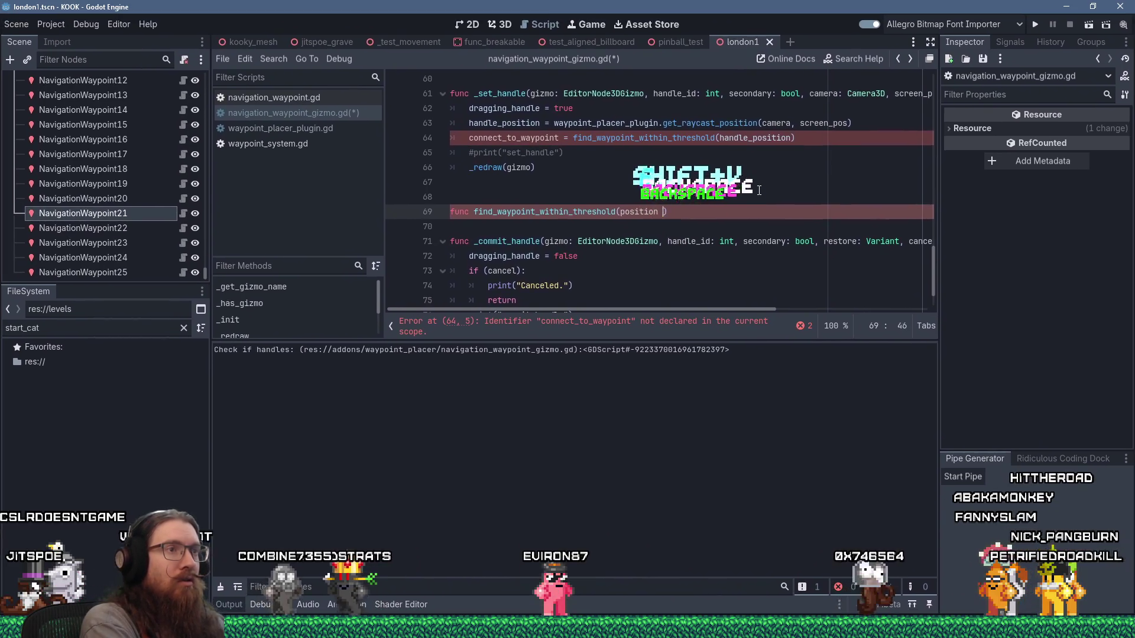
pyautogui.write(' Vector3)')
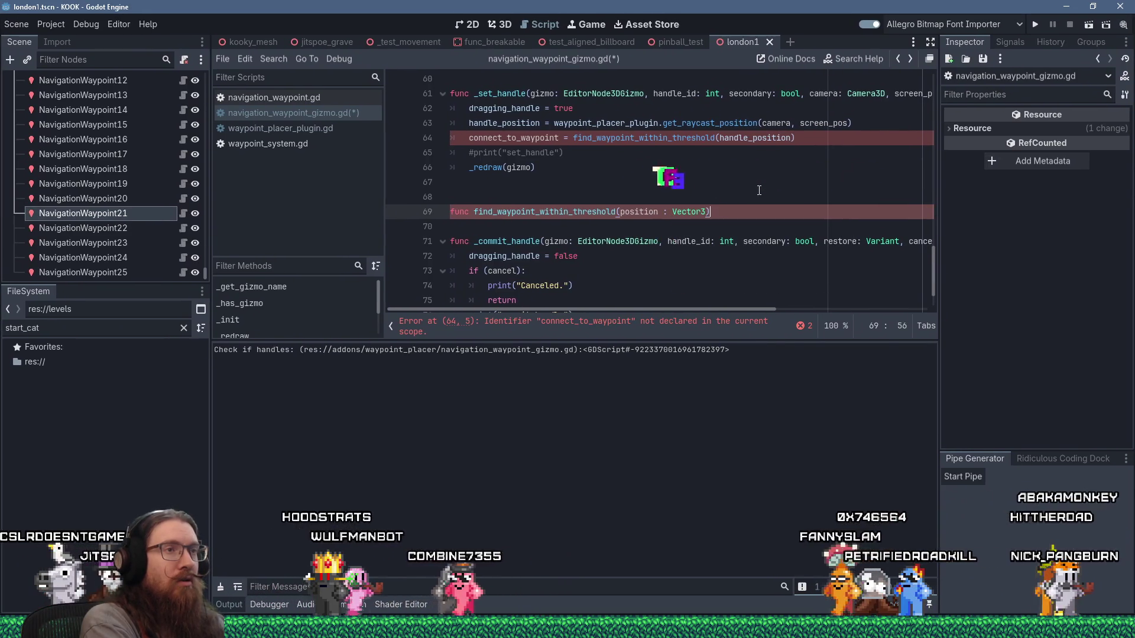
pyautogui.write(':')
# Give the find_waypoint_within_threshold signature a '-> NavigationWaypoint' return type
pyautogui.press('Return')
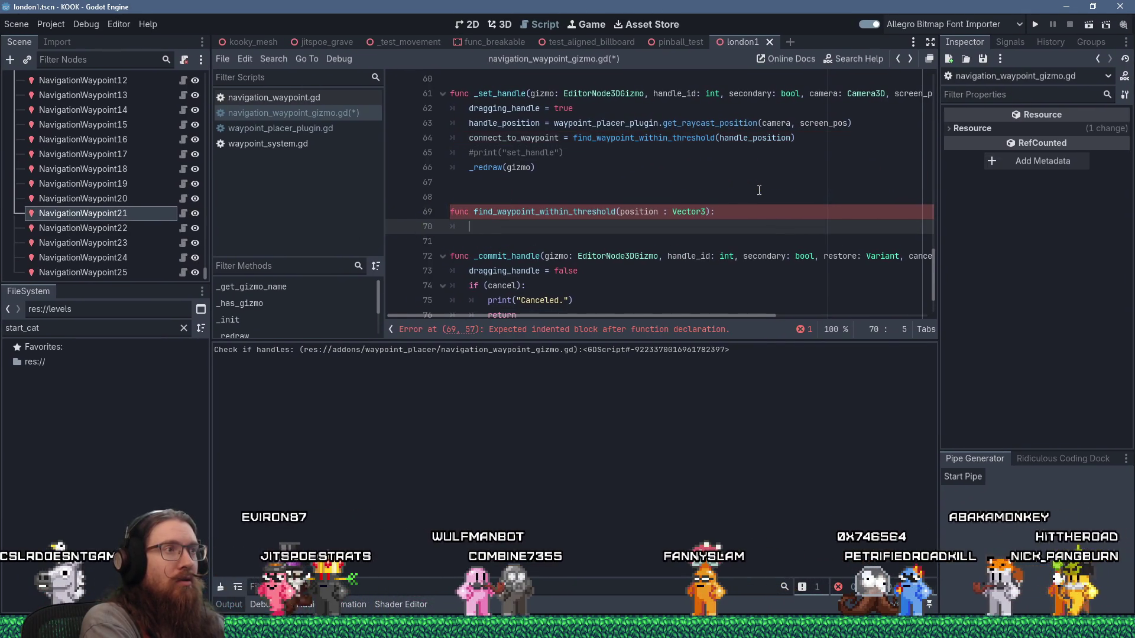
pyautogui.write('re')
pyautogui.press('Escape')
pyautogui.press('Up')
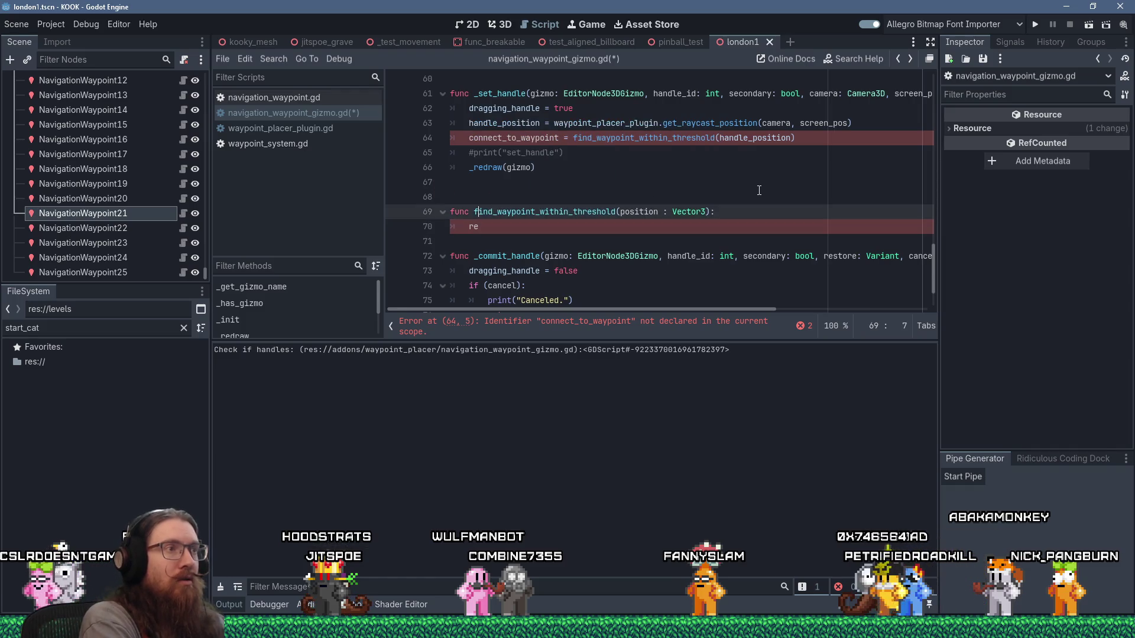
pyautogui.write('> ')
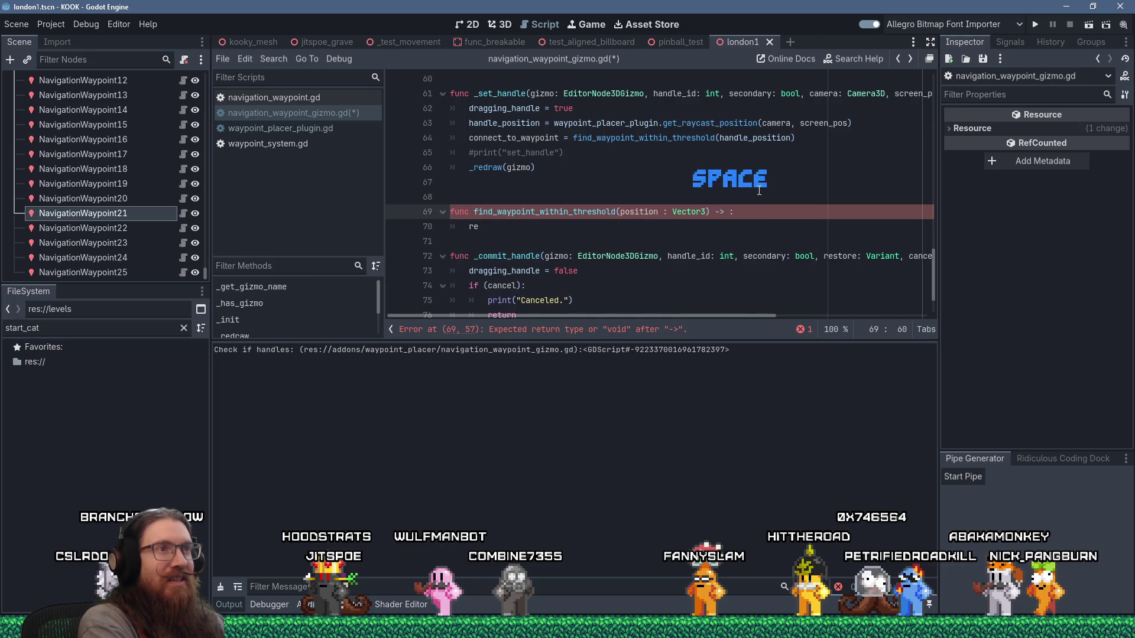
pyautogui.write('Waypoint')
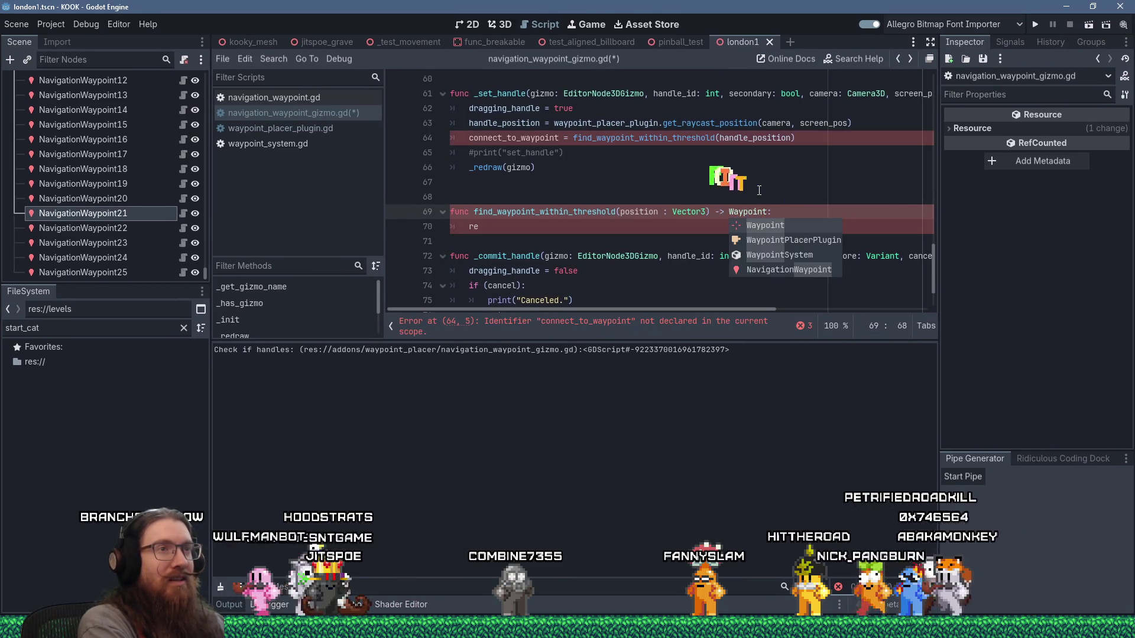
pyautogui.press('Down')
pyautogui.press('Down')
pyautogui.press('Down')
pyautogui.press('Return')
pyautogui.press('Down')
# Make the function body 'return null # TODO' and leave a blank line before _commit_handle
pyautogui.write('turn nul')
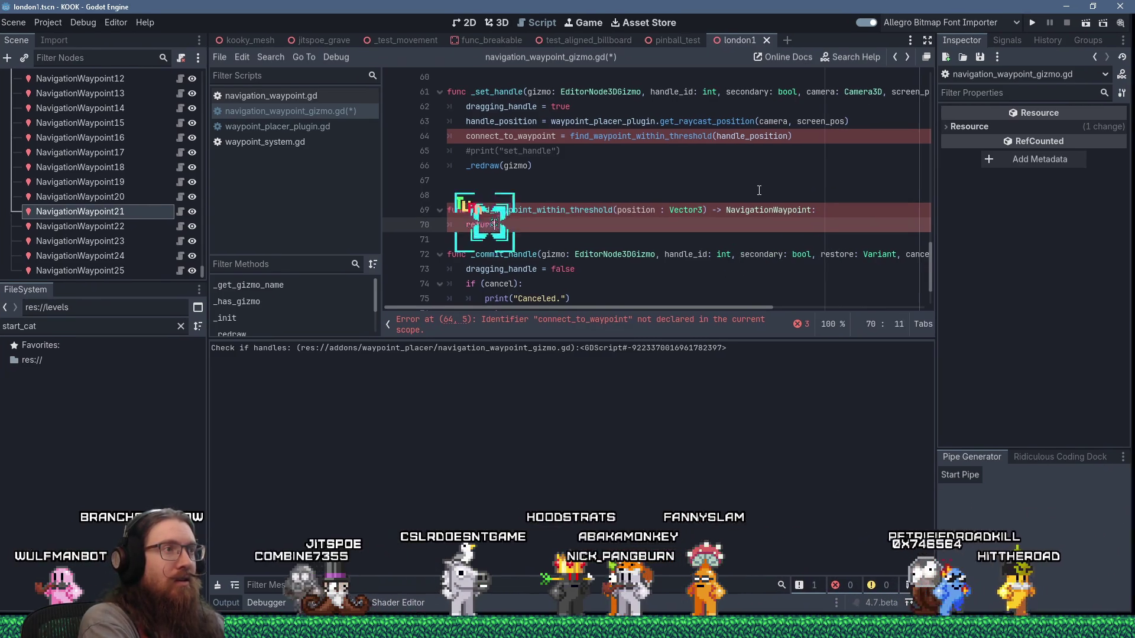
pyautogui.write('l # TODO')
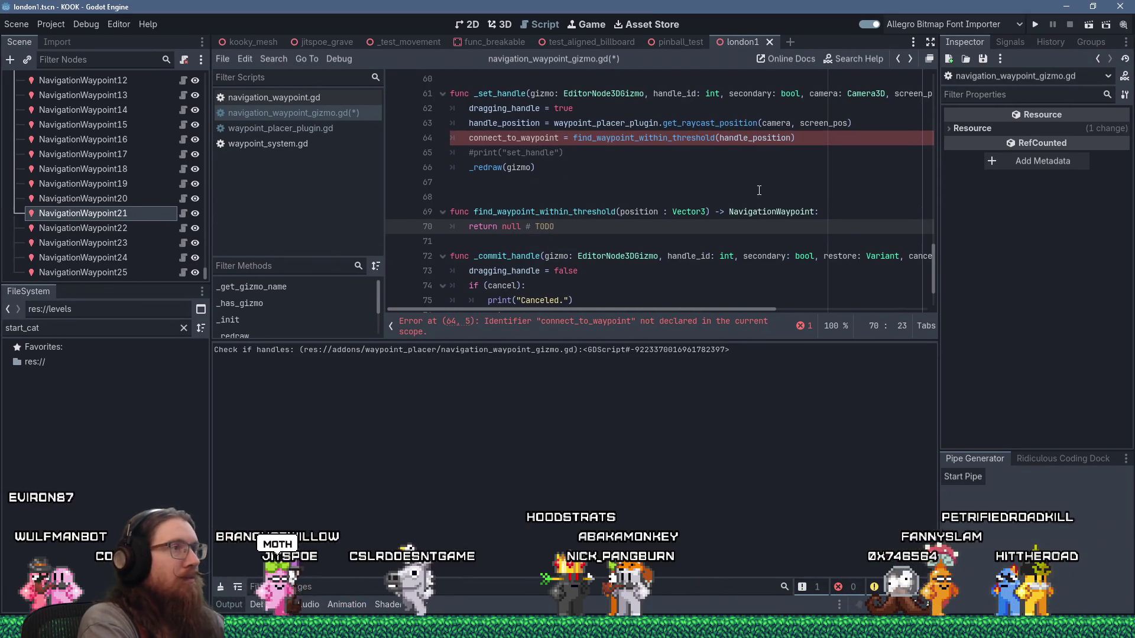
pyautogui.press('Down')
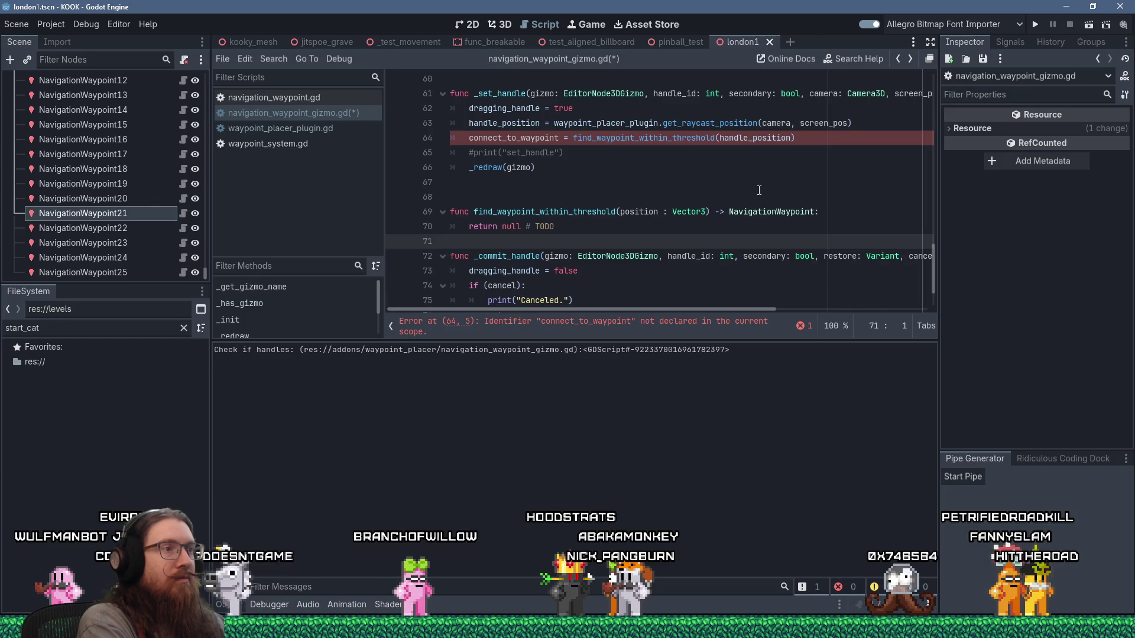
pyautogui.press('Return')
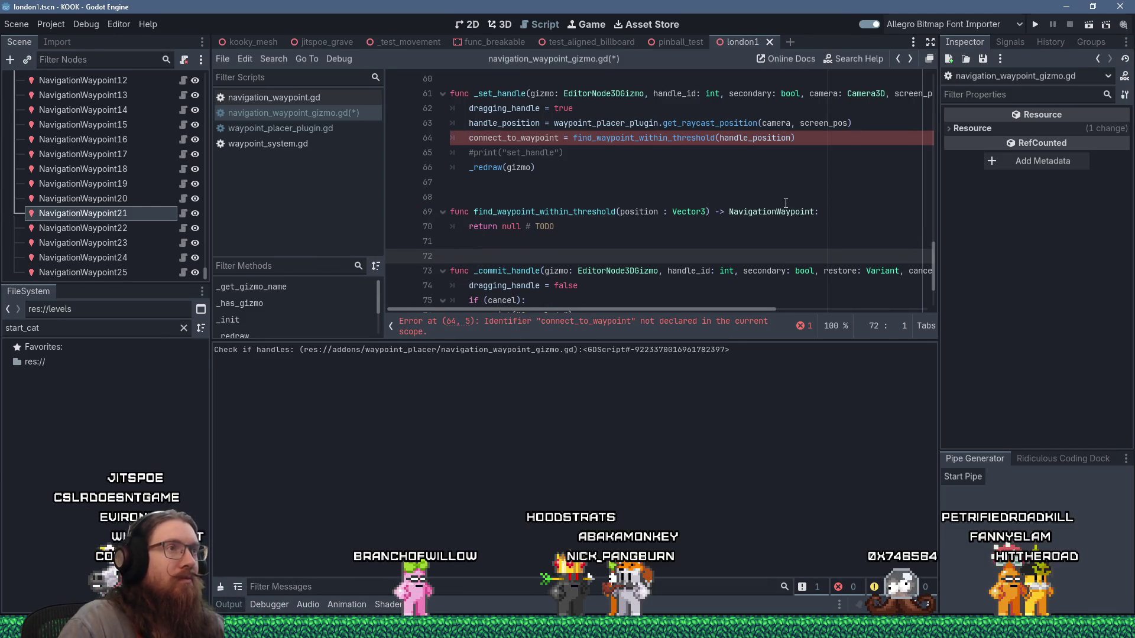
pyautogui.scroll(3)
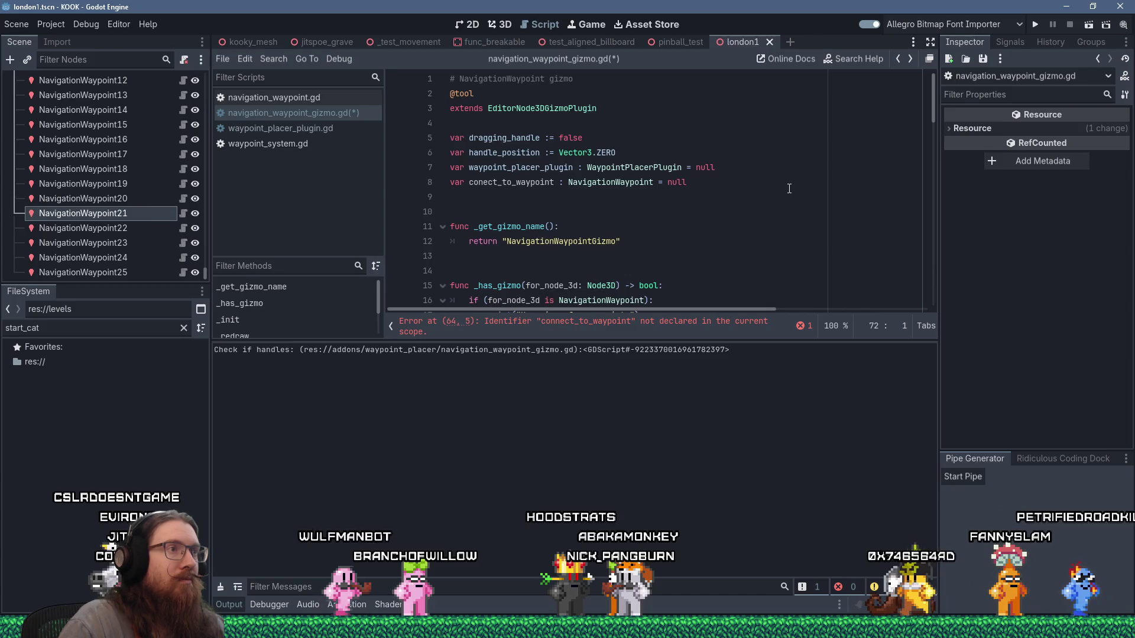
# Correct the line 8 variable name from conect_to_waypoint to connect_to_waypoint
pyautogui.click(484, 183)
pyautogui.write('n')
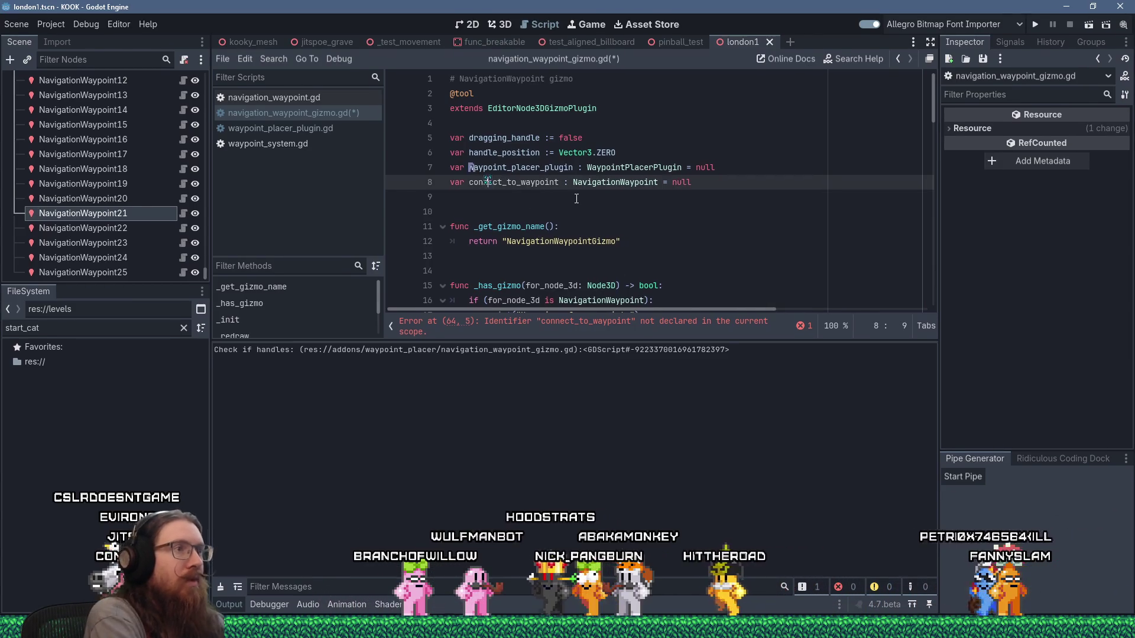
pyautogui.click(651, 228)
pyautogui.scroll(-3)
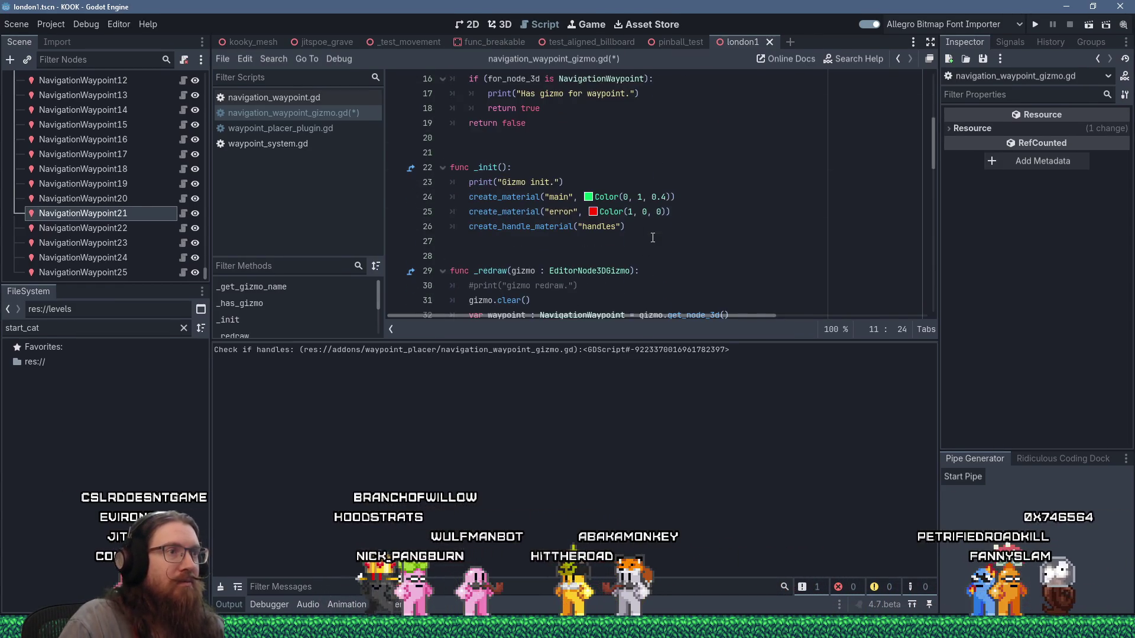
pyautogui.scroll(-3)
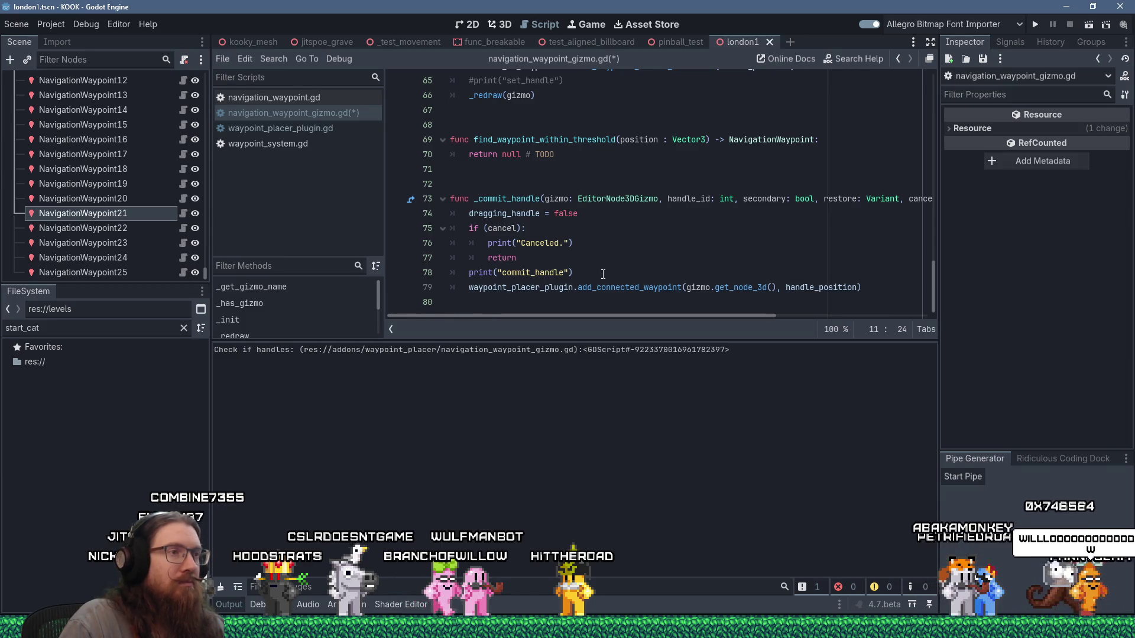
pyautogui.click(603, 274)
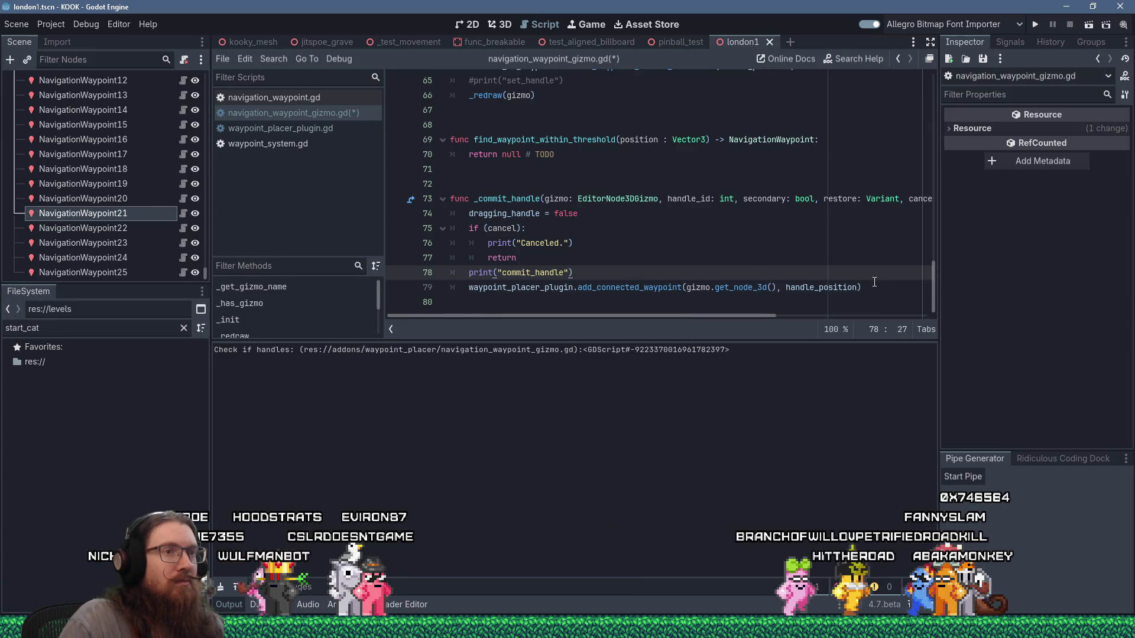
pyautogui.click(880, 288)
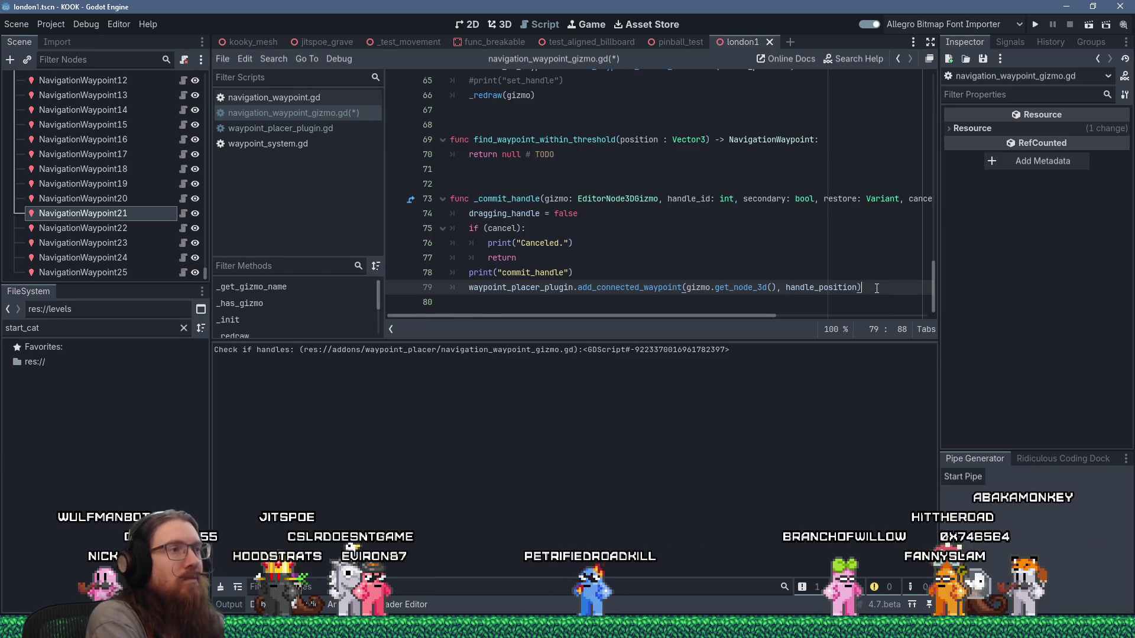
# Add an 'if (connect_to_waypoint):' check above the add_connected_waypoint call
pyautogui.press('Home')
pyautogui.press('Return')
pyautogui.press('Up')
pyautogui.write('if (')
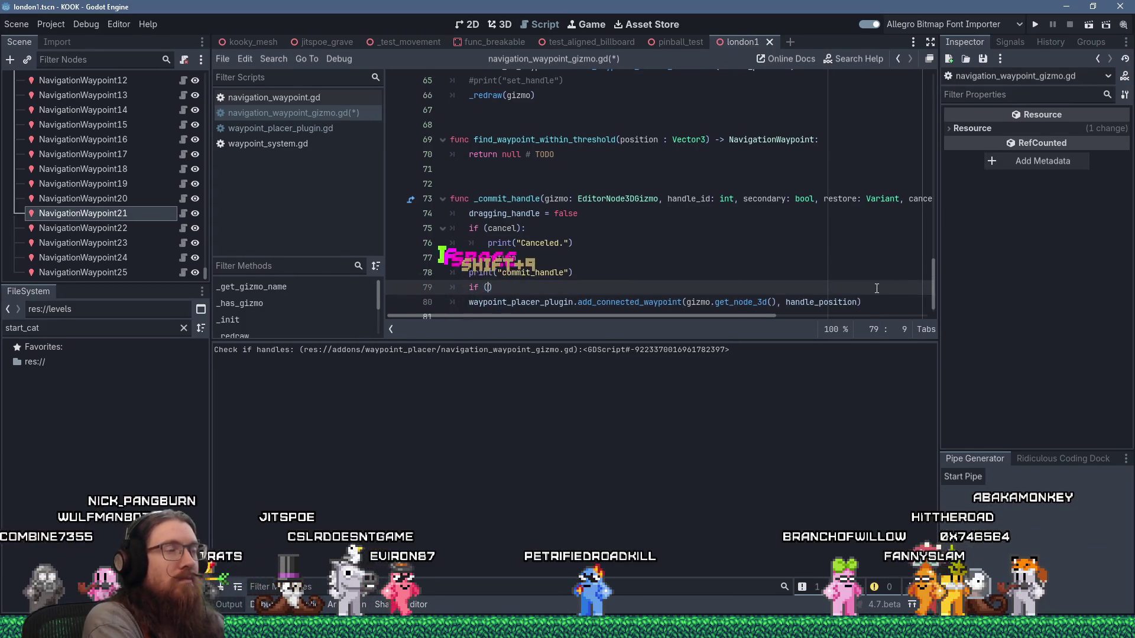
pyautogui.write('connect')
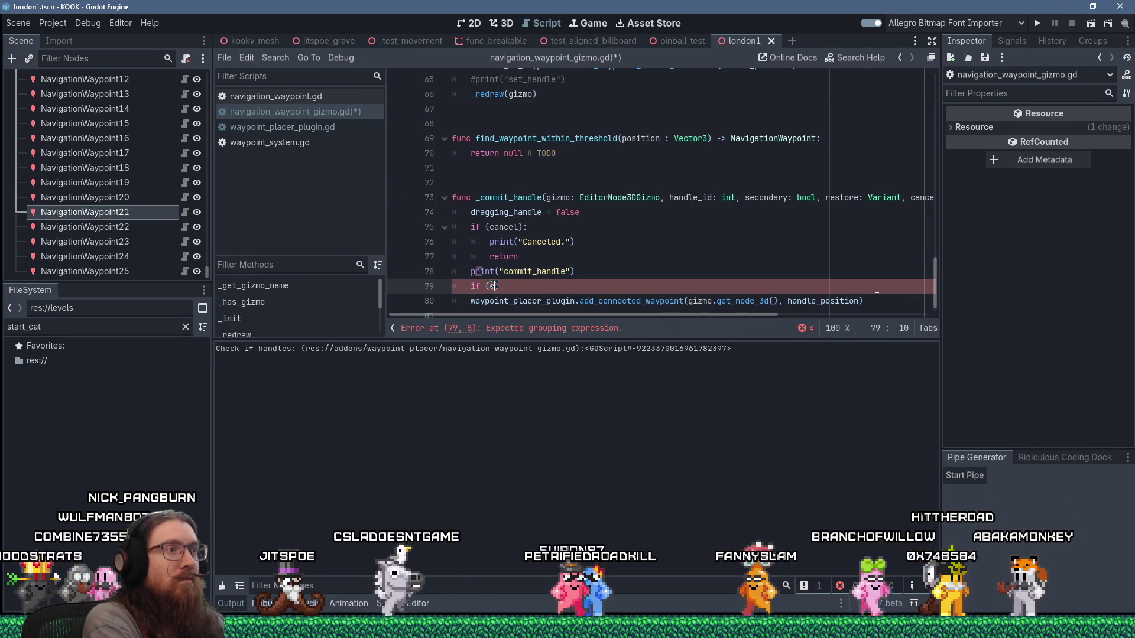
pyautogui.write('_')
pyautogui.press('Return')
pyautogui.write(':')
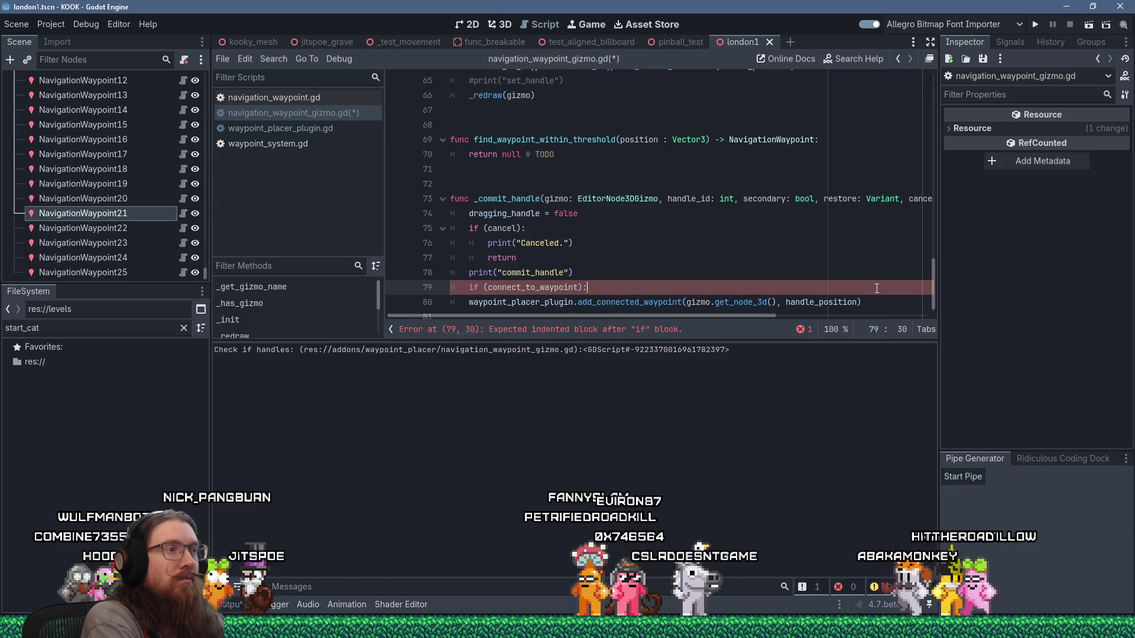
pyautogui.press('Down')
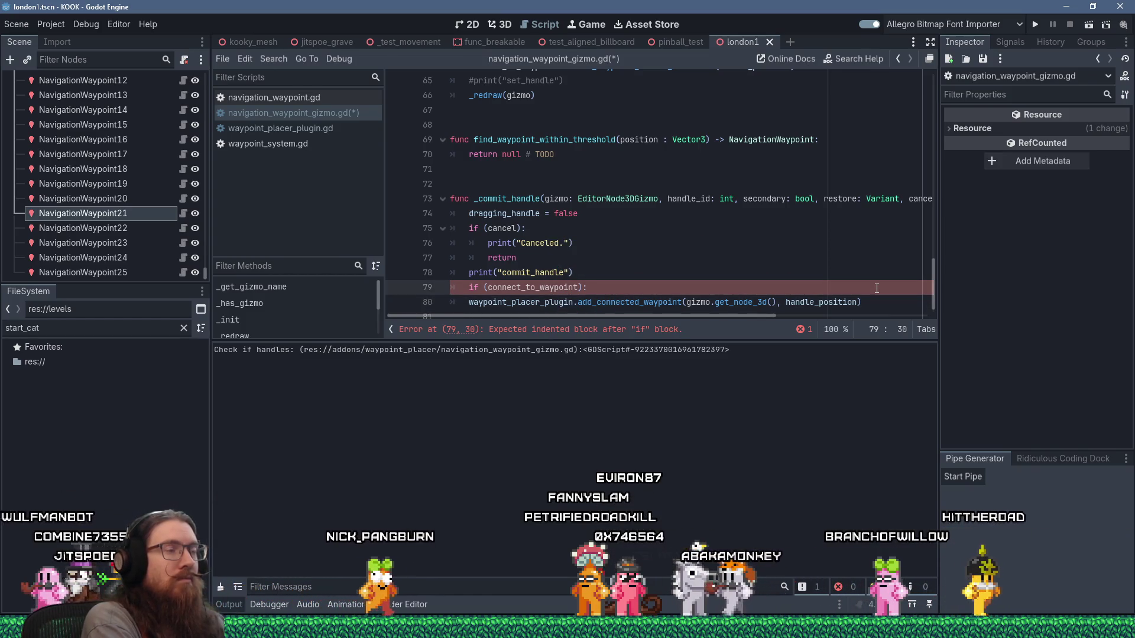
pyautogui.press('Return')
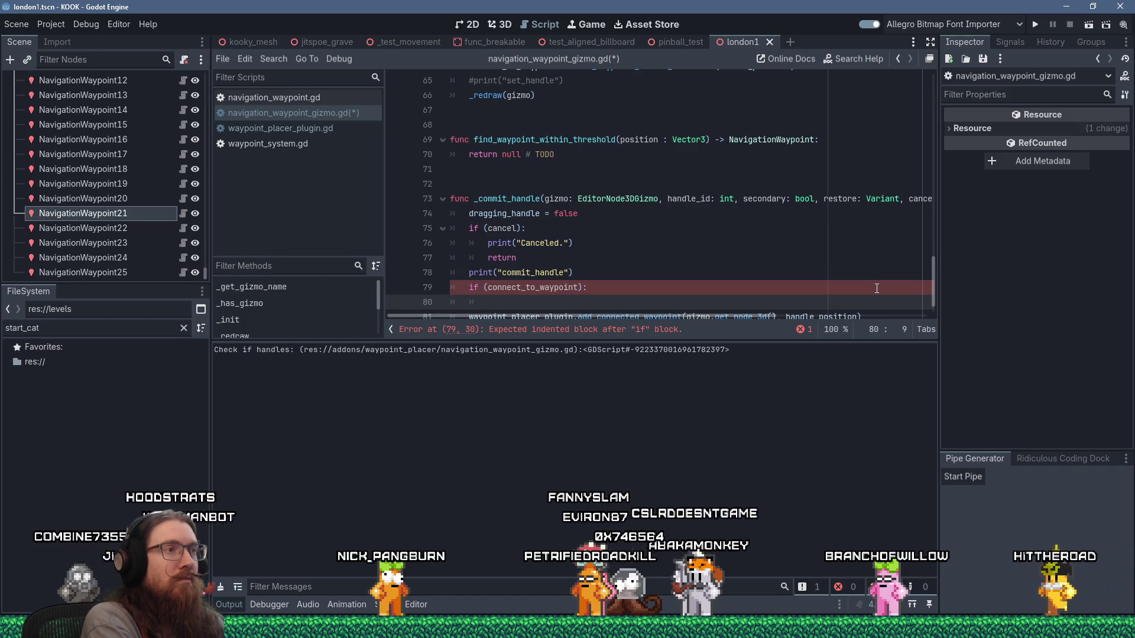
# Inside the if, call waypoint_placer_plugin.connect_waypoints(gizmo.get_node_3d(), connect_to_waypoint)
pyautogui.write('waypoint_placer')
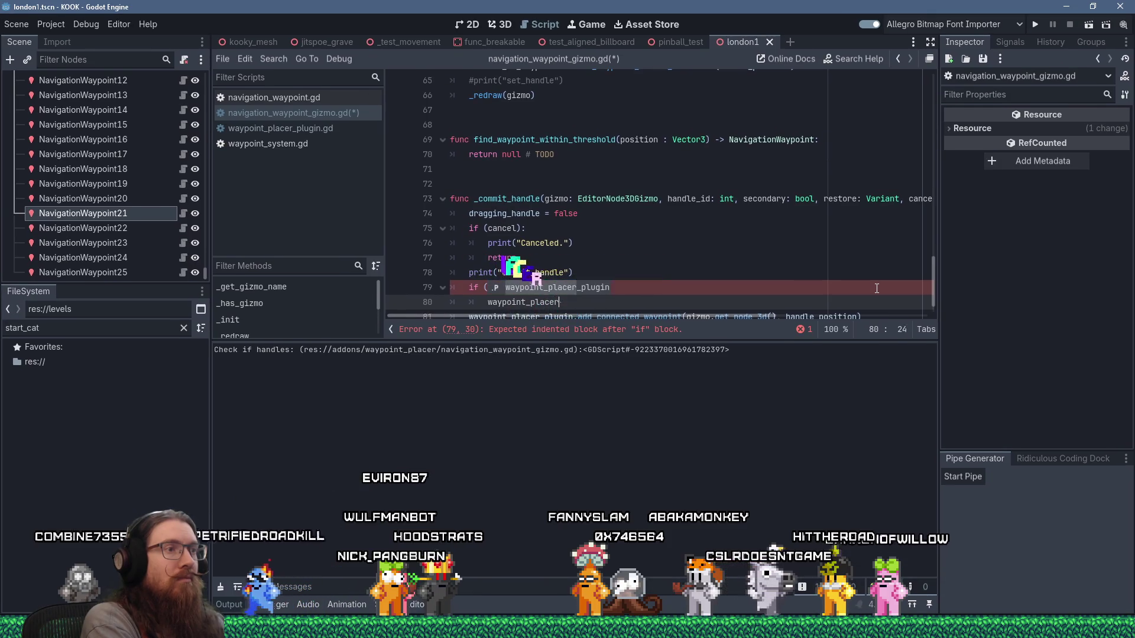
pyautogui.write('_plugin.')
pyautogui.write('connect')
pyautogui.press('Return')
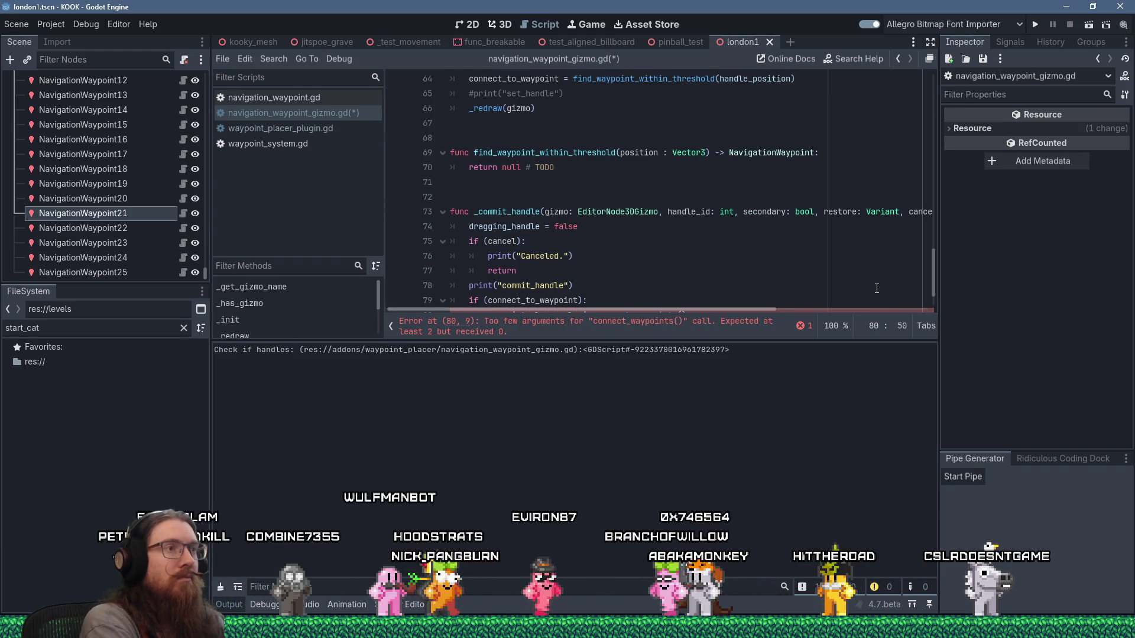
pyautogui.scroll(-3)
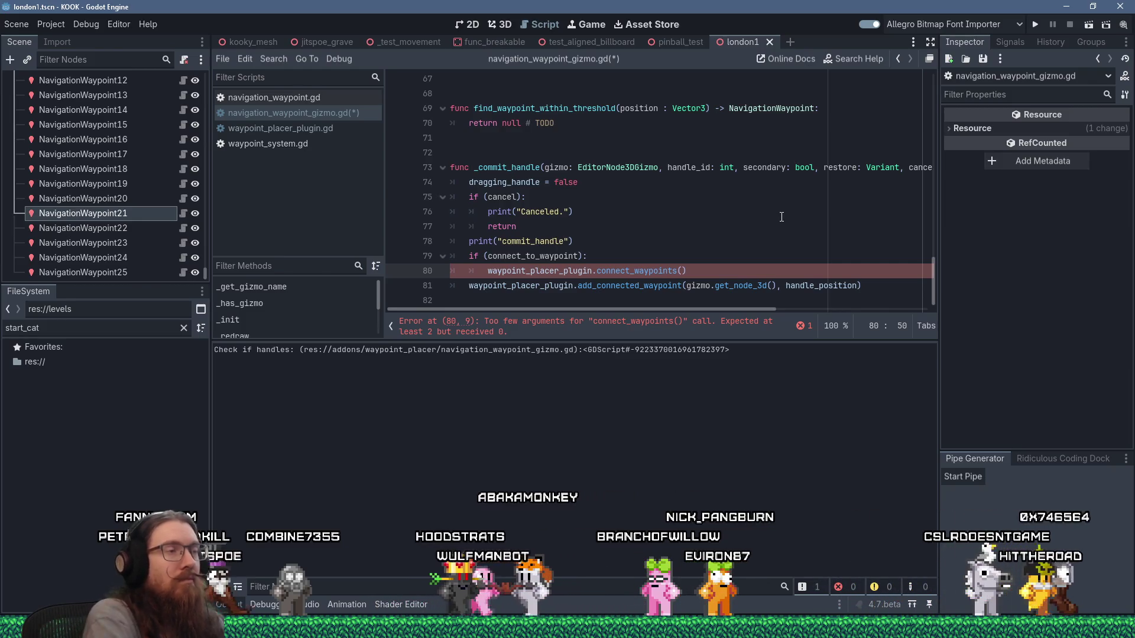
pyautogui.write('gizmo.')
pyautogui.write('get_node_')
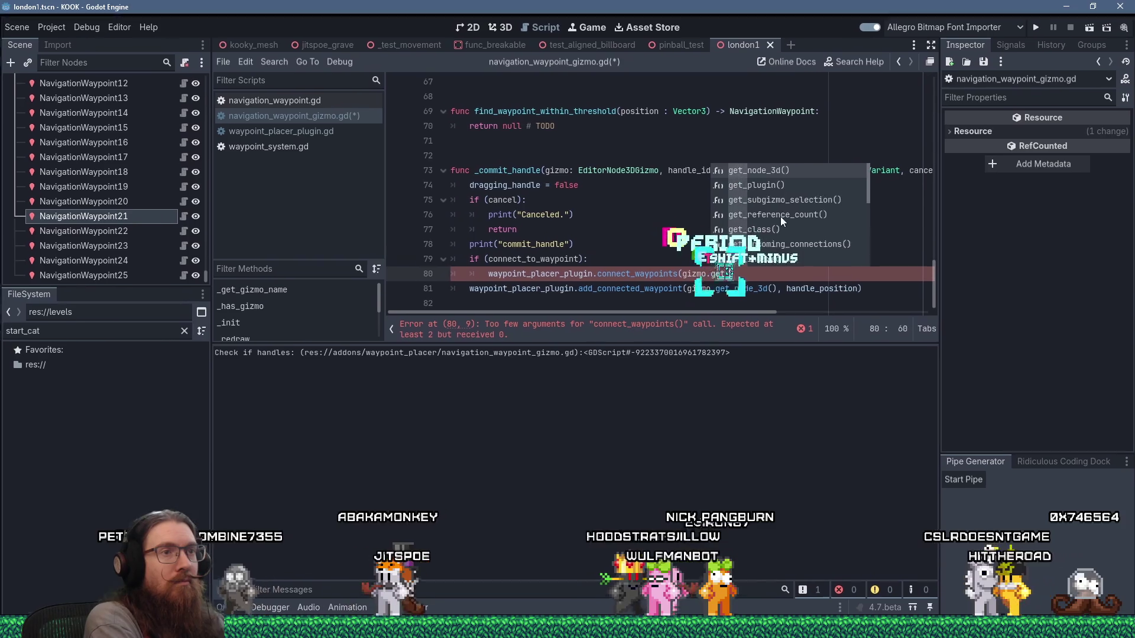
pyautogui.press('Return')
pyautogui.write(', ')
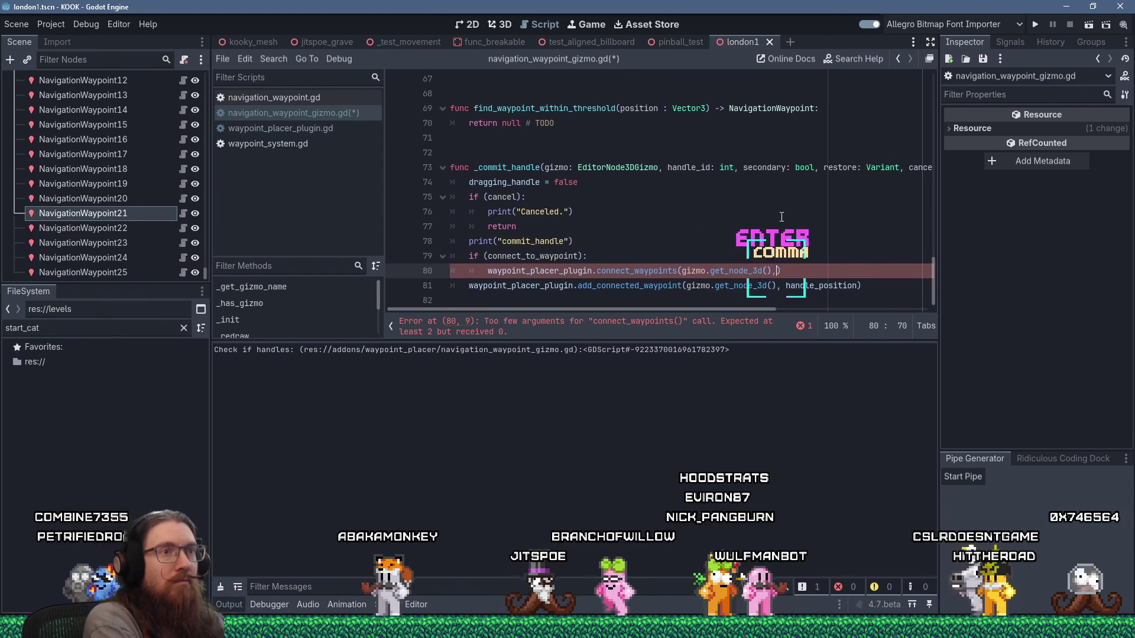
pyautogui.write('connect_')
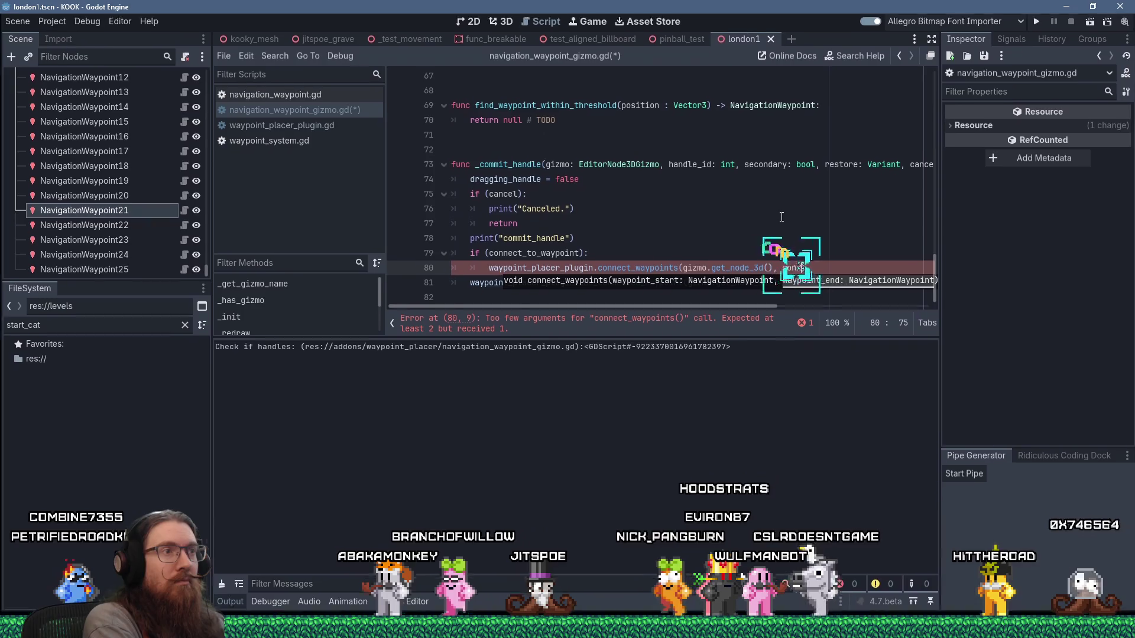
pyautogui.write('t')
pyautogui.press('Return')
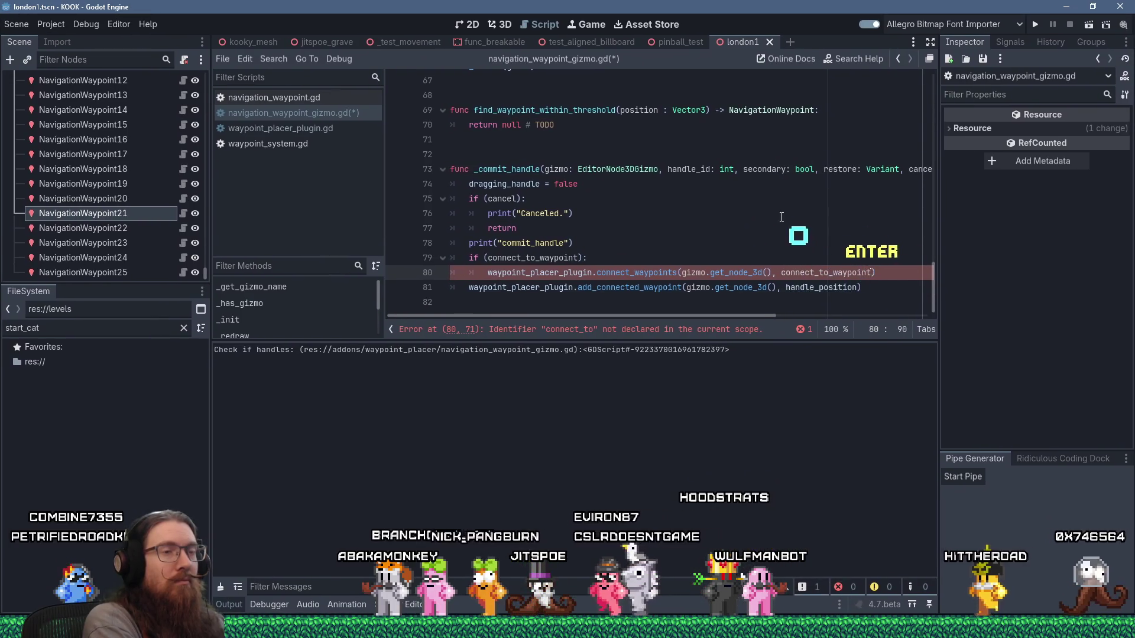
pyautogui.press('Return')
# Move the add_connected_waypoint call under an else branch
pyautogui.press('BackSpace')
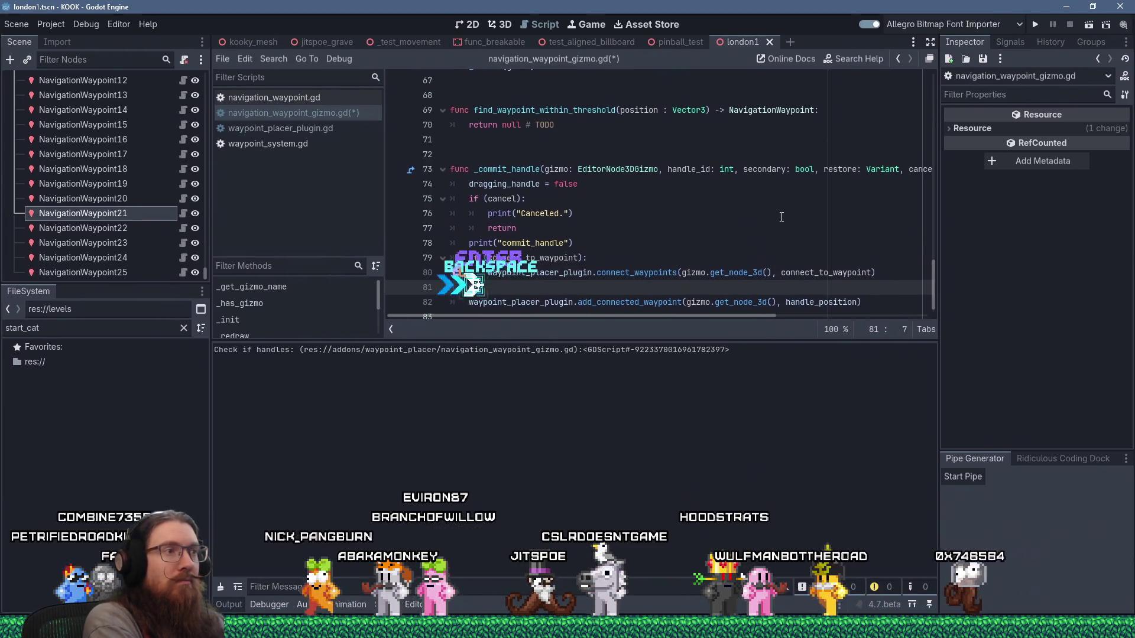
pyautogui.write('else:')
pyautogui.press('Down')
pyautogui.press('Home')
pyautogui.press('Tab')
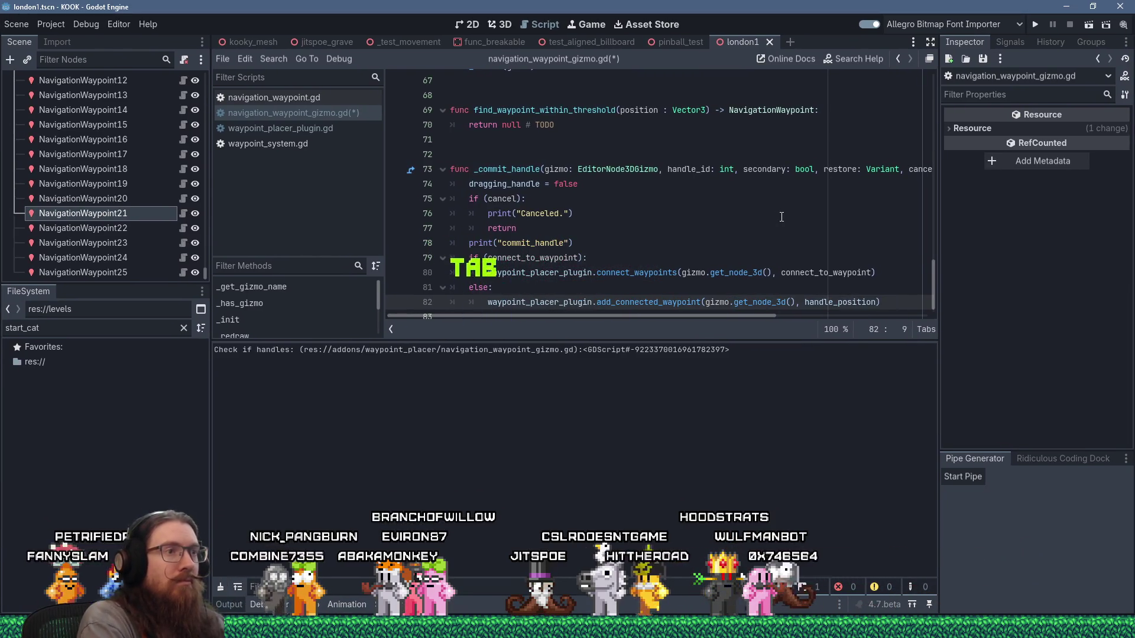
# Comment above the if: dragging onto another waypoint connects it, otherwise adds a new waypoint
pyautogui.press('Up')
pyautogui.press('Up')
pyautogui.press('Up')
pyautogui.press('Down')
pyautogui.press('Up')
pyautogui.press('End')
pyautogui.press('Return')
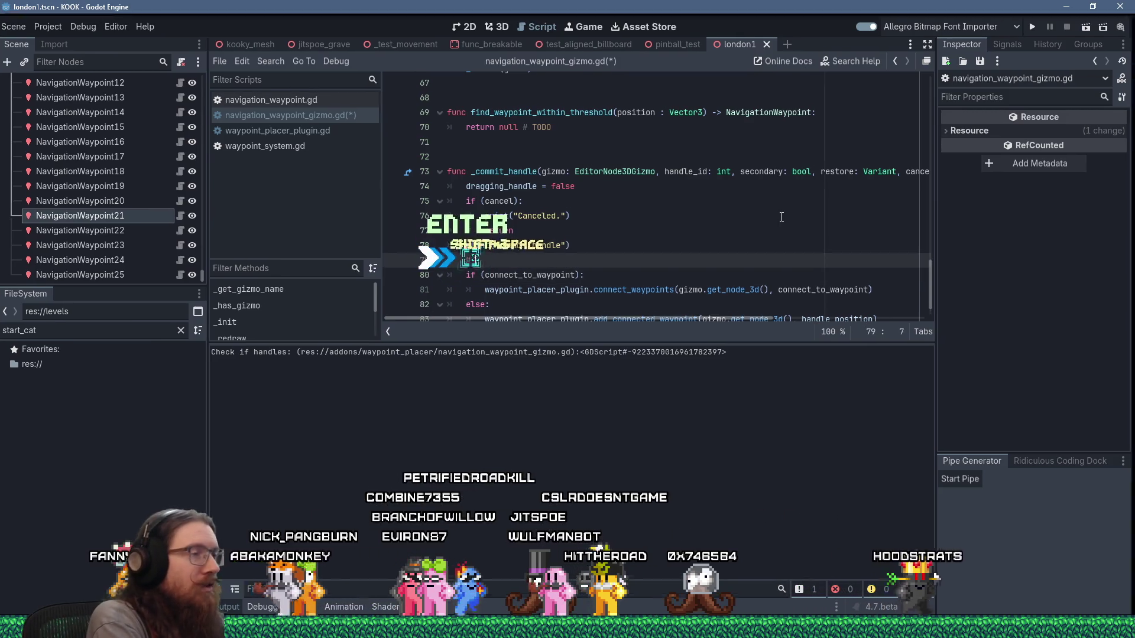
pyautogui.write('we drag onto ')
pyautogui.write('another wayp')
pyautogui.write('oint, ')
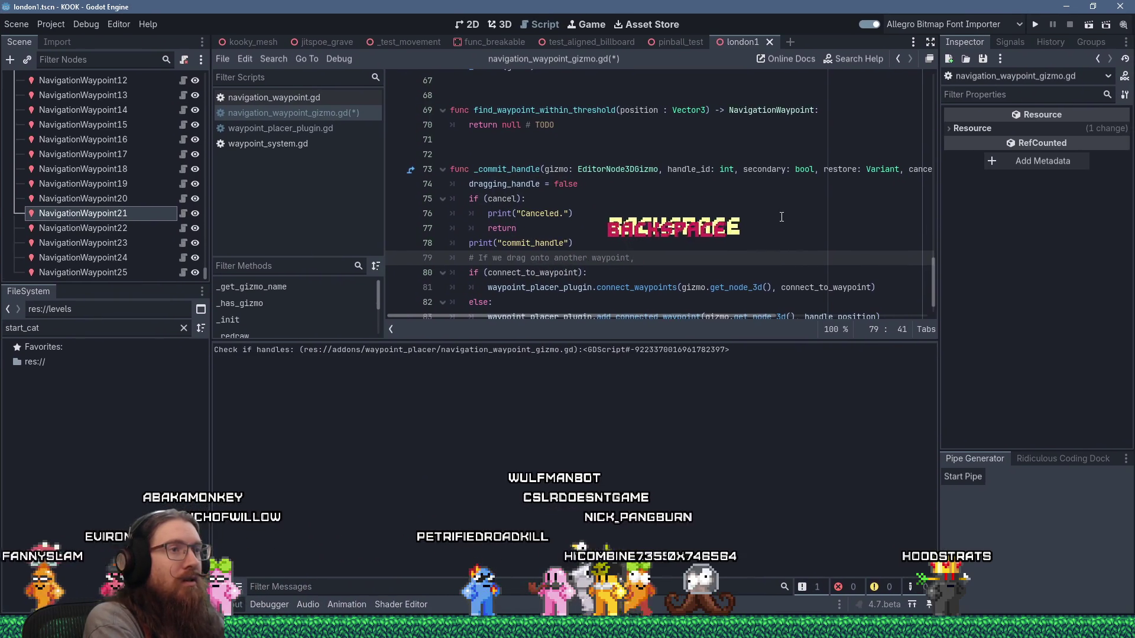
pyautogui.write('connect that, otherwise ')
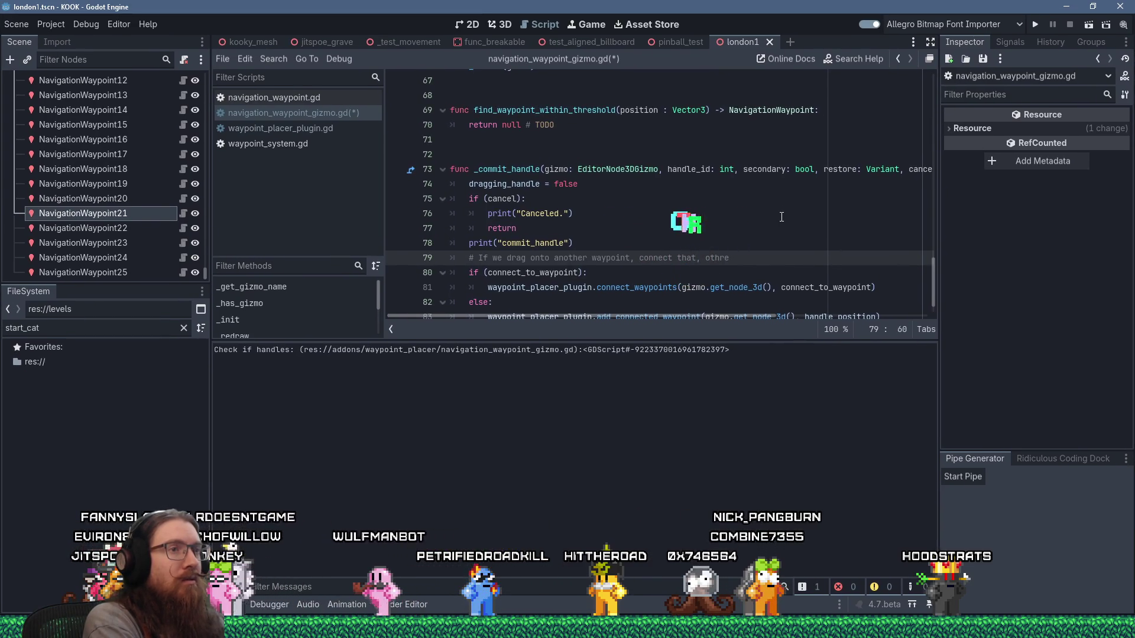
pyautogui.write('add a new w')
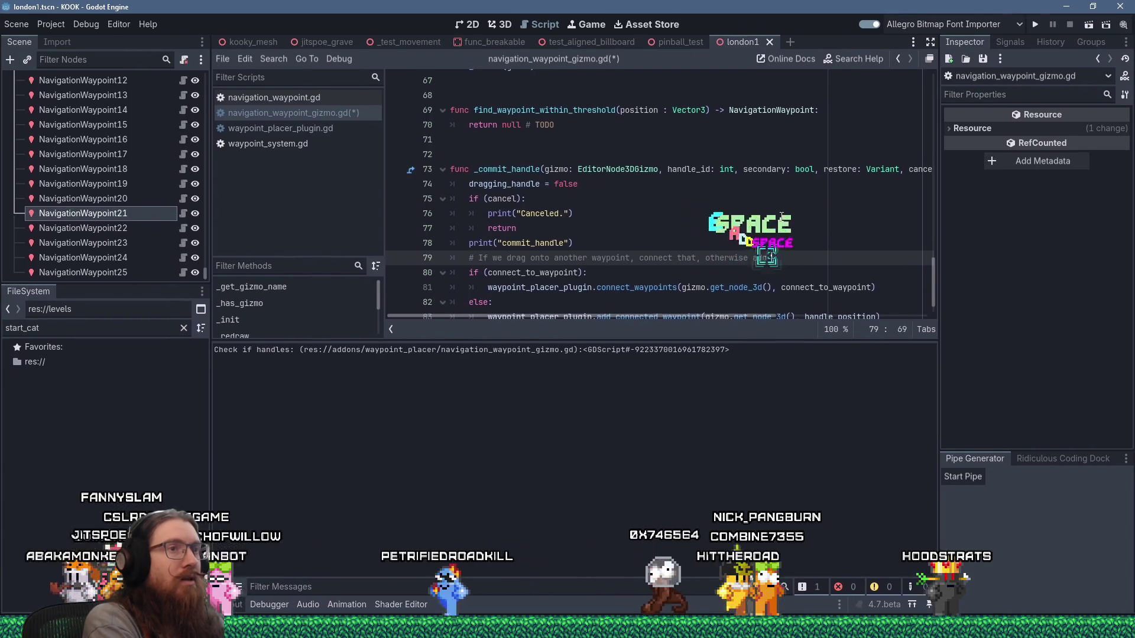
pyautogui.write('aypoint.')
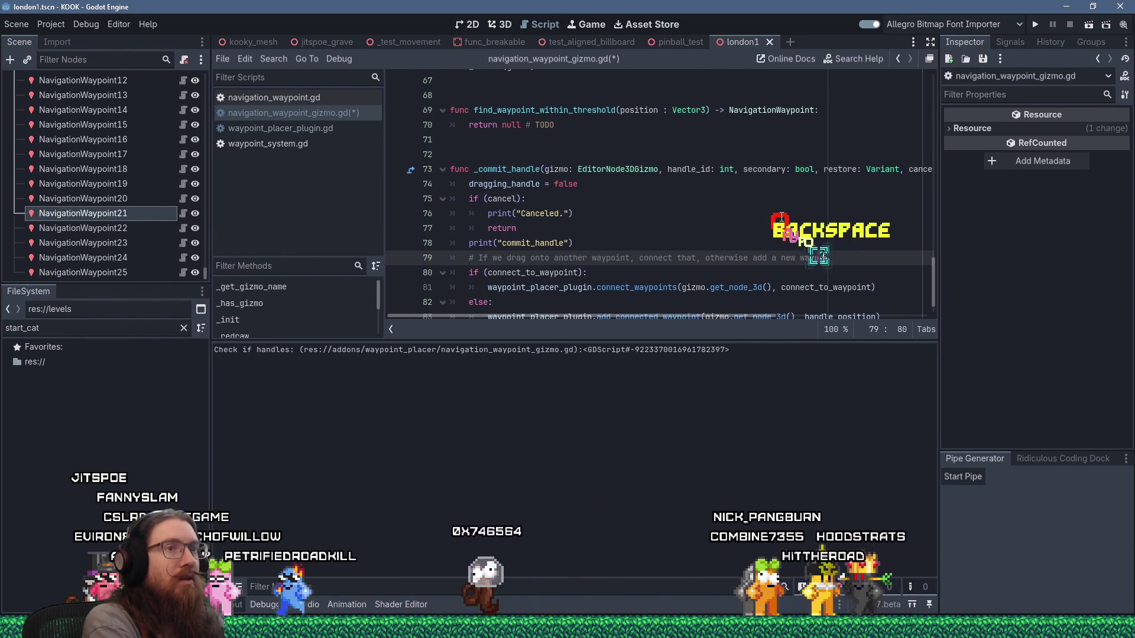
# Save the waypoint gizmo script
pyautogui.scroll(-3)
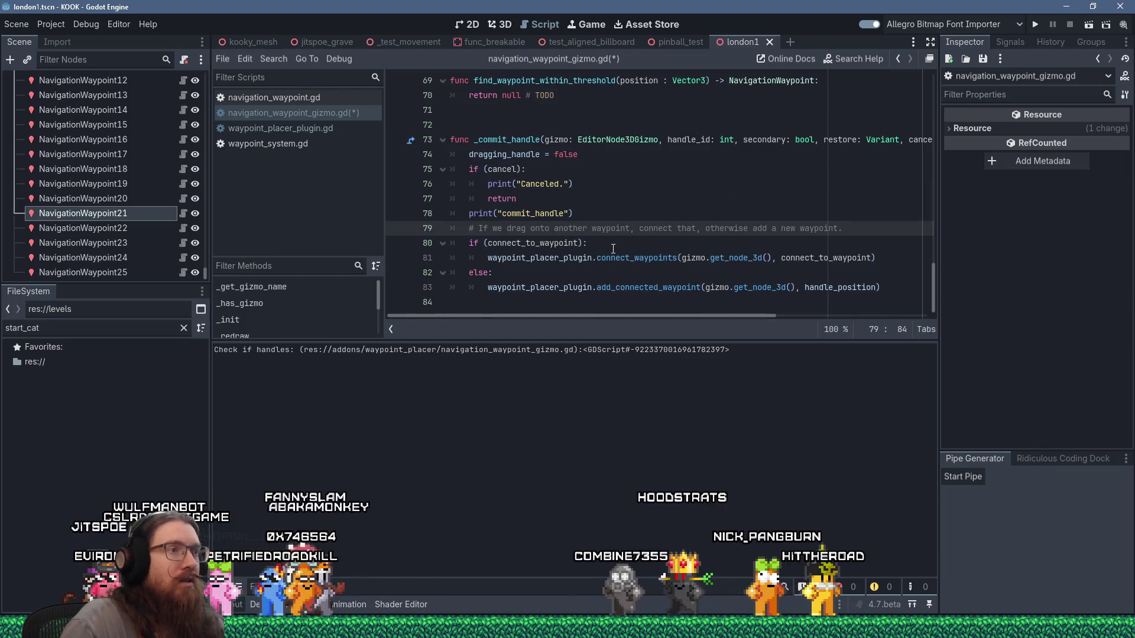
pyautogui.click(649, 260)
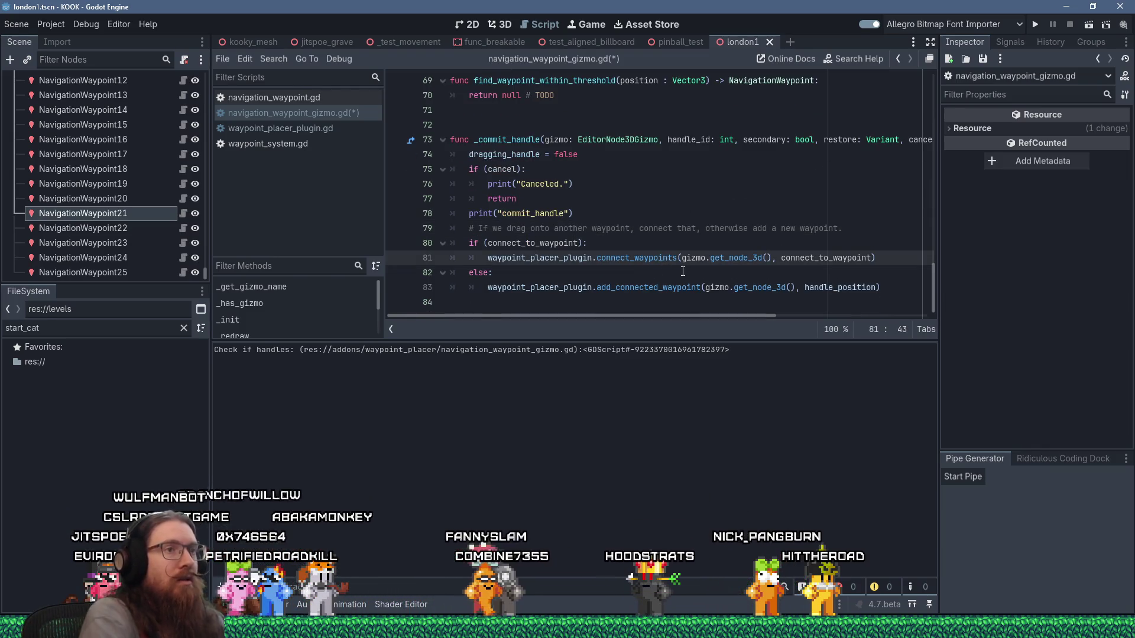
pyautogui.hotkey('ctrl', 's')
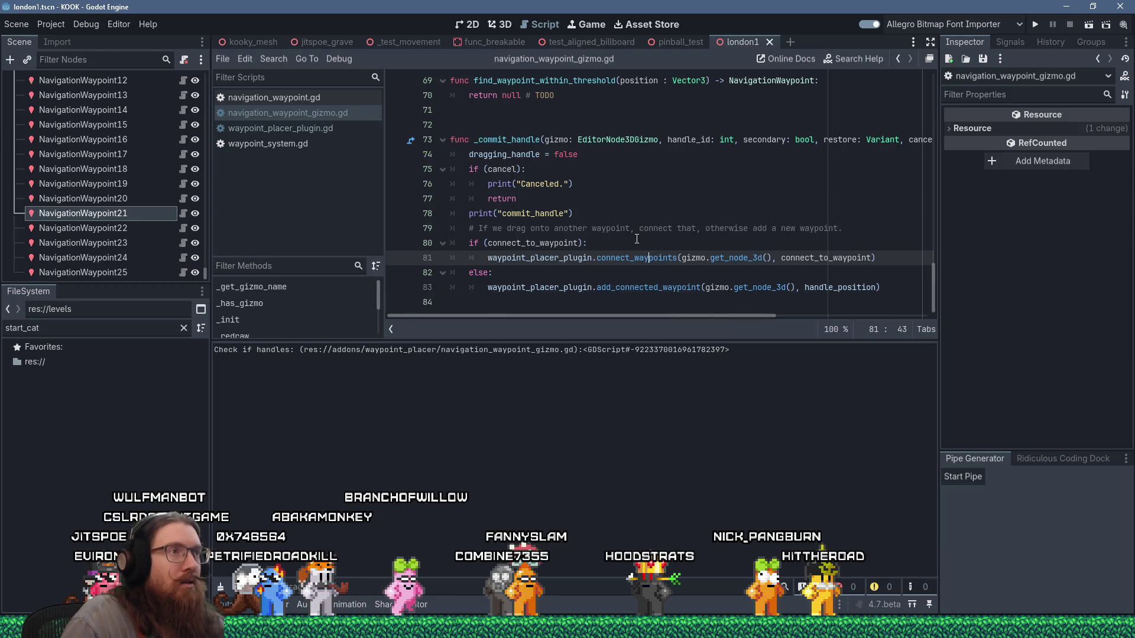
pyautogui.scroll(3)
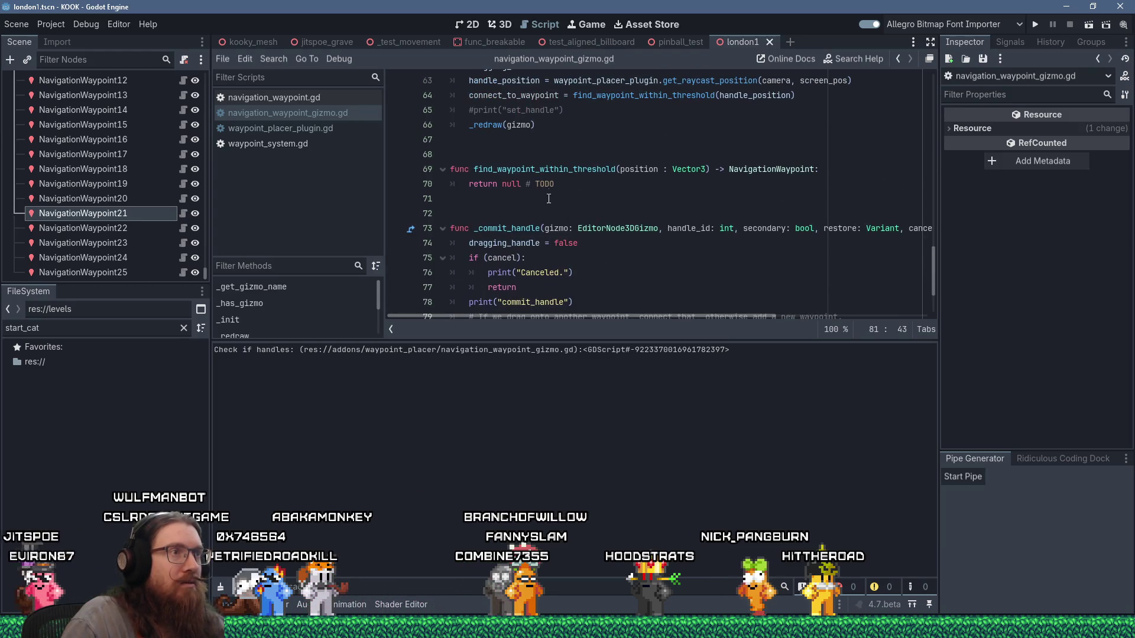
pyautogui.click(537, 169)
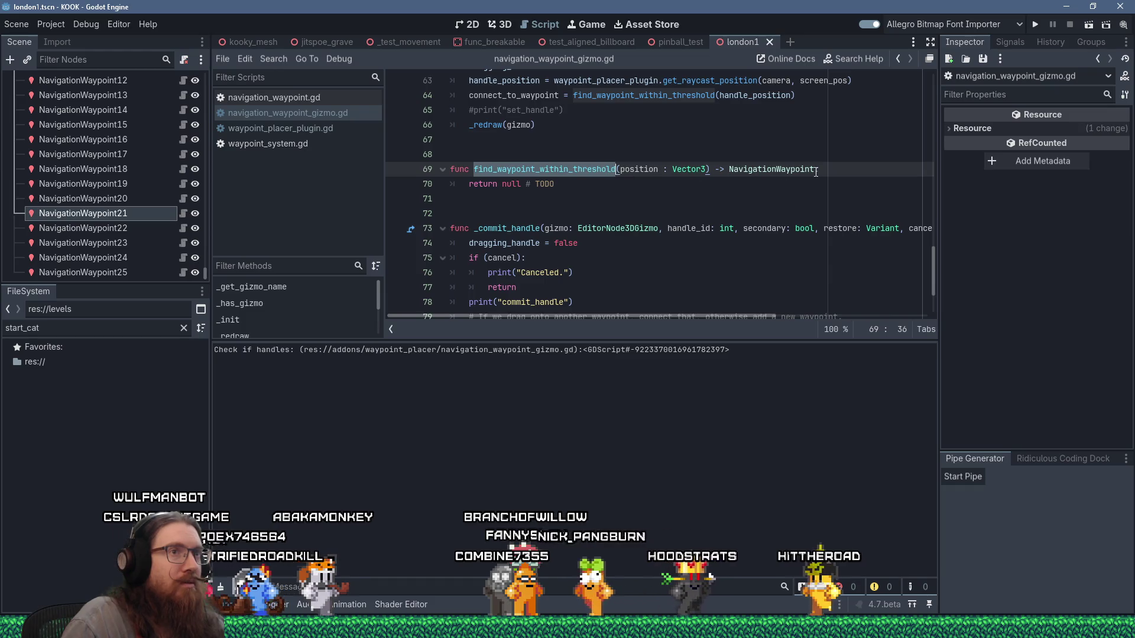
pyautogui.click(815, 172)
pyautogui.scroll(3)
pyautogui.click(820, 183)
pyautogui.scroll(3)
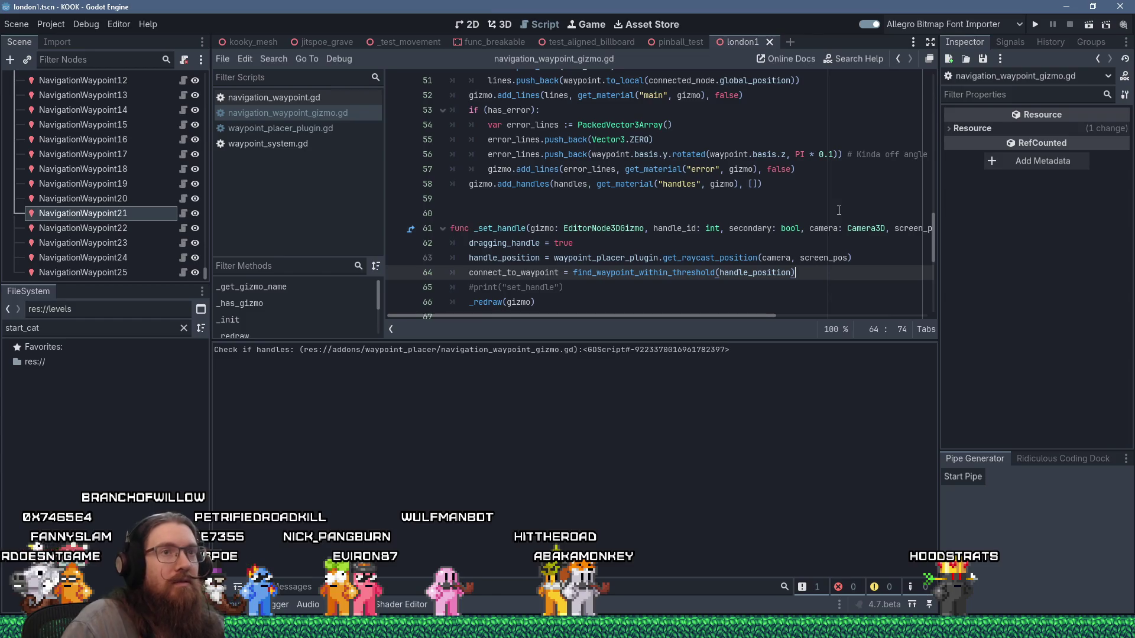
pyautogui.moveTo(937, 225); pyautogui.dragTo(898, 214)
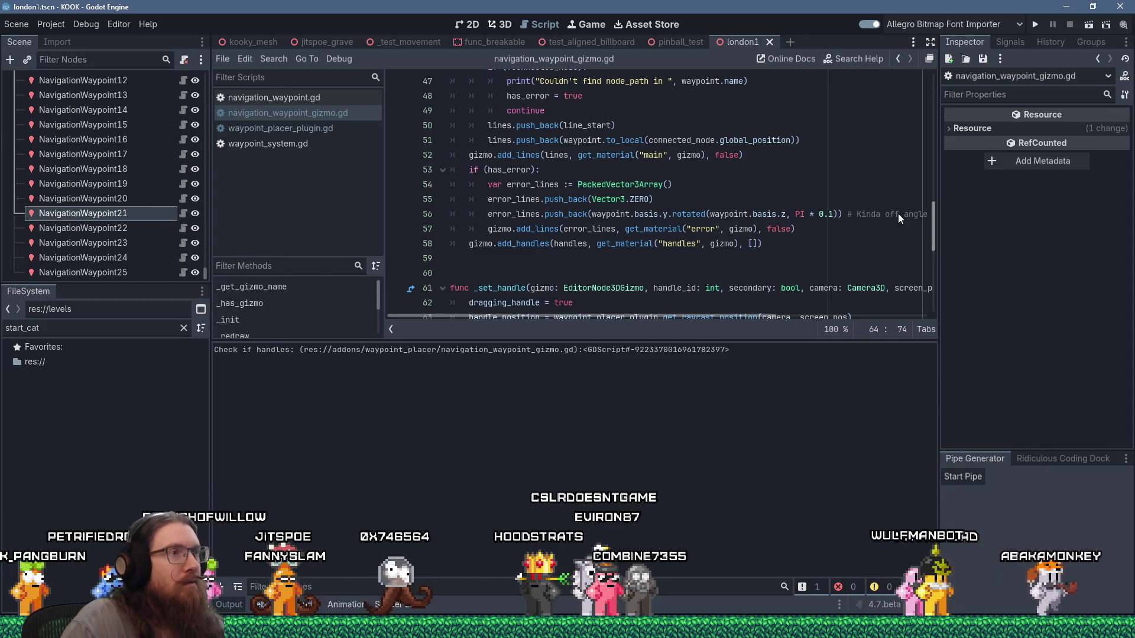
pyautogui.click(461, 243)
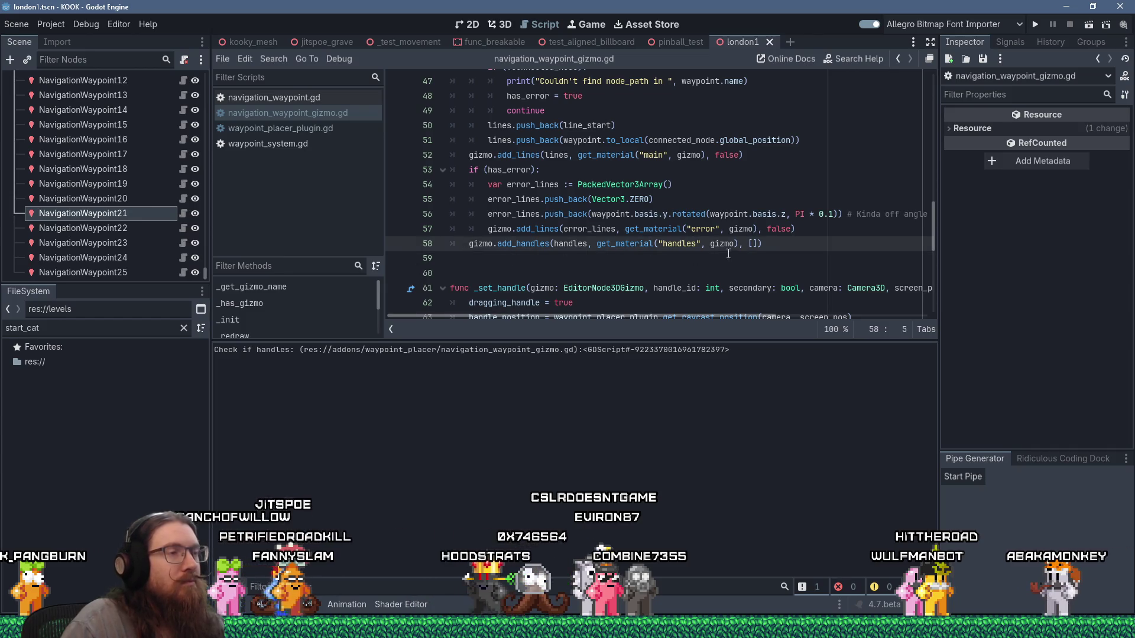
# Insert an empty 'if ()' line above the add_handles call
pyautogui.press('Return')
pyautogui.press('Up')
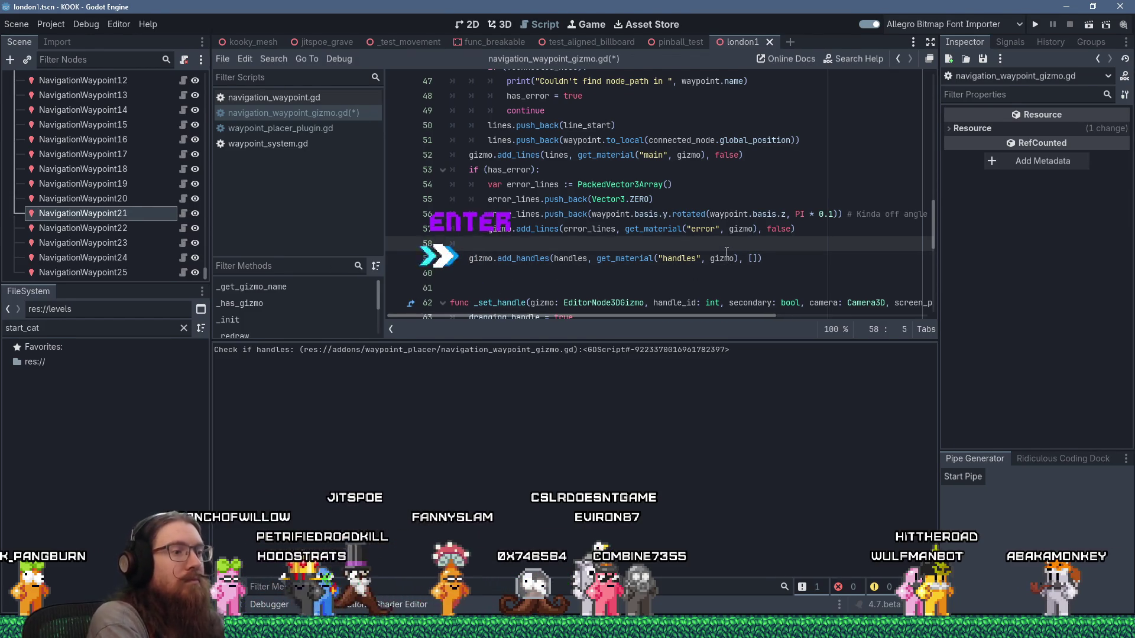
pyautogui.write('if (')
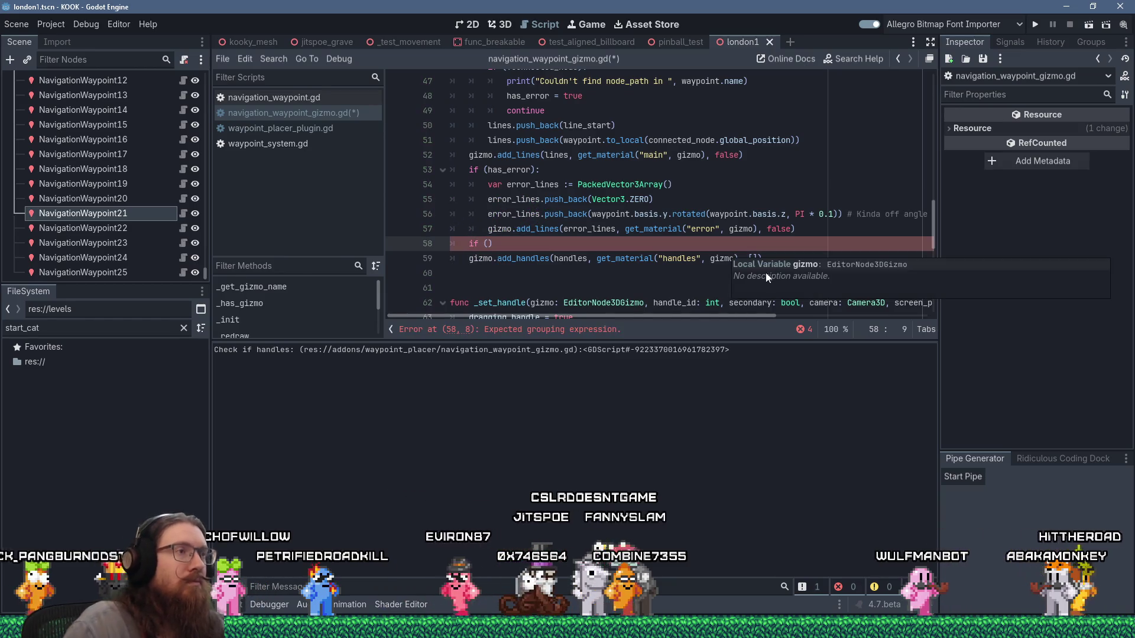
# End _commit_handle with 'connect_to_waypoint = null'
pyautogui.scroll(3)
pyautogui.scroll(-3)
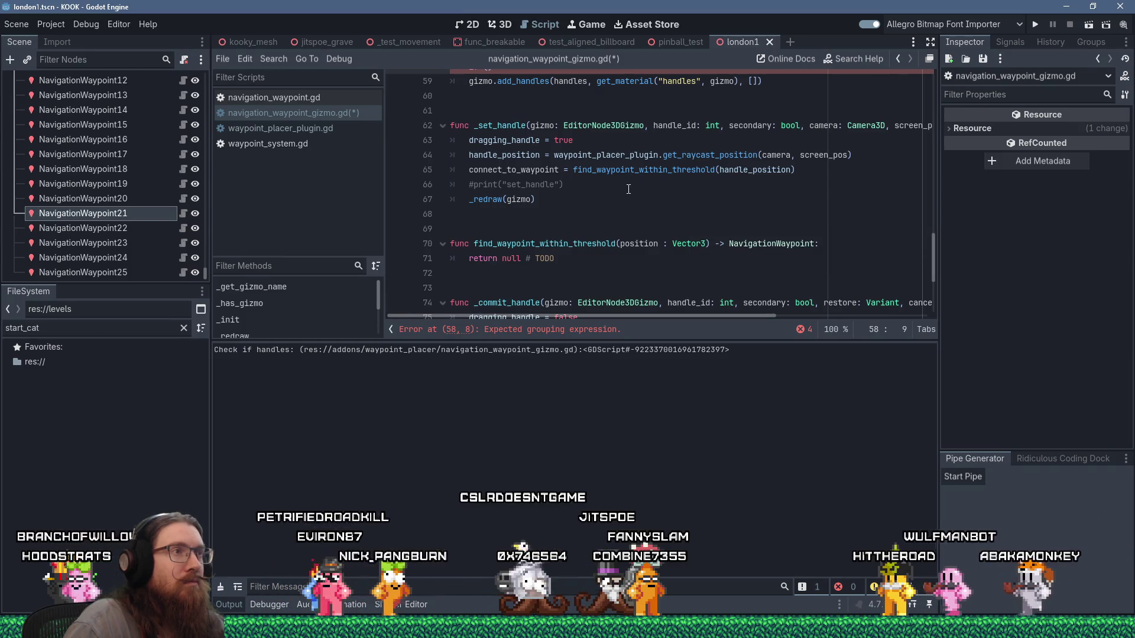
pyautogui.scroll(-3)
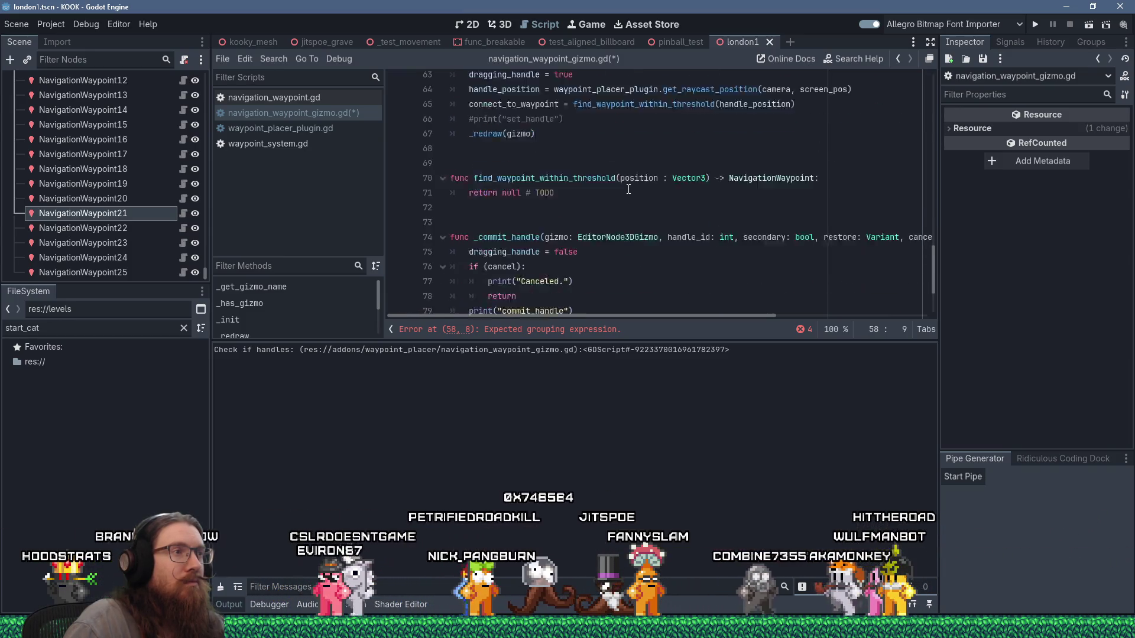
pyautogui.click(592, 302)
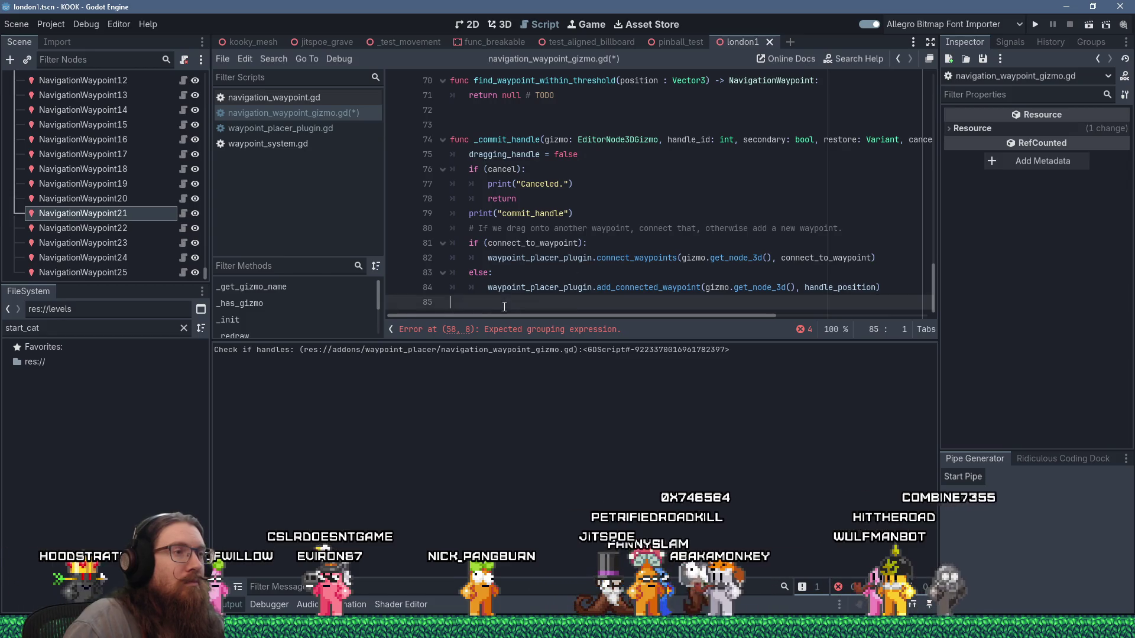
pyautogui.press('Tab')
pyautogui.write('connect_to')
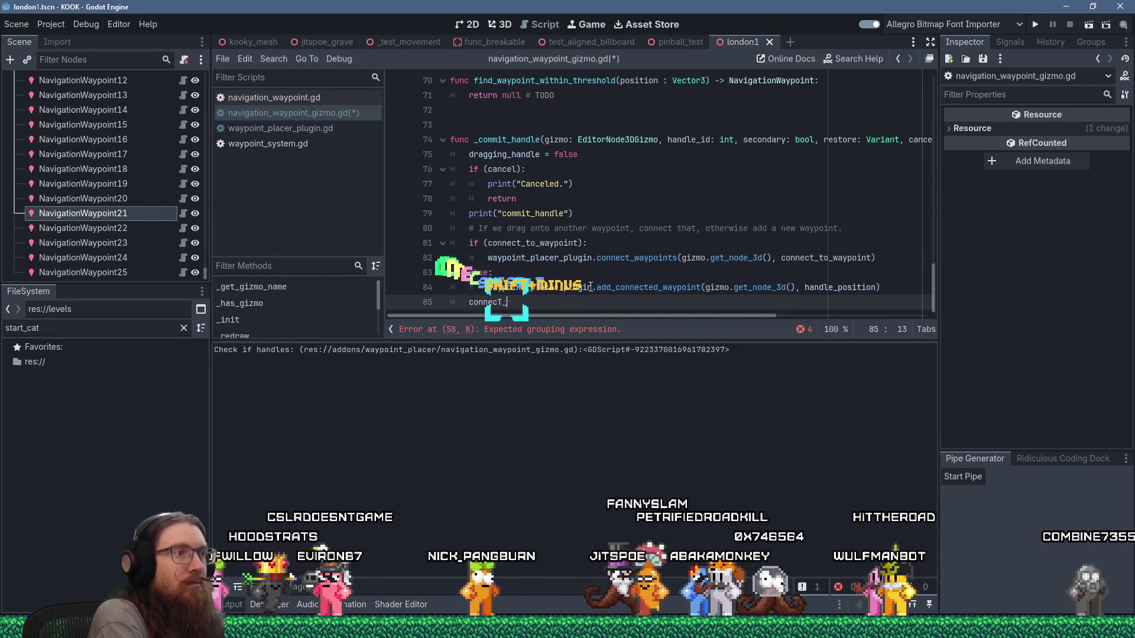
pyautogui.press('Return')
pyautogui.write('= null')
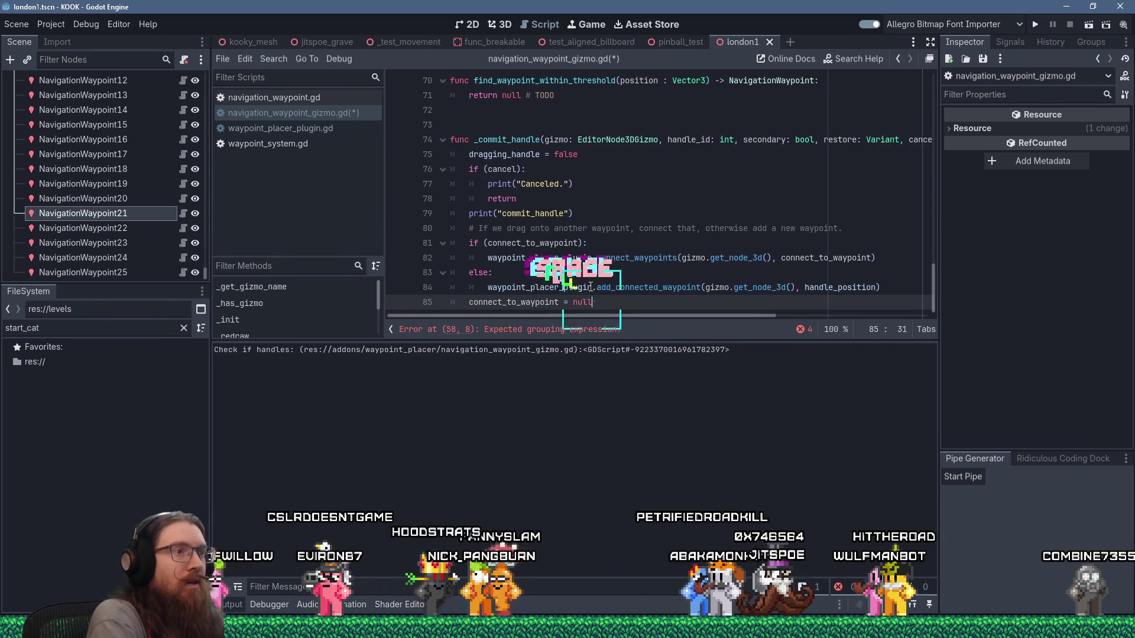
pyautogui.press('Return')
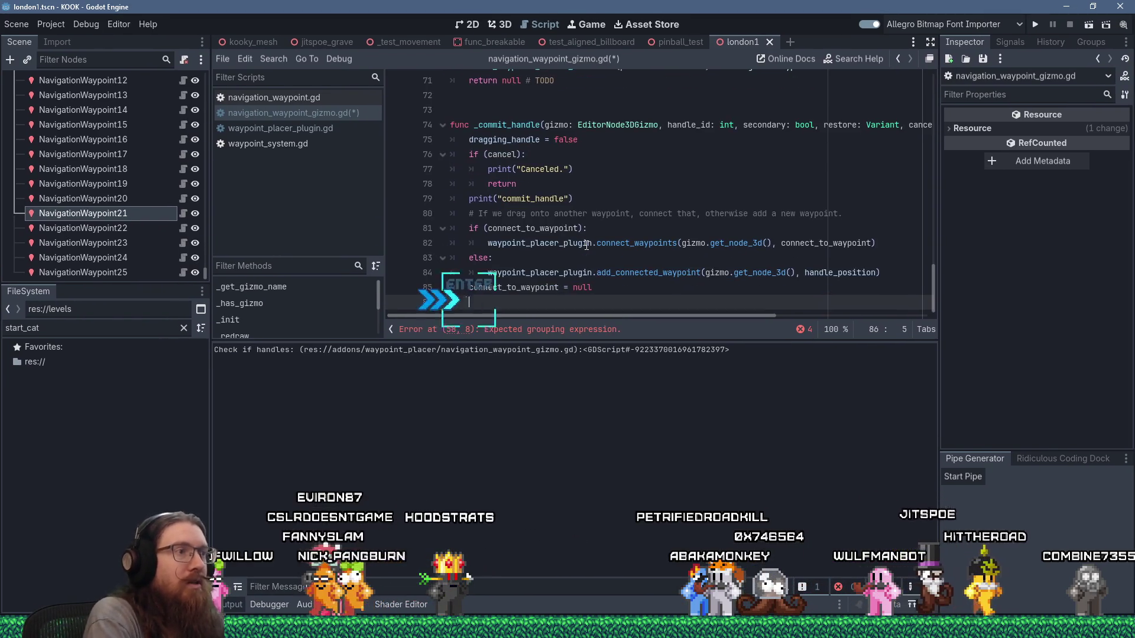
pyautogui.press('BackSpace')
pyautogui.scroll(3)
pyautogui.scroll(3)
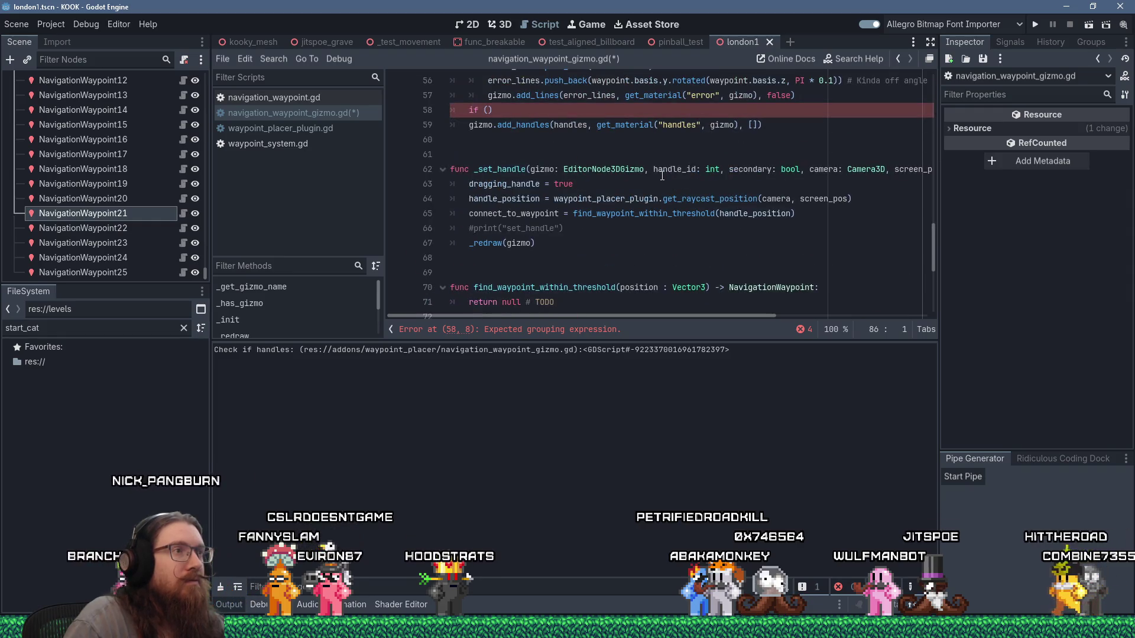
# Fill in the line 58 condition as 'if (connect_to_waypoint):'
pyautogui.click(490, 111)
pyautogui.write('connect_to_wayp')
pyautogui.press('Return')
pyautogui.write('):')
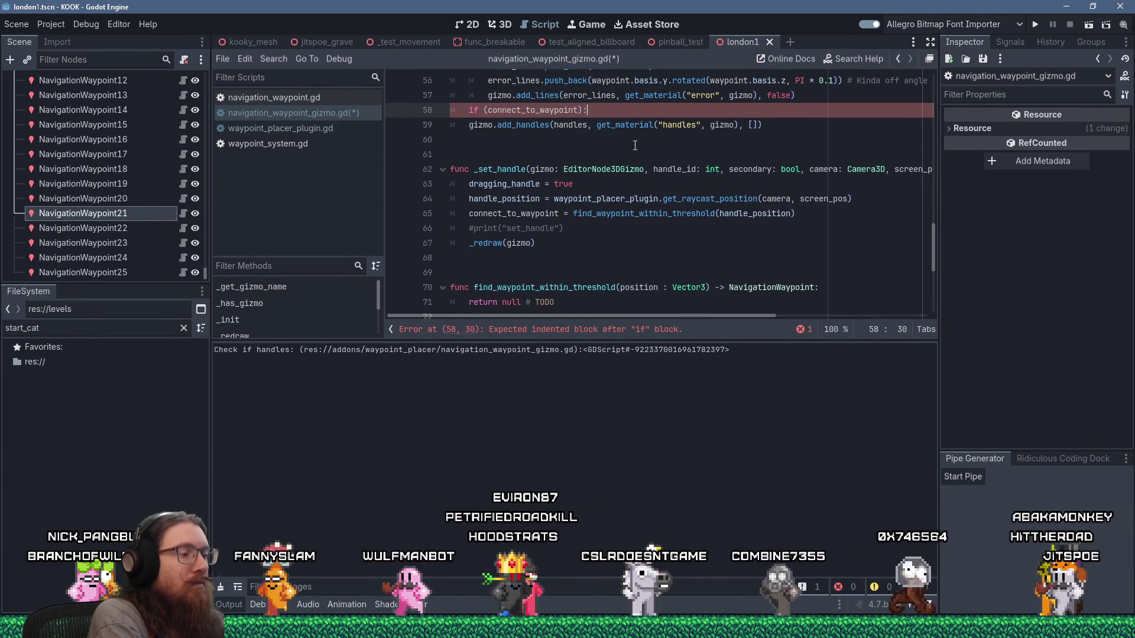
pyautogui.press('Return')
# In the if body, append connect_to_waypoint.global_position to handles
pyautogui.scroll(3)
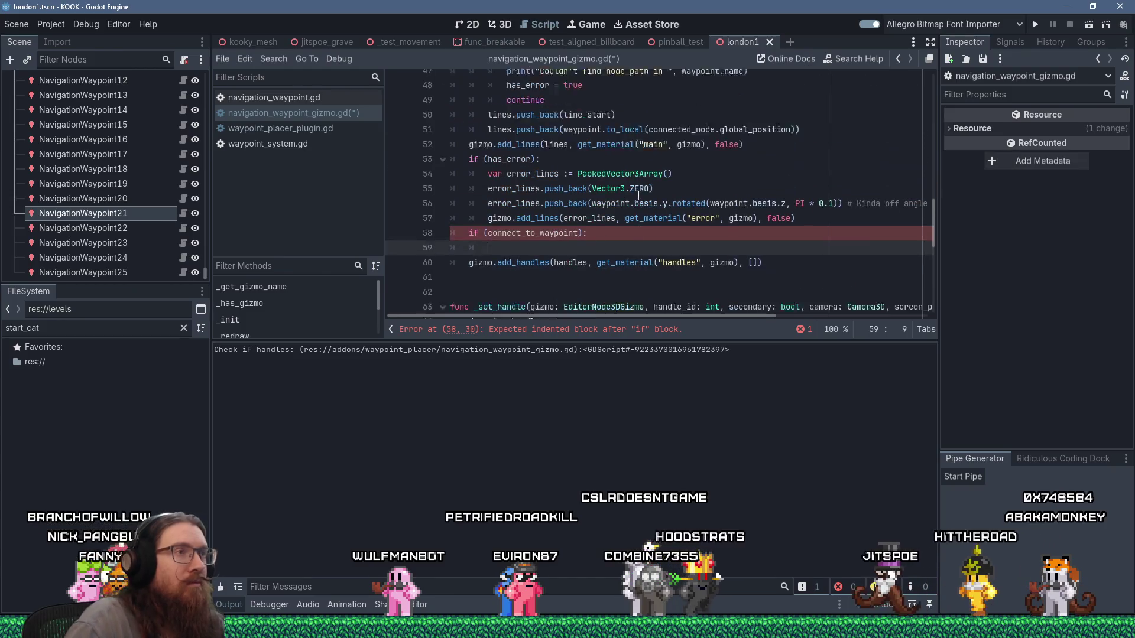
pyautogui.scroll(3)
pyautogui.scroll(-3)
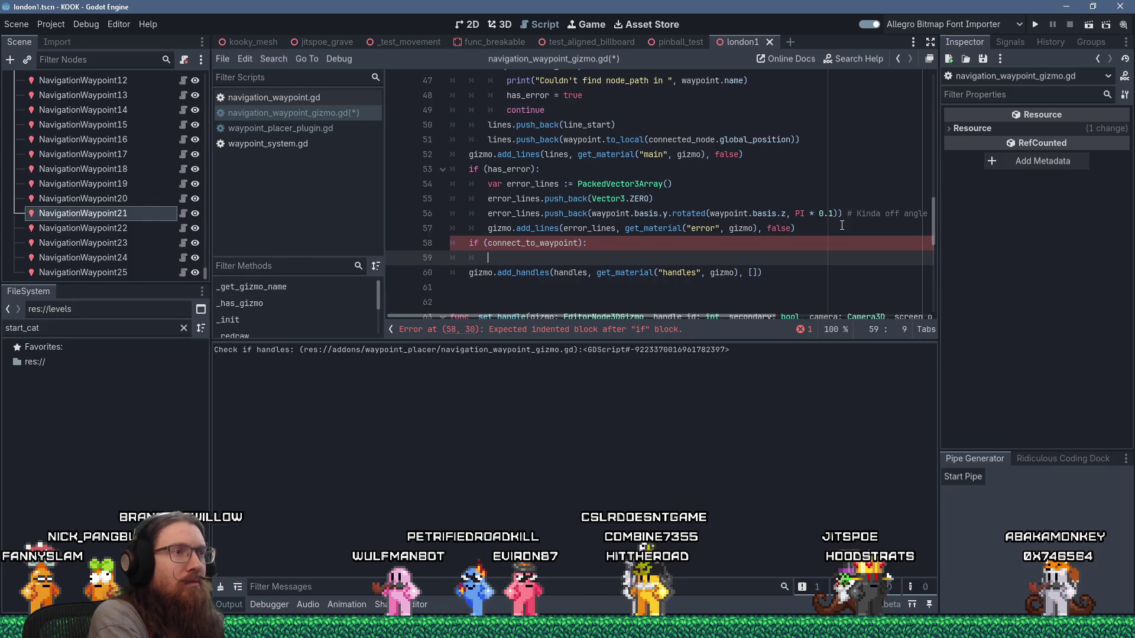
pyautogui.write('hendles.a')
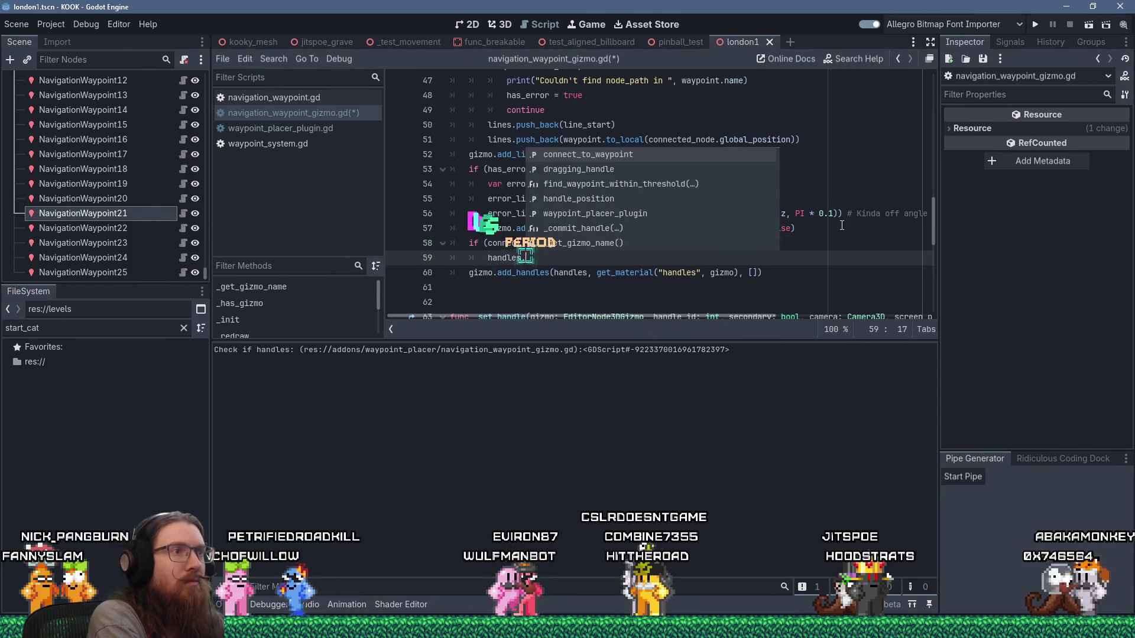
pyautogui.write('ppend(')
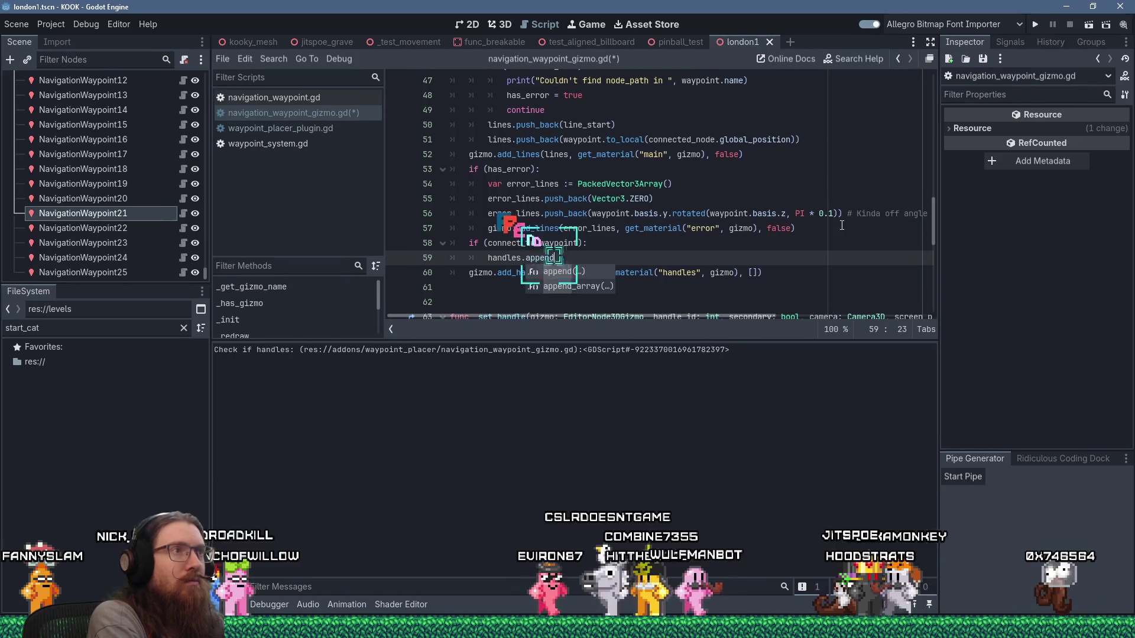
pyautogui.scroll(3)
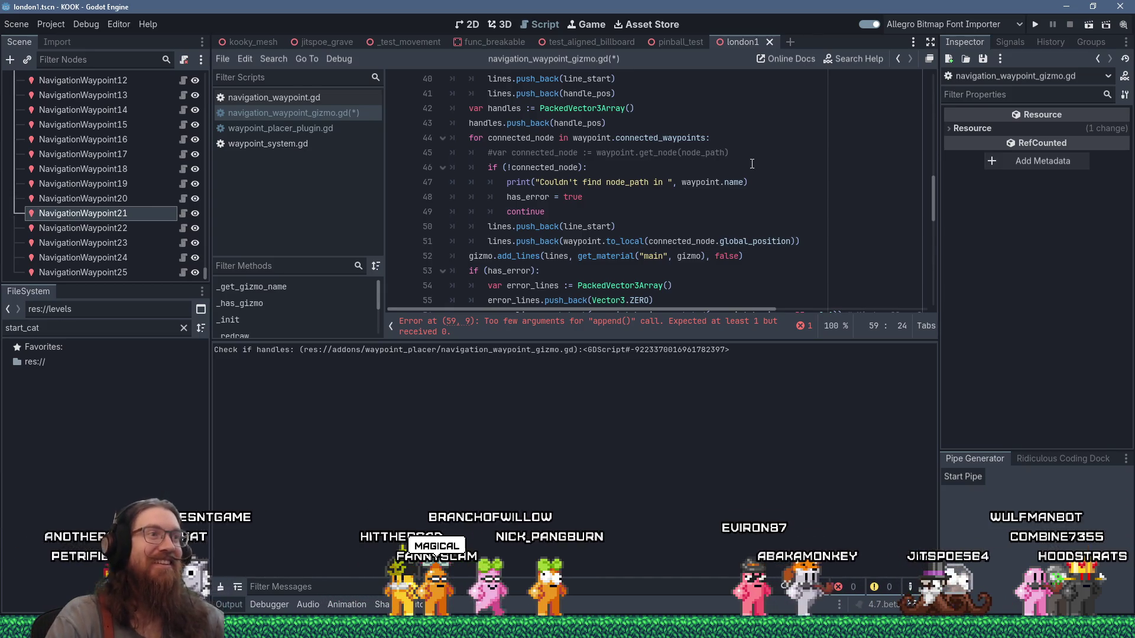
pyautogui.scroll(-3)
pyautogui.scroll(3)
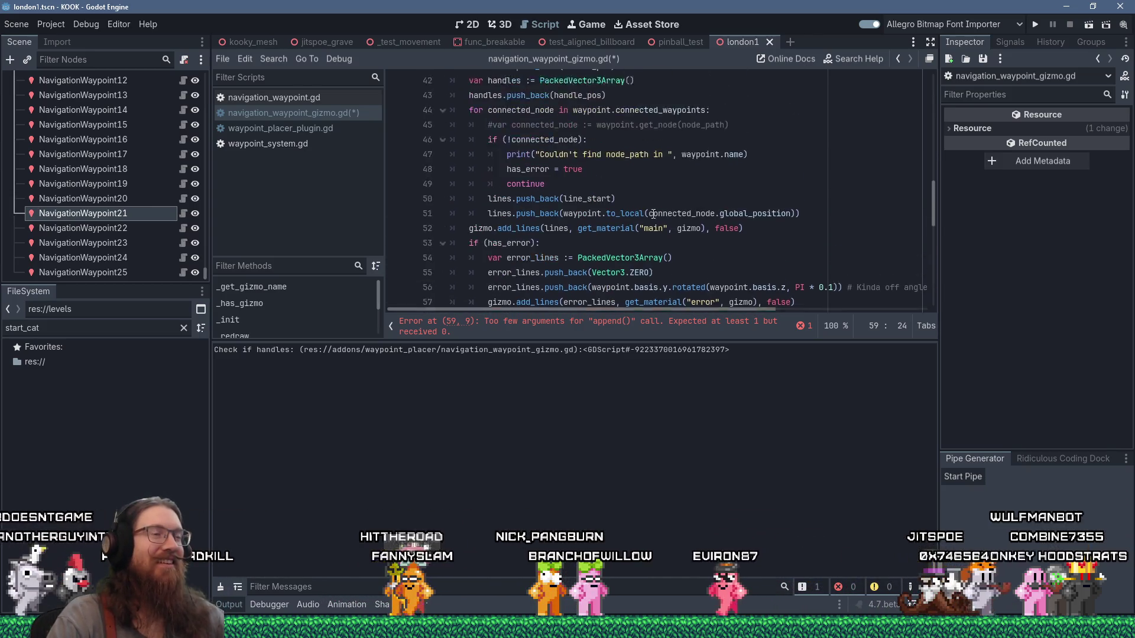
pyautogui.scroll(-3)
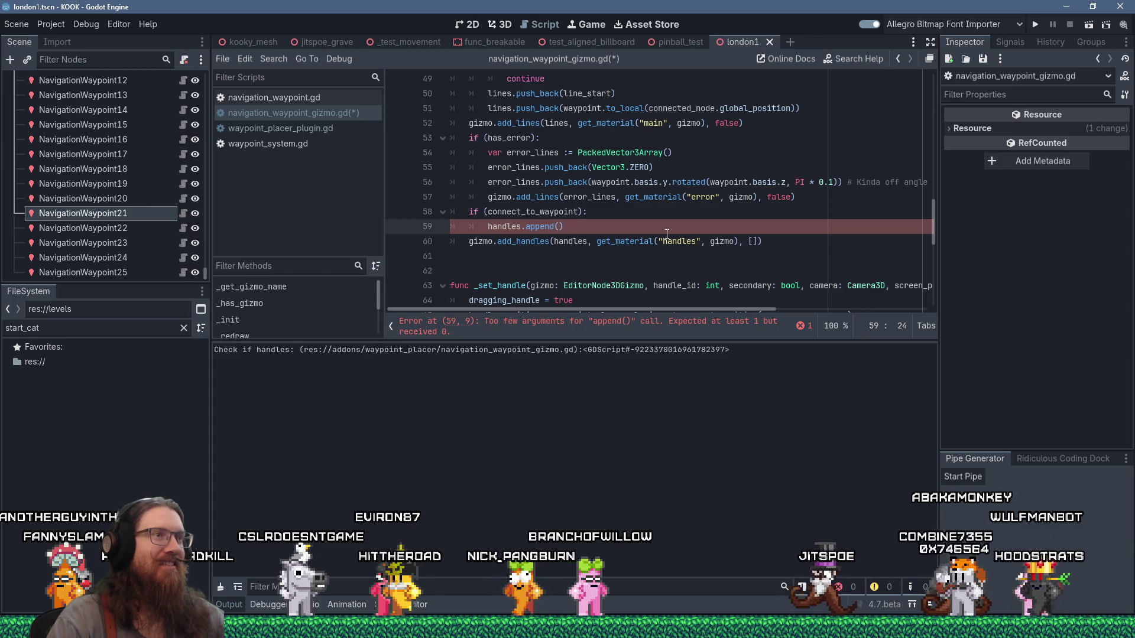
pyautogui.scroll(3)
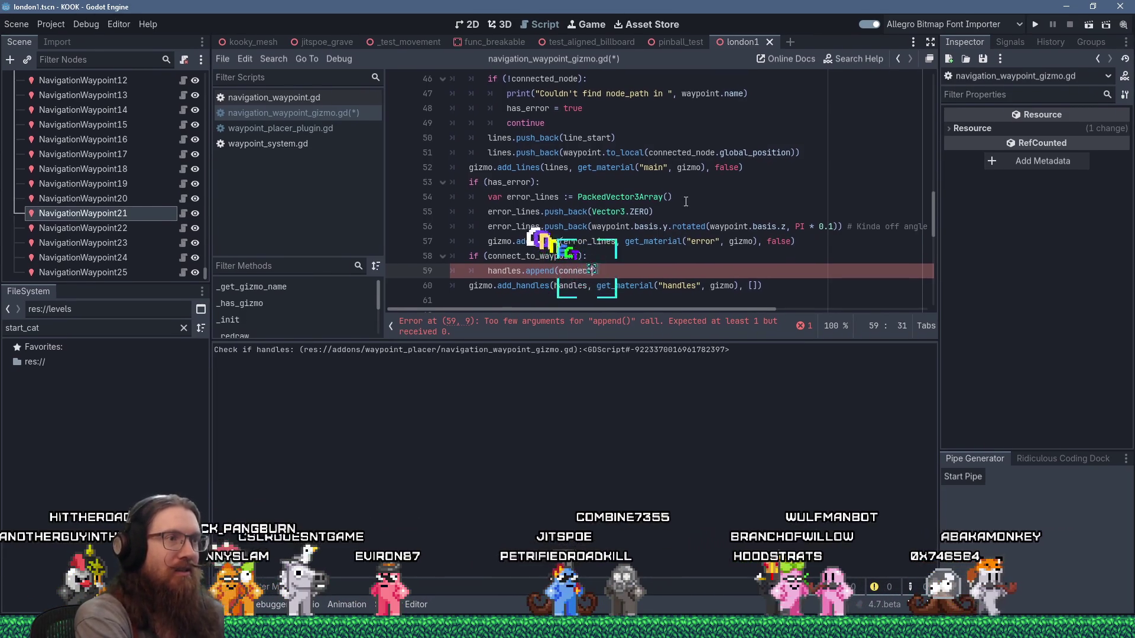
pyautogui.write('_to_waypoint.')
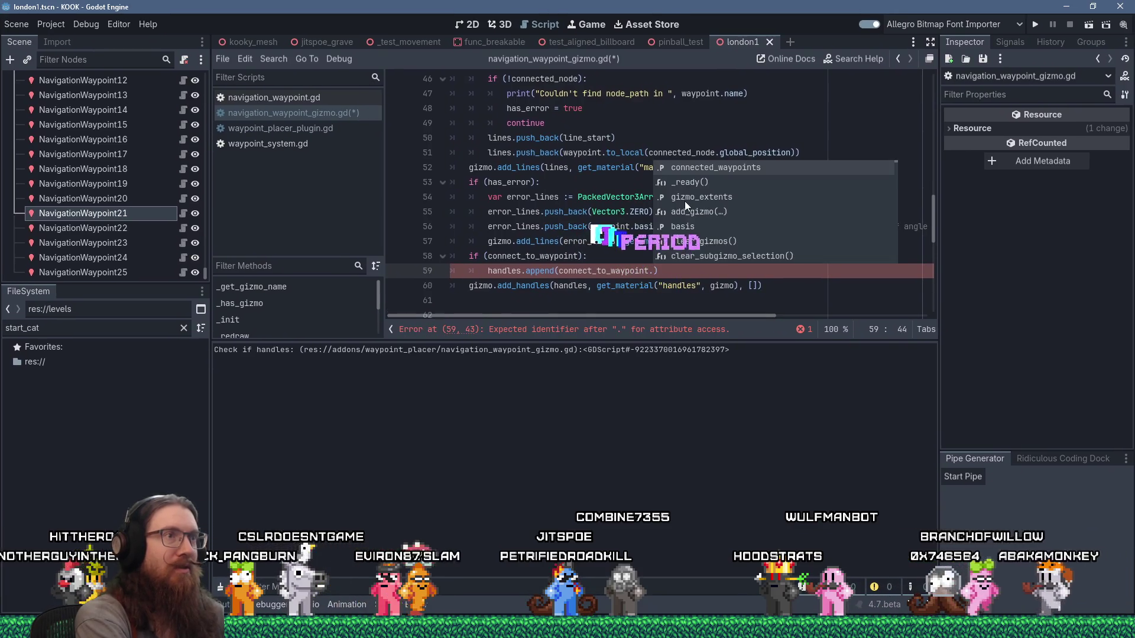
pyautogui.write('global_posi')
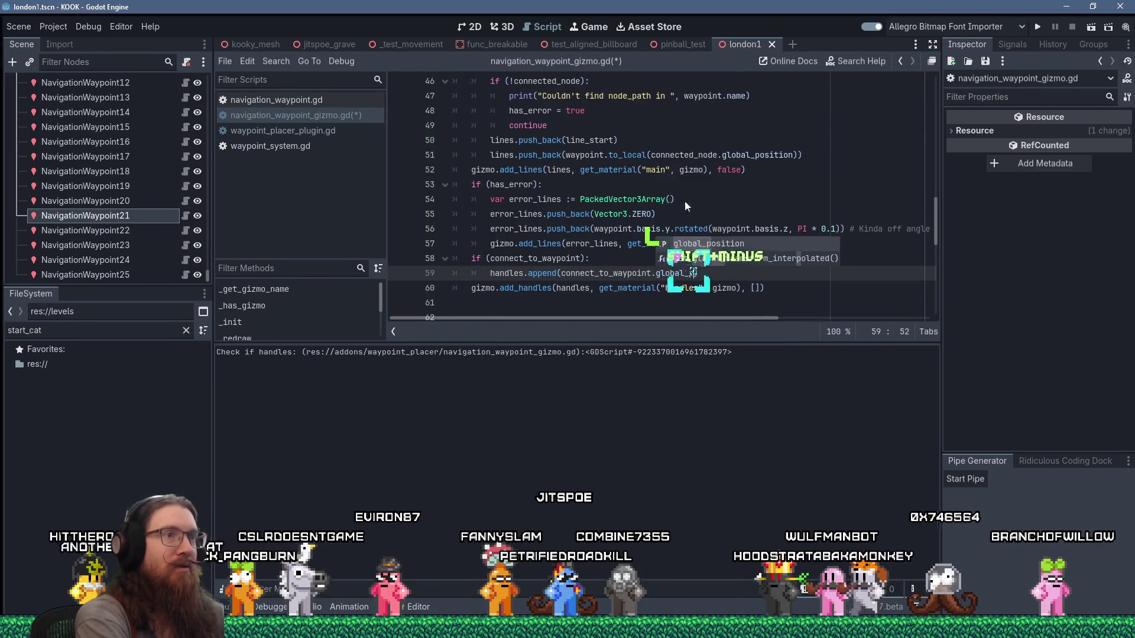
pyautogui.press('Return')
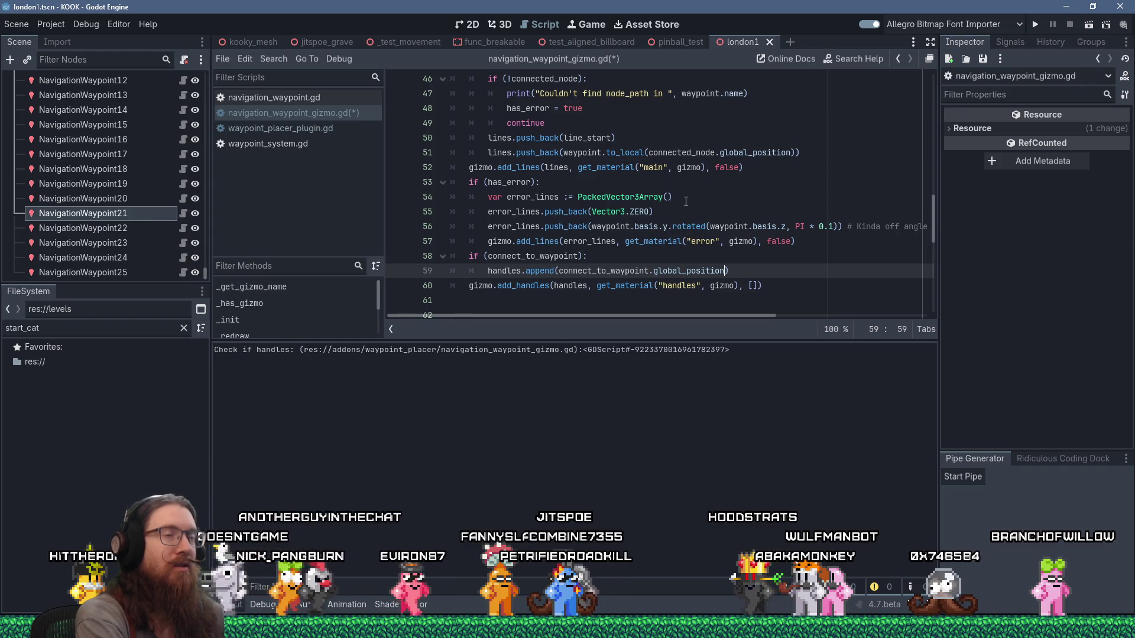
# Wrap the appended position in waypoint.to_local(...) to convert it to local space
pyautogui.hotkey('ctrl', 'Left')
pyautogui.hotkey('ctrl', 'Left')
pyautogui.hotkey('ctrl', 'Left')
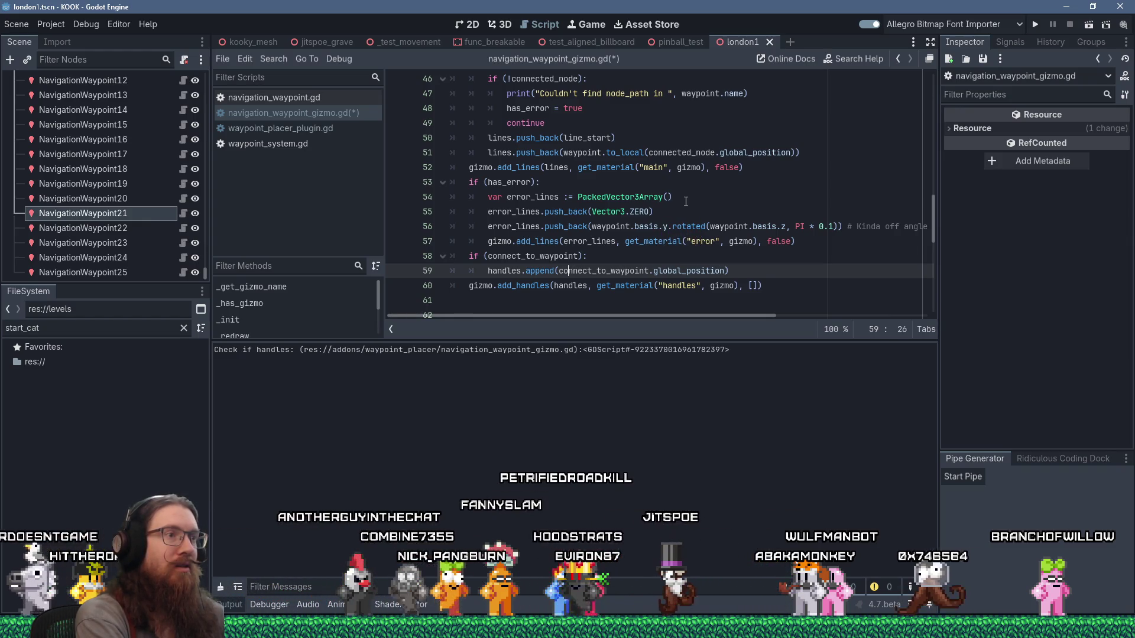
pyautogui.write('waypoint.to_l')
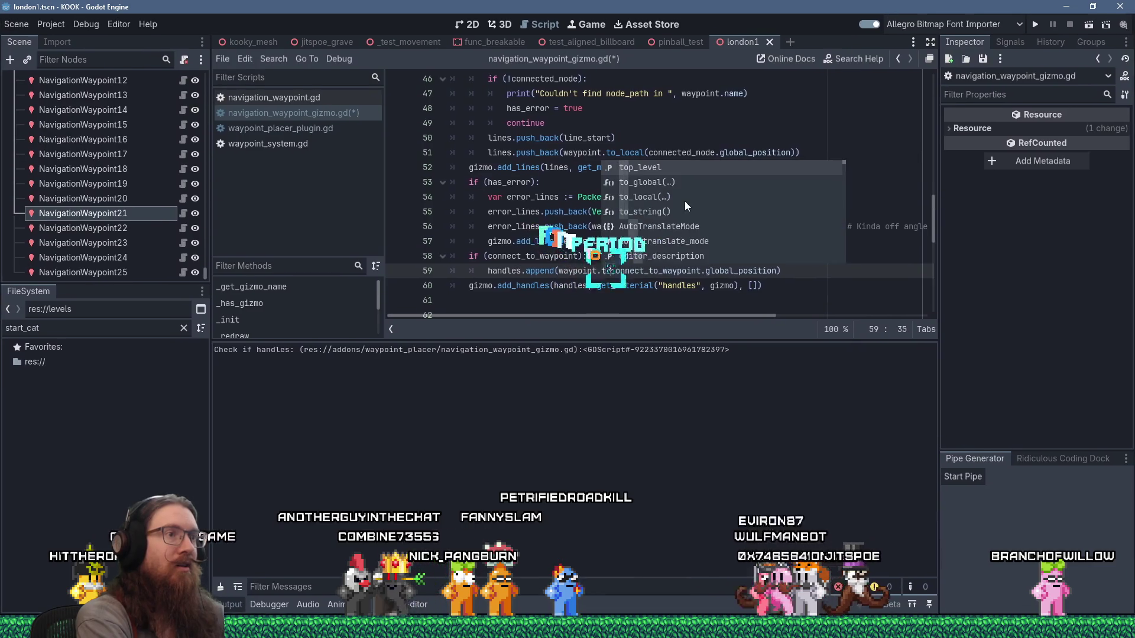
pyautogui.press('Return')
pyautogui.write('(')
pyautogui.press('End')
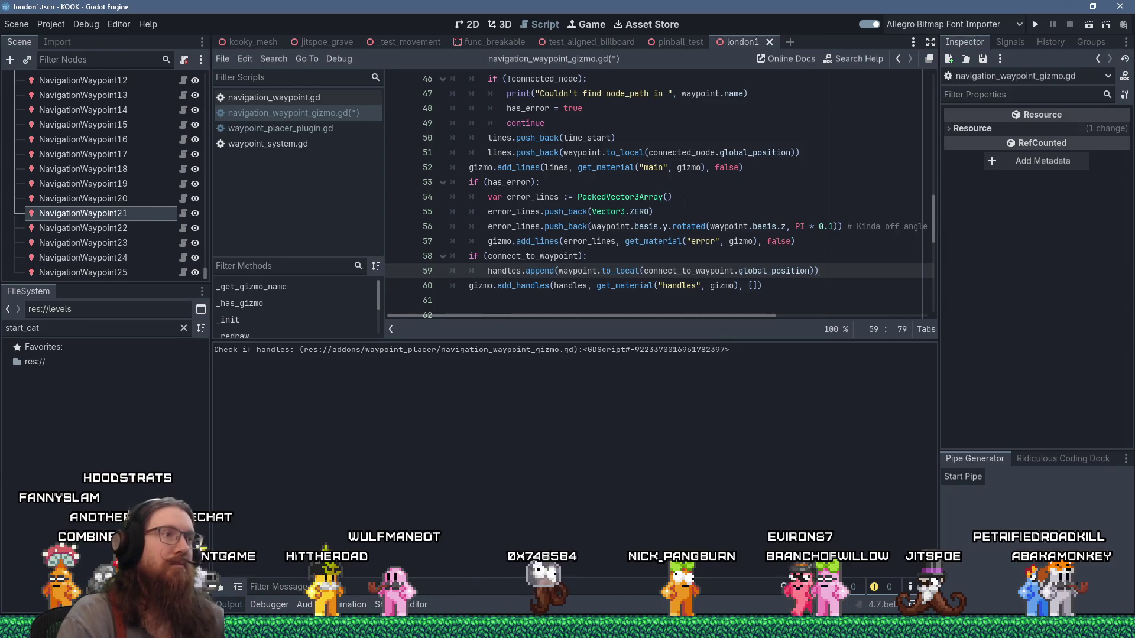
pyautogui.scroll(3)
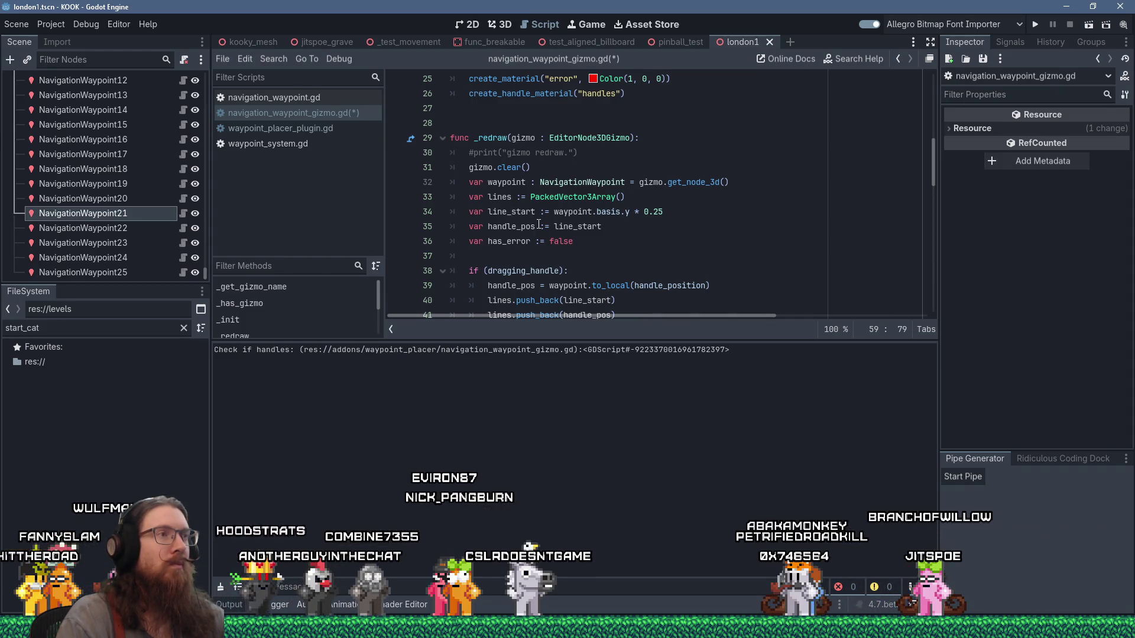
# Save the gizmo script and jump to its last line
pyautogui.scroll(-3)
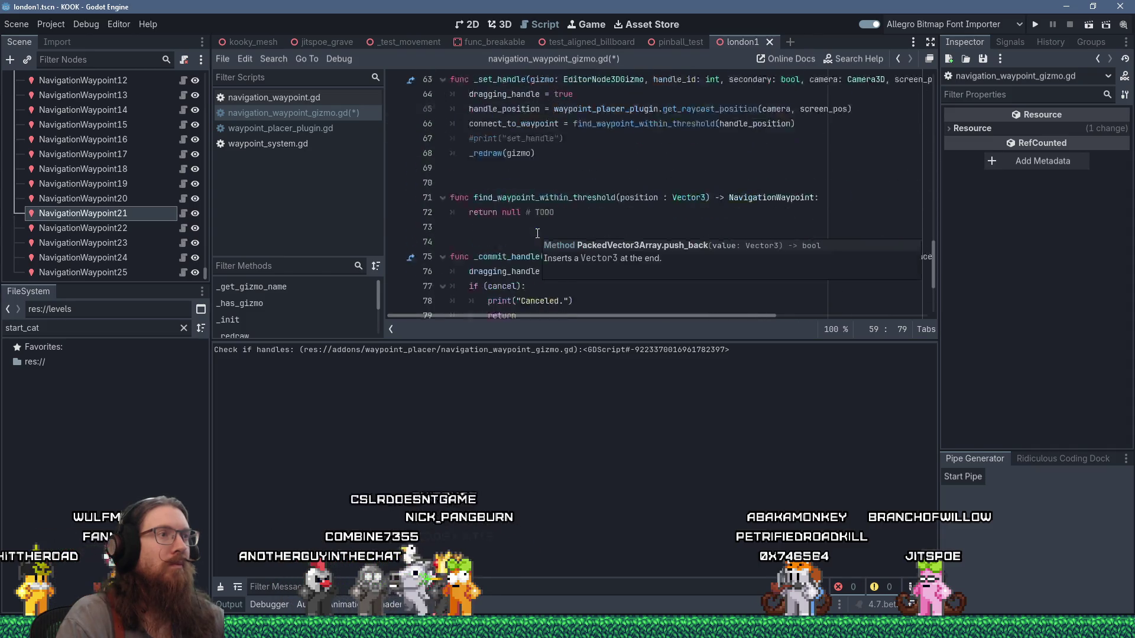
pyautogui.click(528, 211)
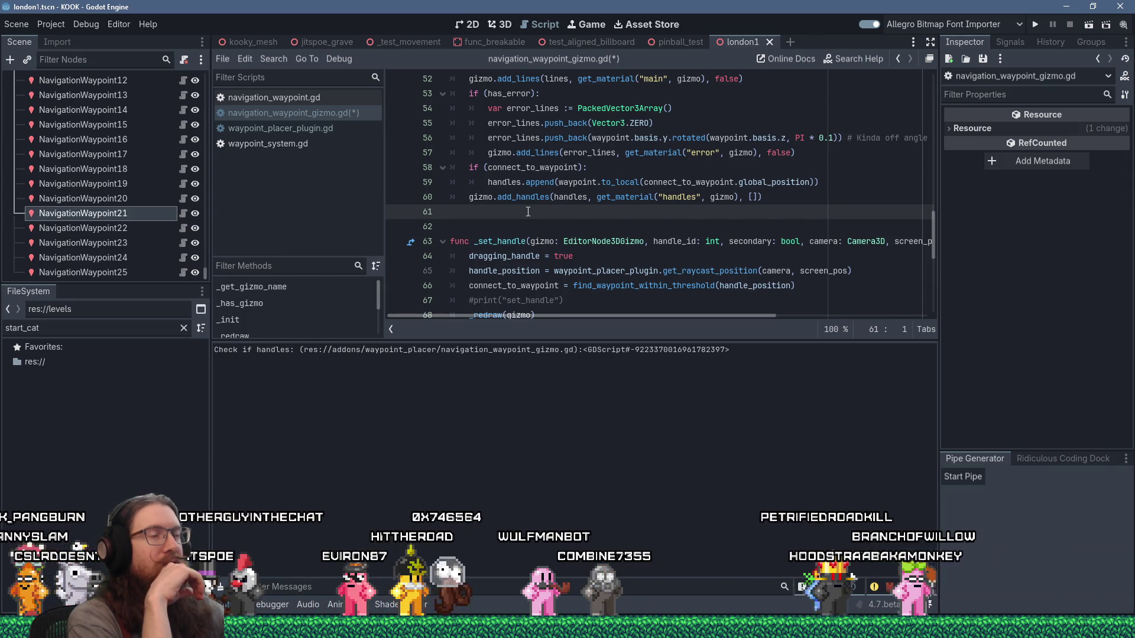
pyautogui.hotkey('ctrl', 's')
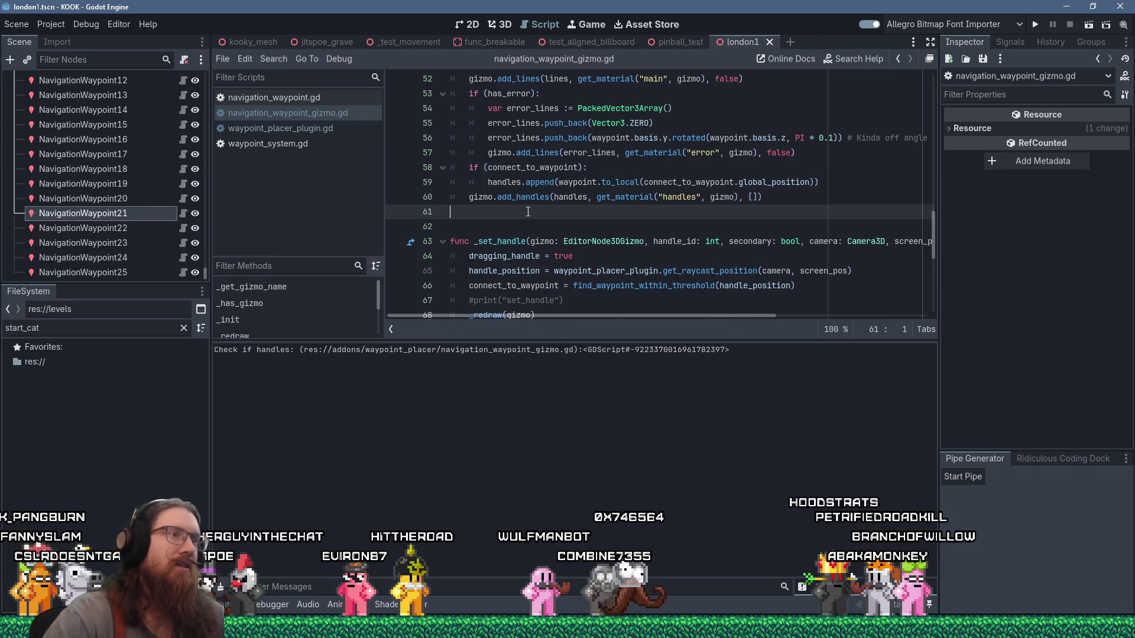
pyautogui.scroll(-3)
pyautogui.hotkey('ctrl', 'End')
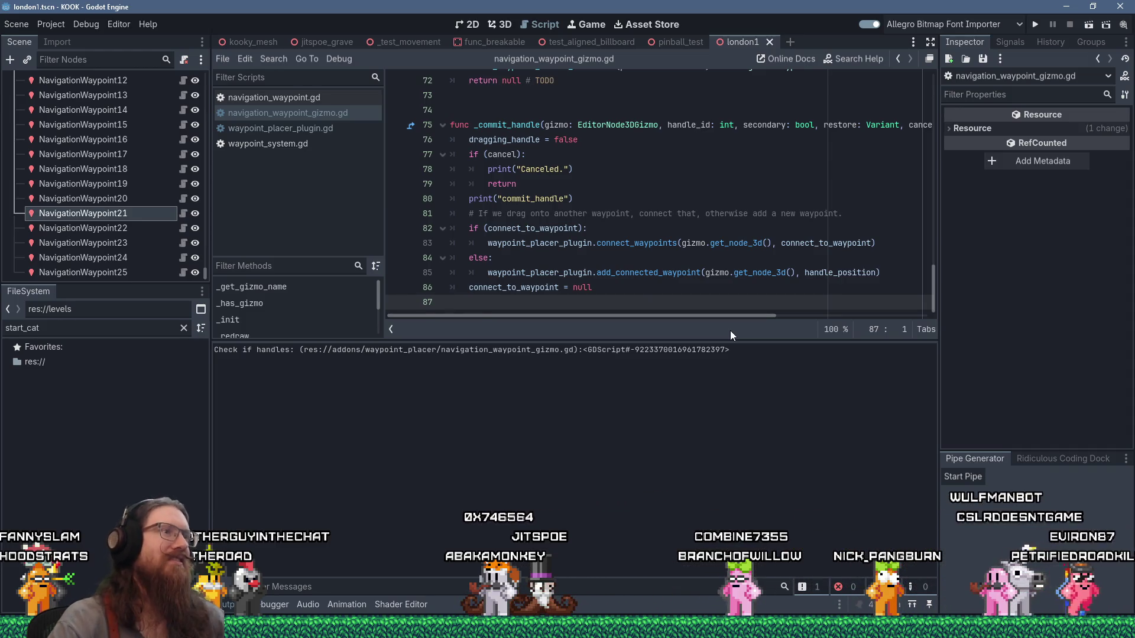
# Review the script up to the connect_to_waypoint declaration on line 8
pyautogui.scroll(3)
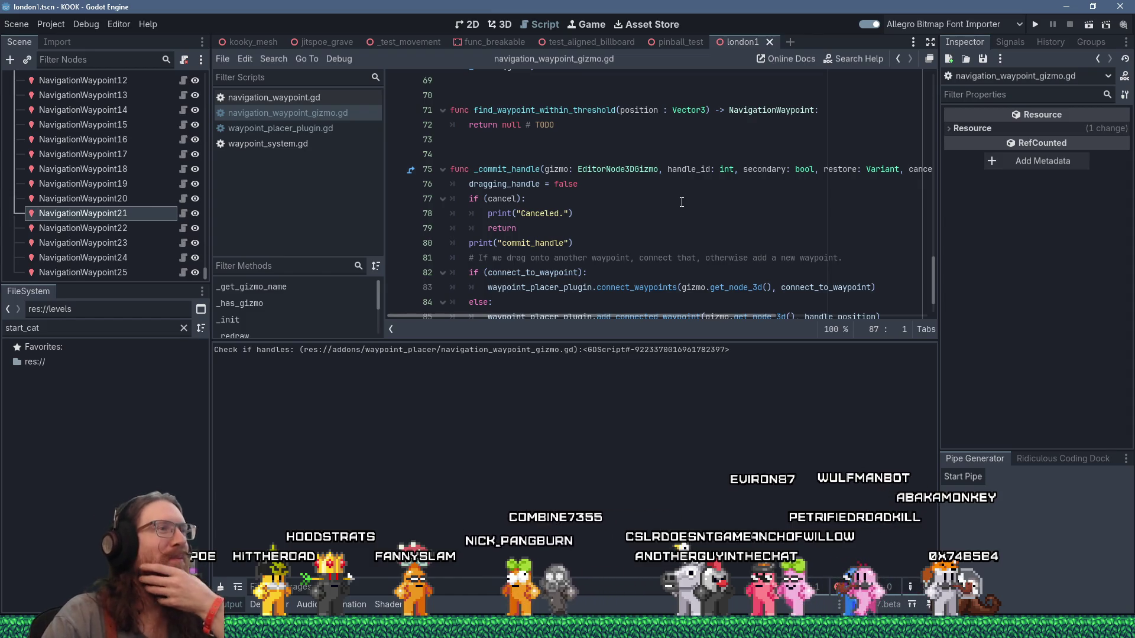
pyautogui.scroll(-3)
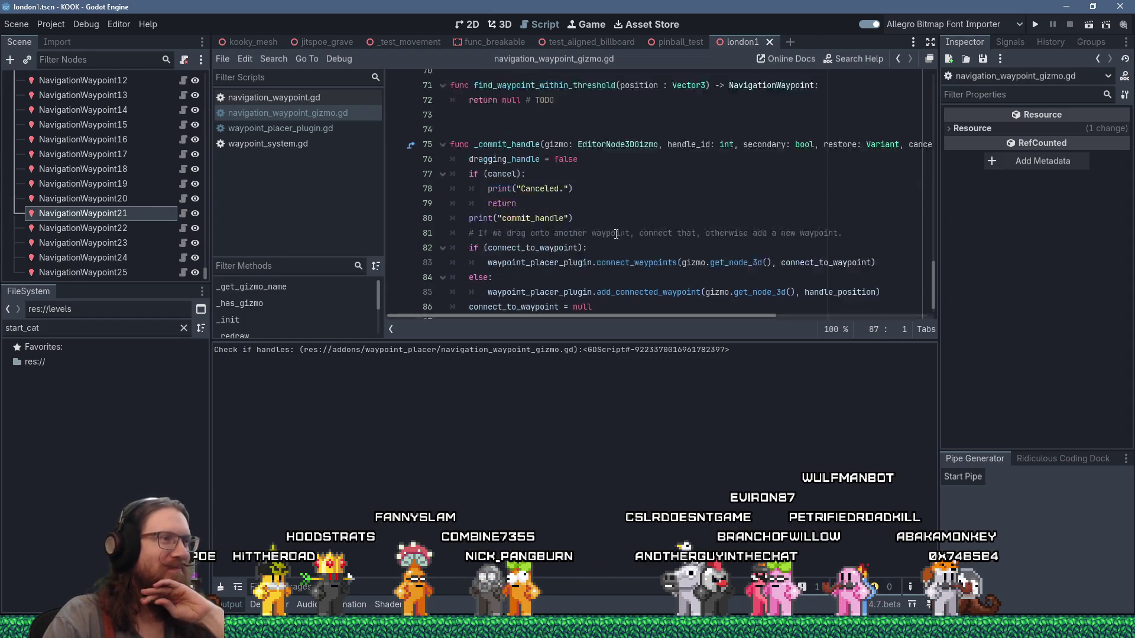
pyautogui.scroll(3)
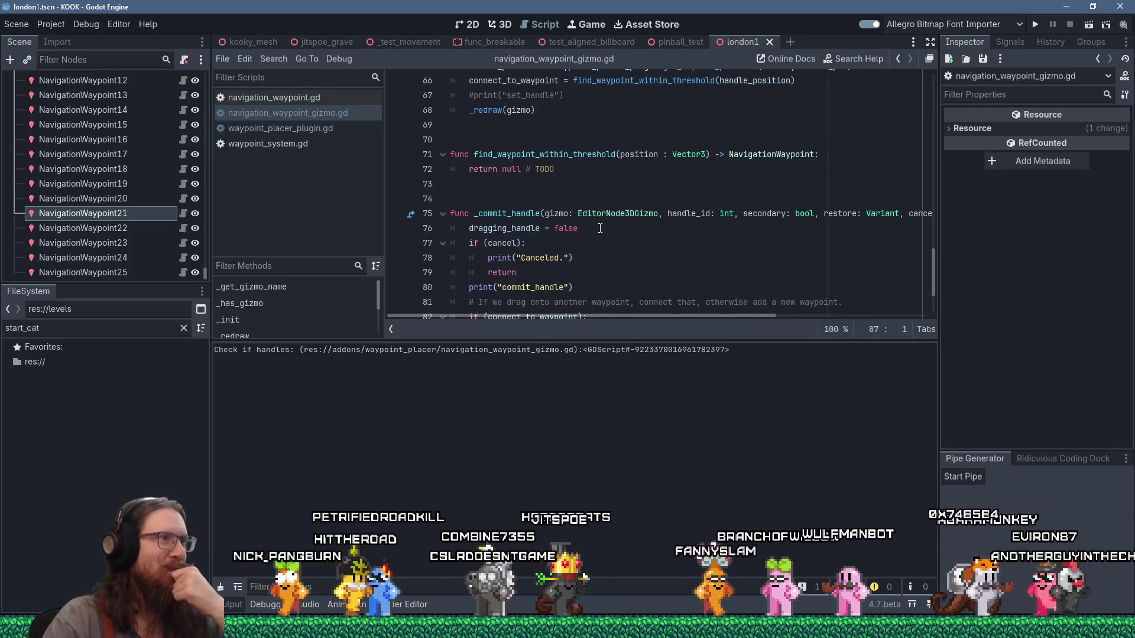
pyautogui.scroll(-3)
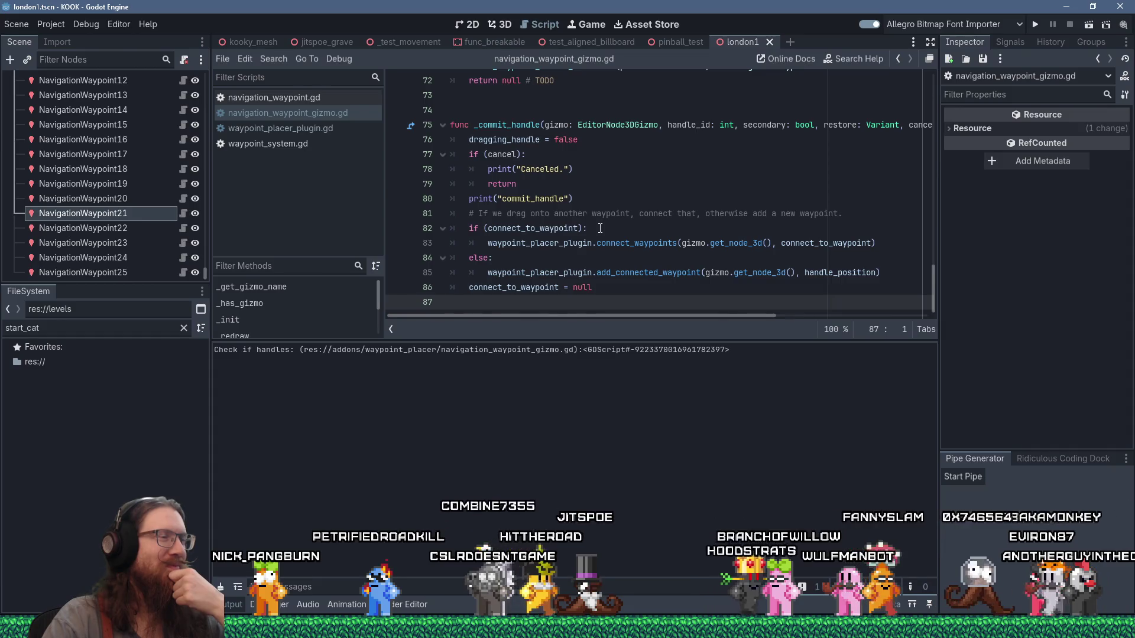
pyautogui.scroll(3)
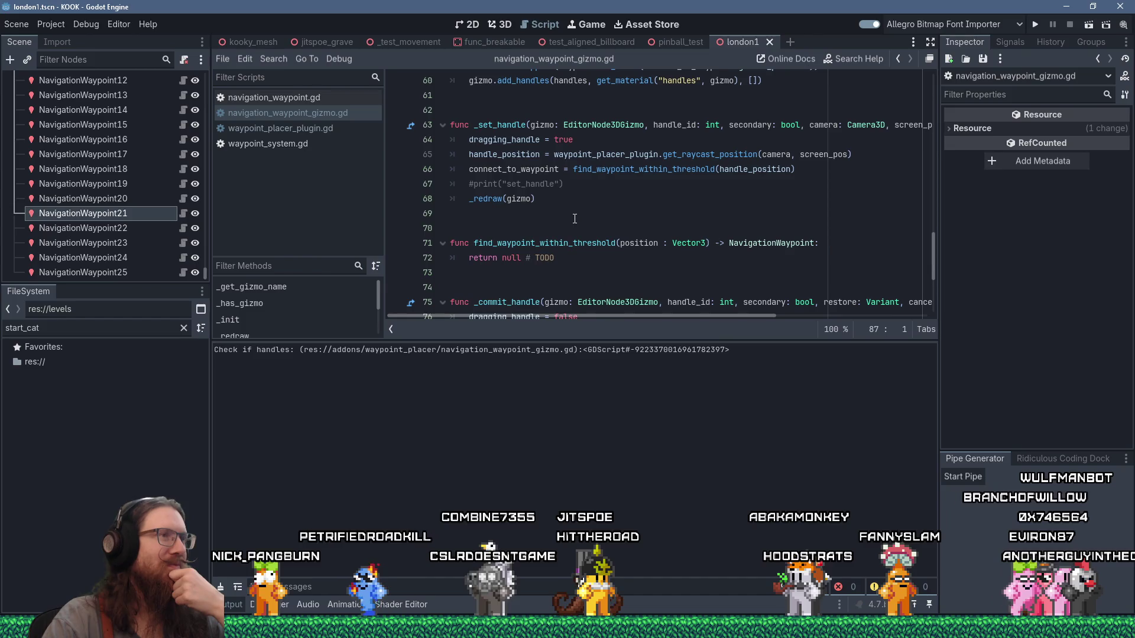
pyautogui.scroll(-3)
pyautogui.scroll(3)
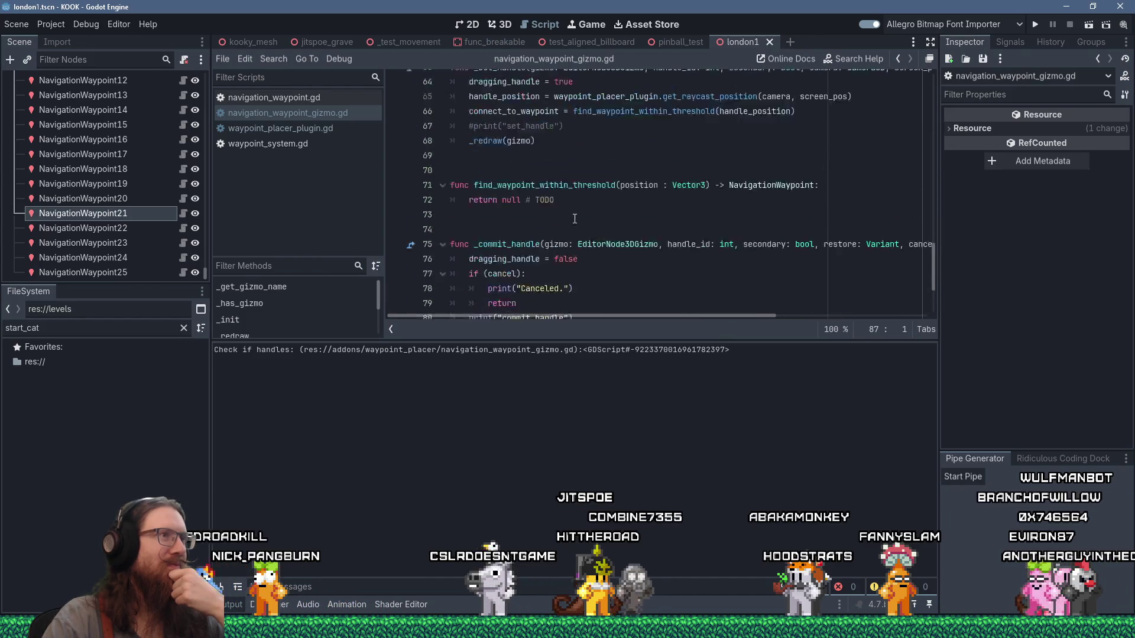
pyautogui.scroll(-3)
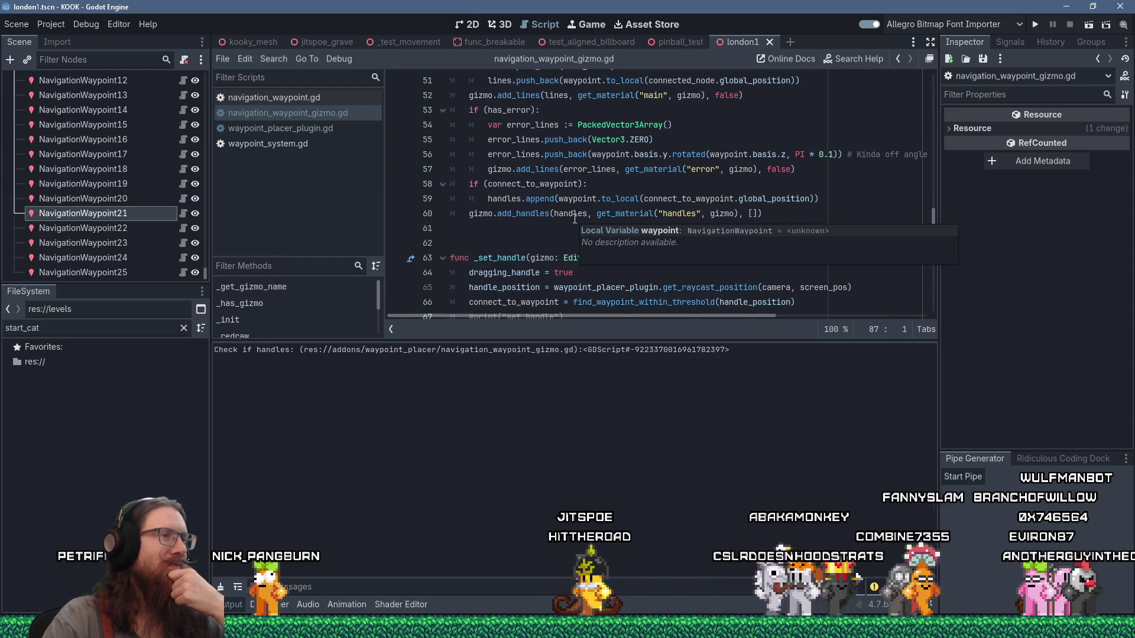
pyautogui.scroll(-3)
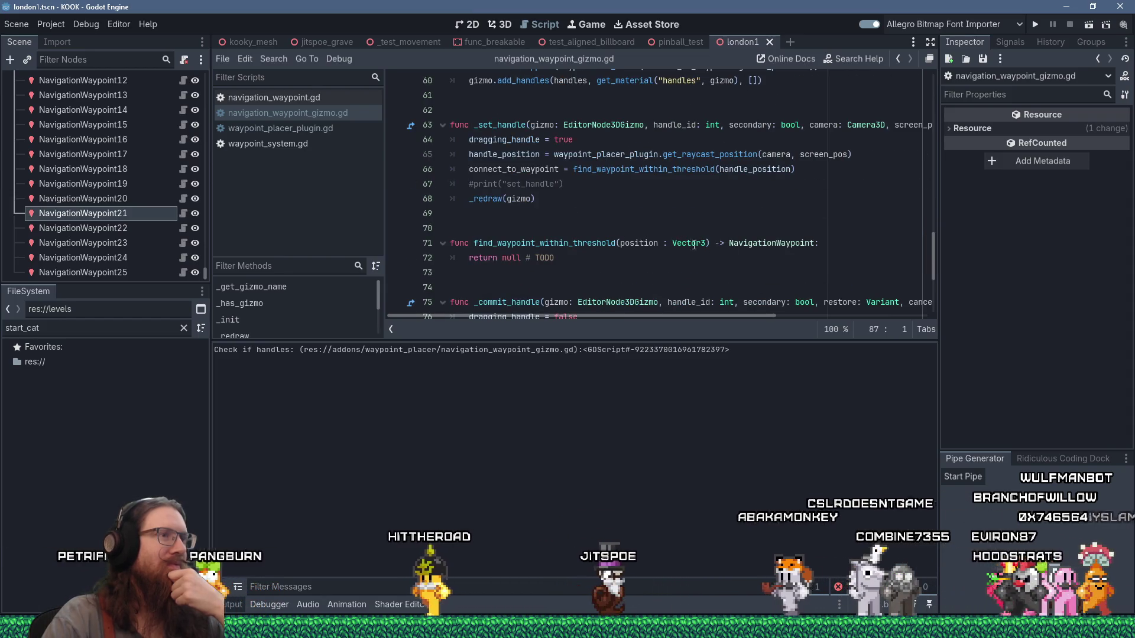
pyautogui.click(826, 242)
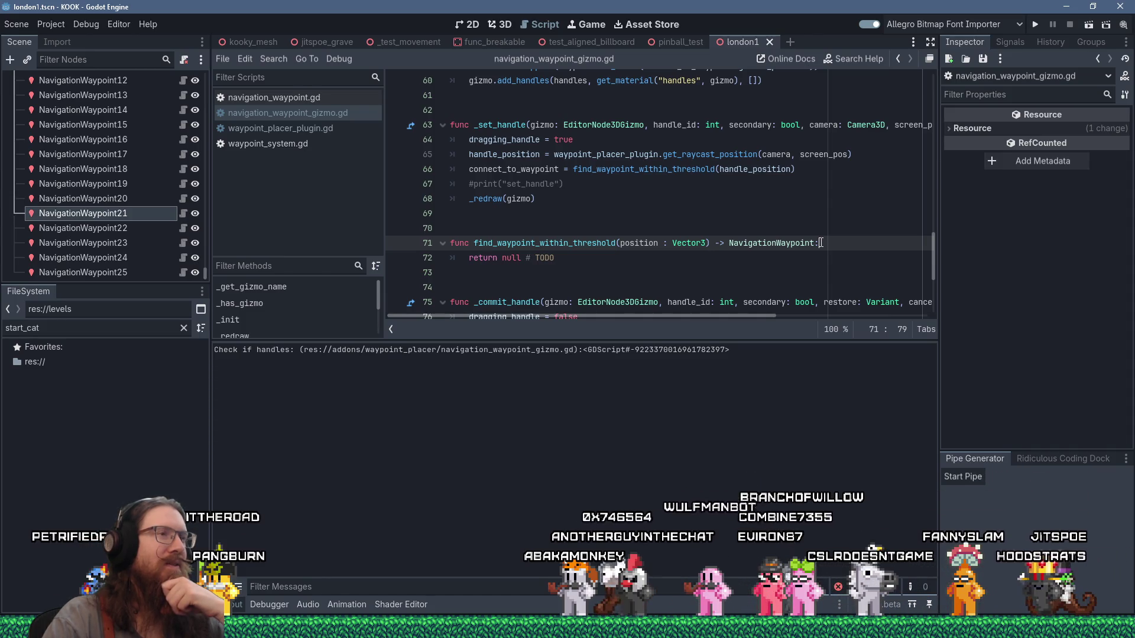
pyautogui.scroll(3)
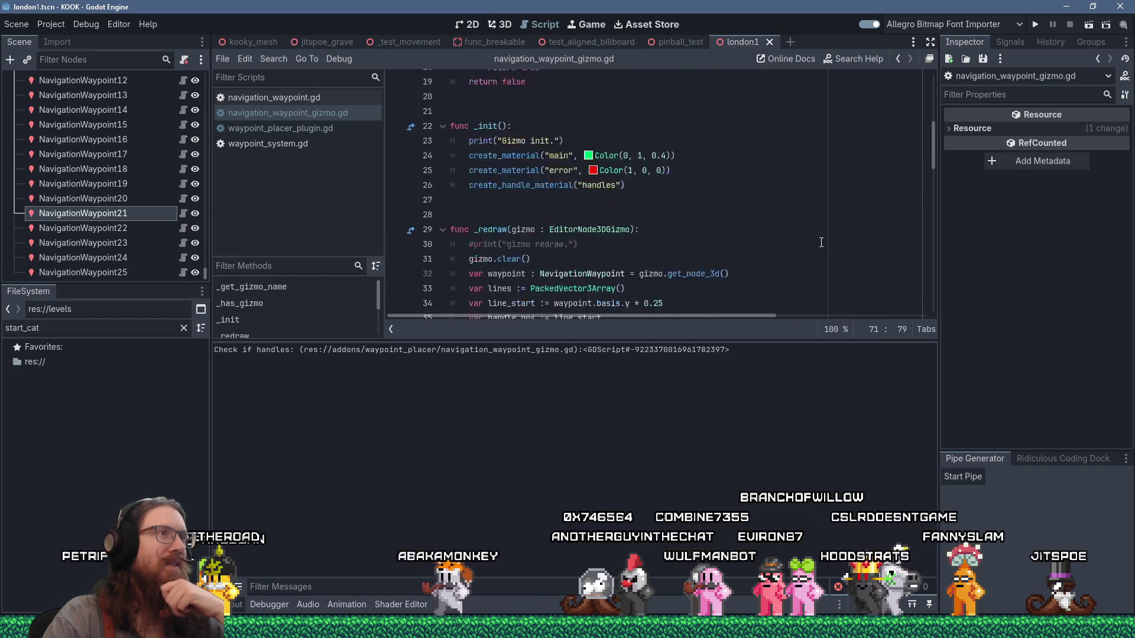
pyautogui.click(702, 198)
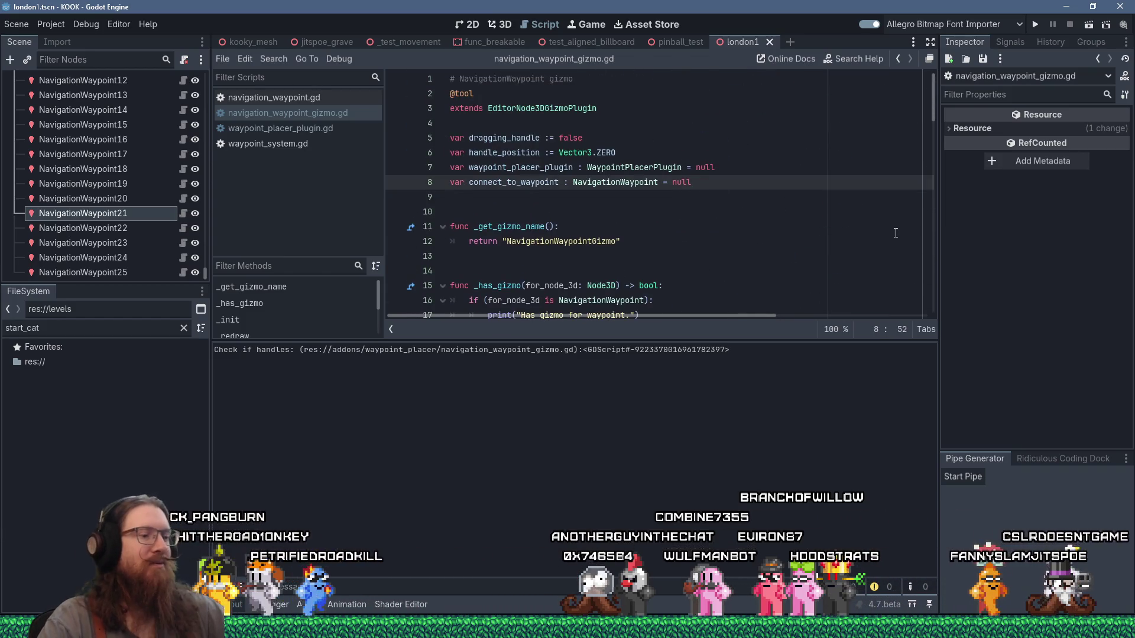
# Add 'var waypoints : Array[NavigationWaypoint] = []' below line 8
pyautogui.press('Return')
pyautogui.write('var  waypoints:')
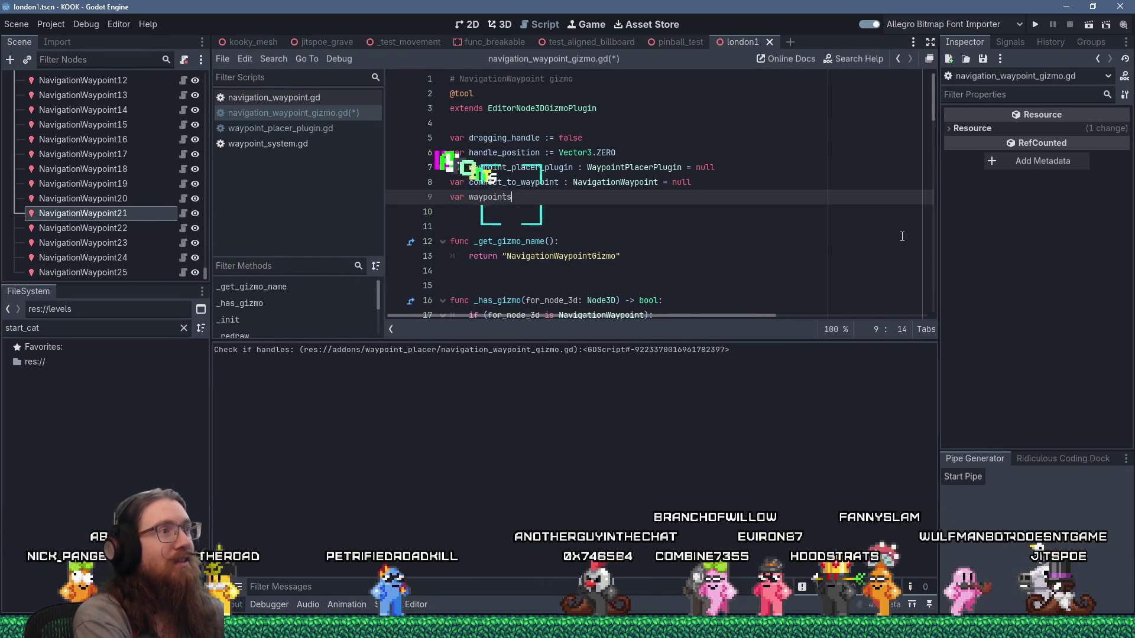
pyautogui.write(': Array[N')
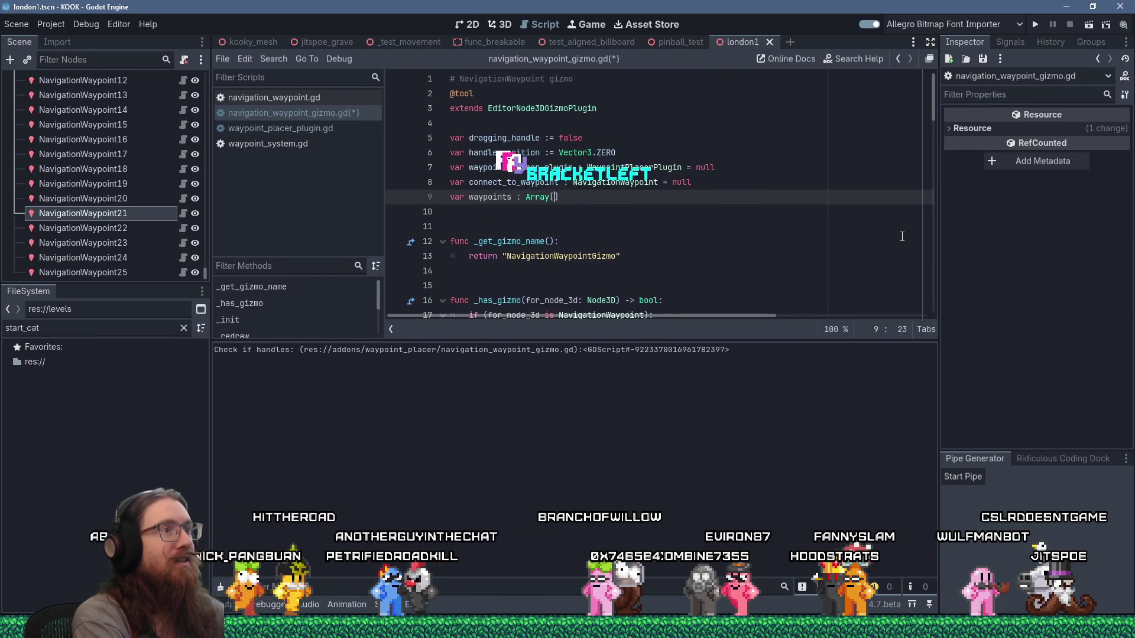
pyautogui.write('avigationWaypoin')
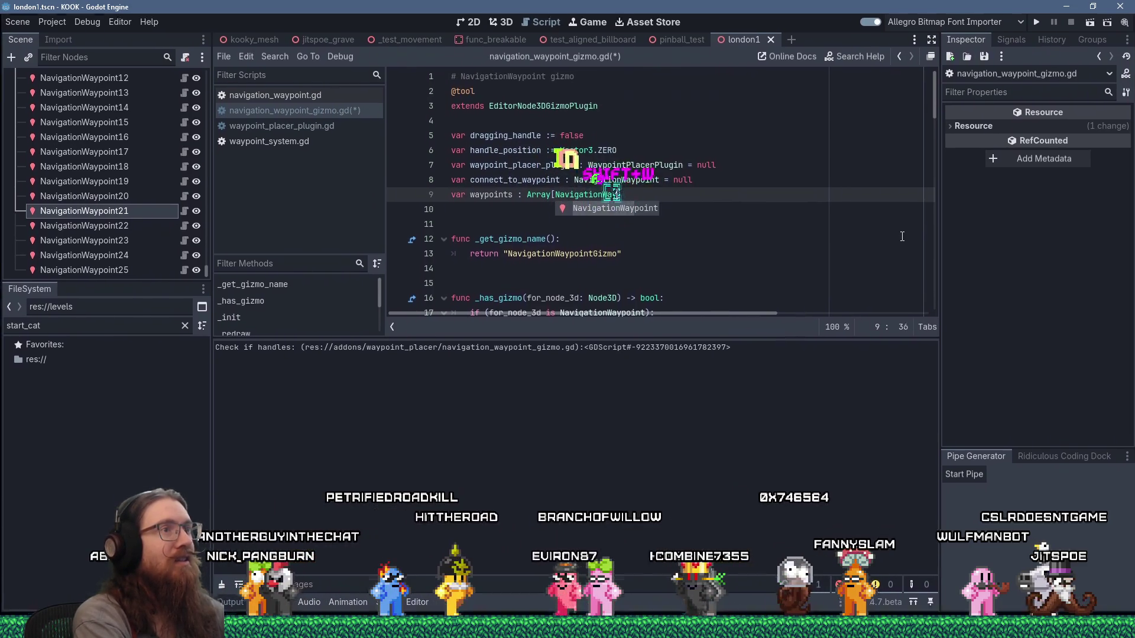
pyautogui.write('t')
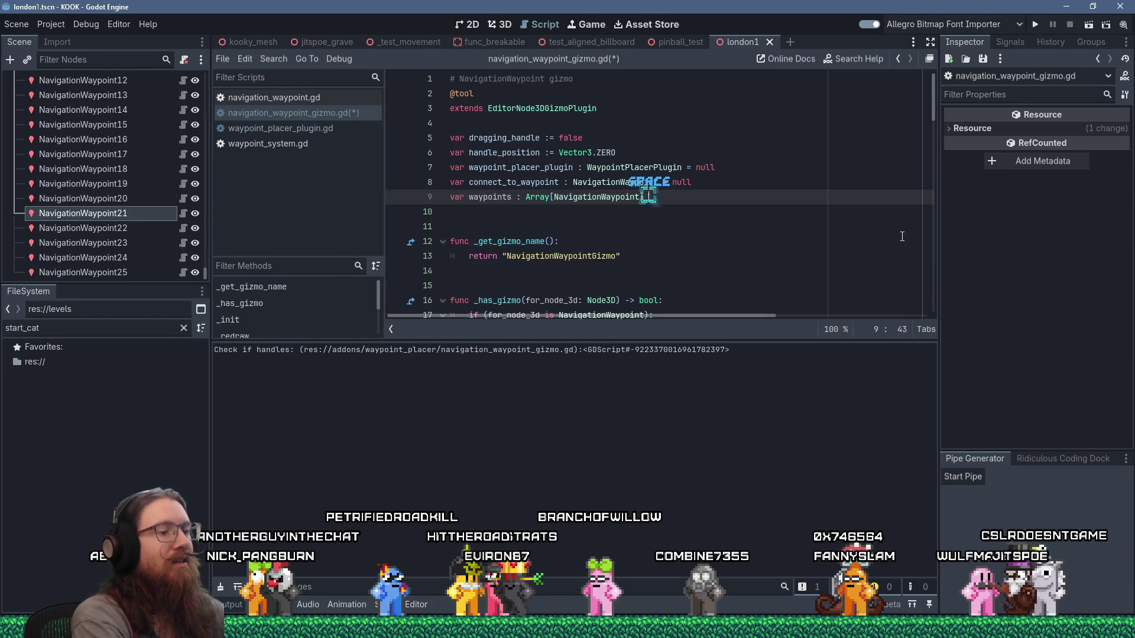
pyautogui.write('= [')
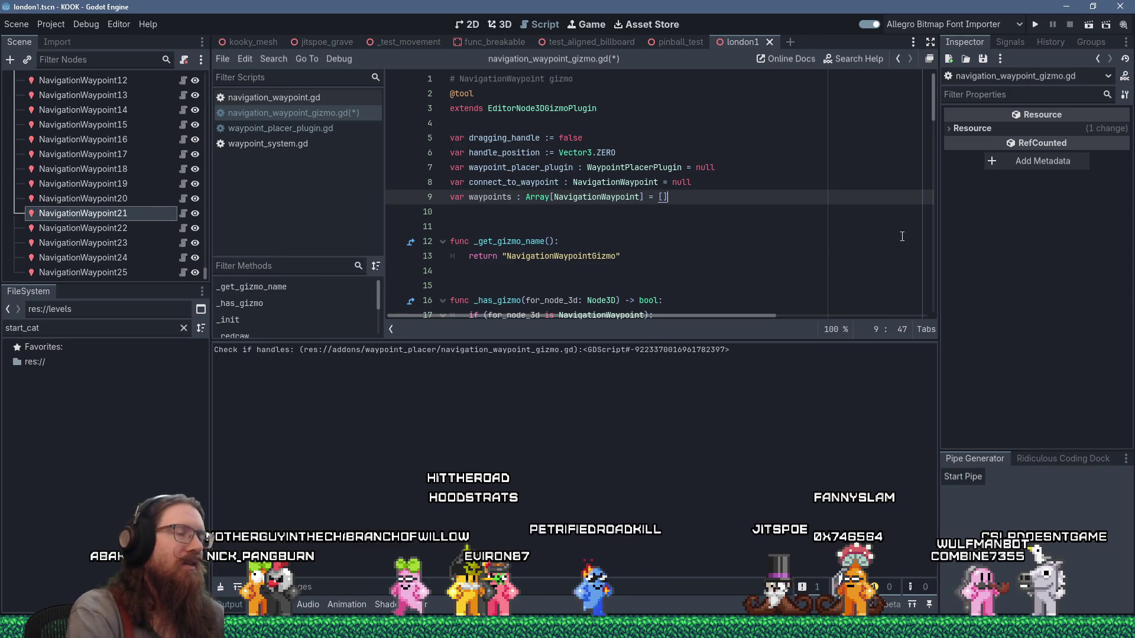
pyautogui.scroll(-3)
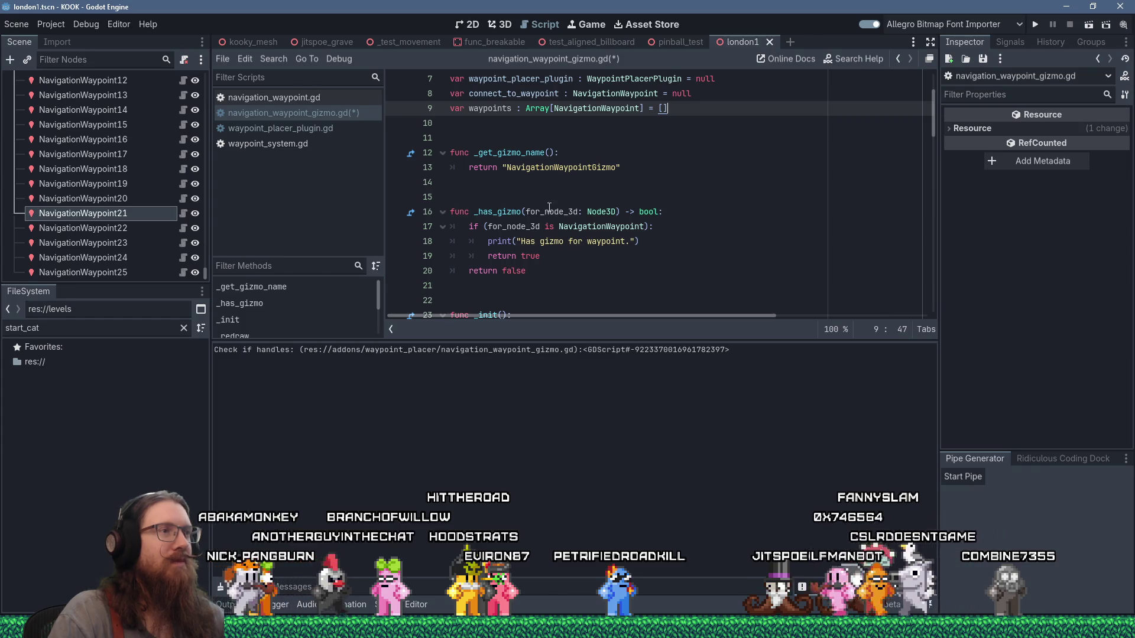
pyautogui.click(492, 212)
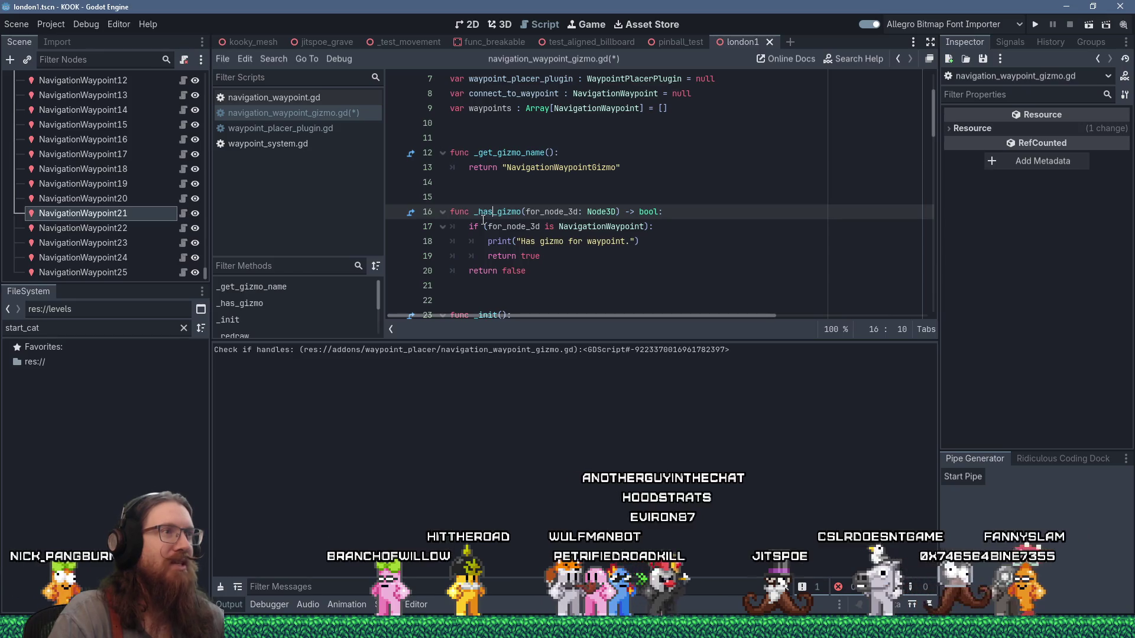
pyautogui.click(673, 242)
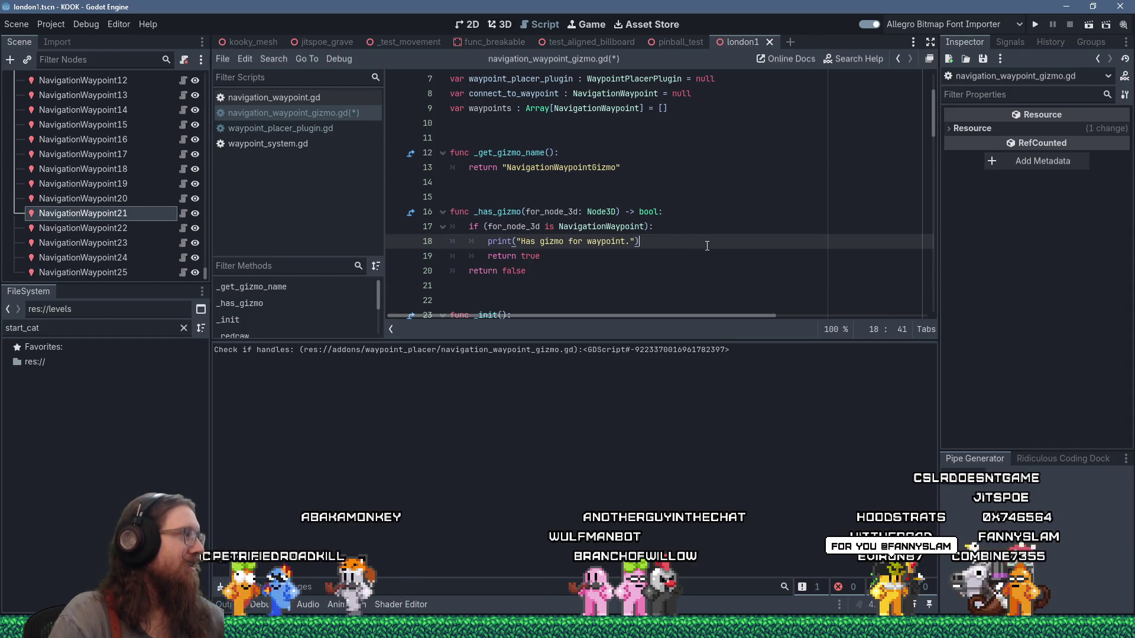
pyautogui.scroll(-3)
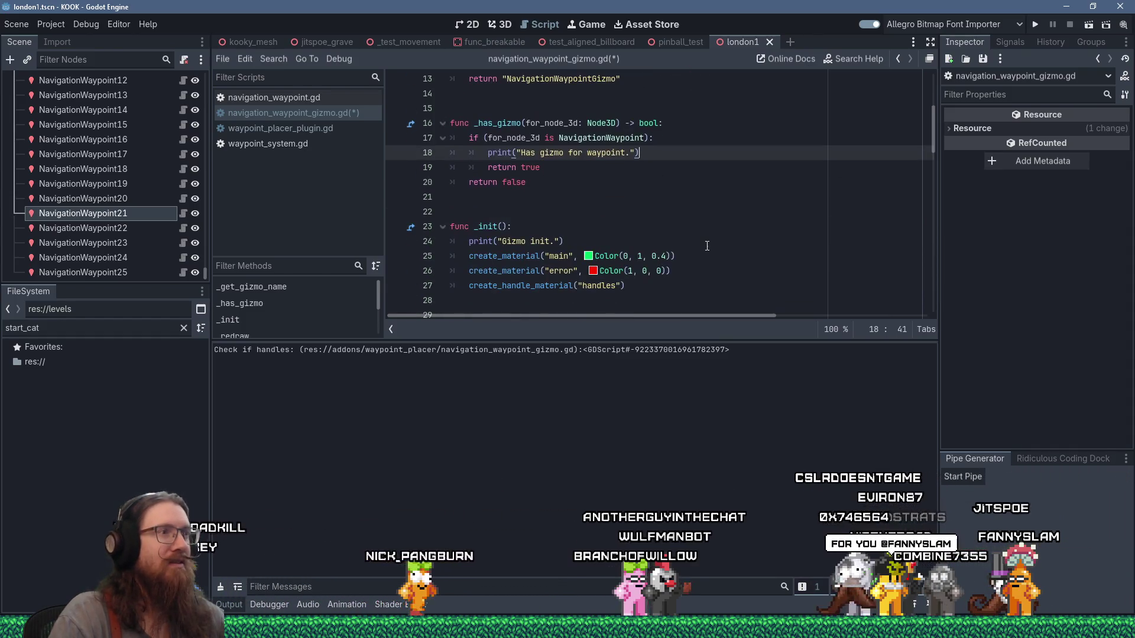
pyautogui.scroll(3)
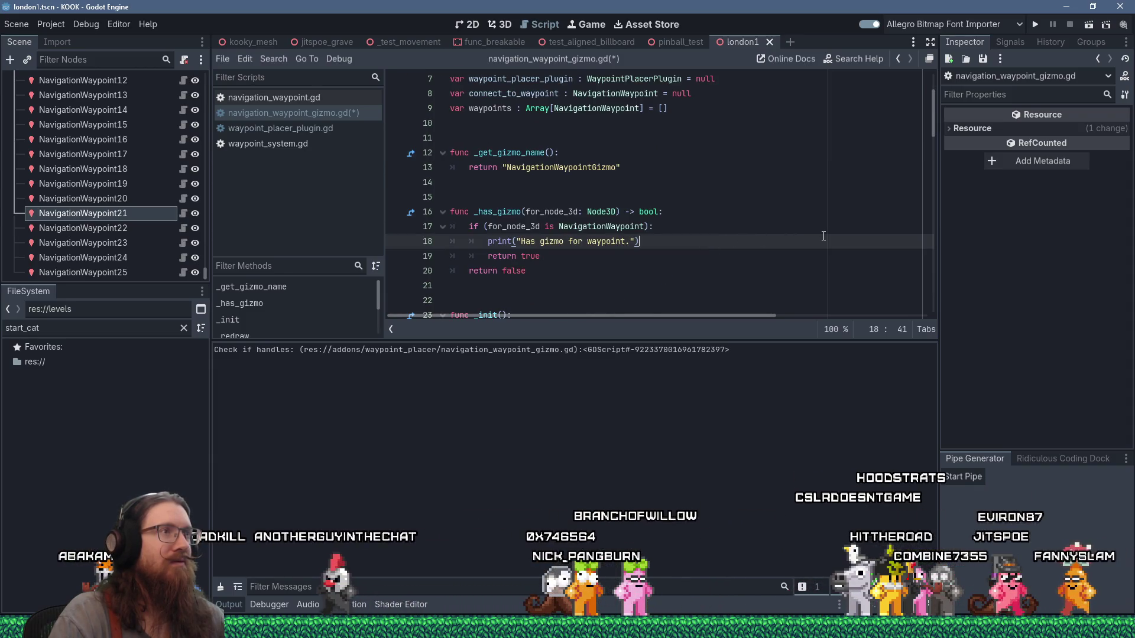
# Add 'waypoints.append(for_node_3d)' after the print line in _has_gizmo
pyautogui.press('Return')
pyautogui.write('waypoints')
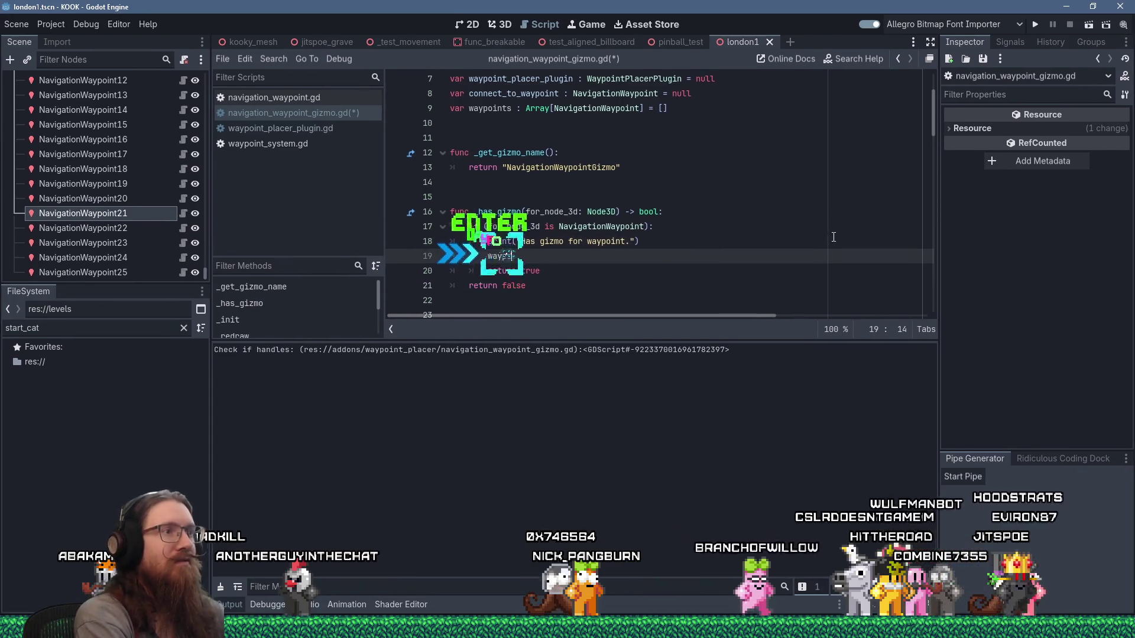
pyautogui.write('.append(')
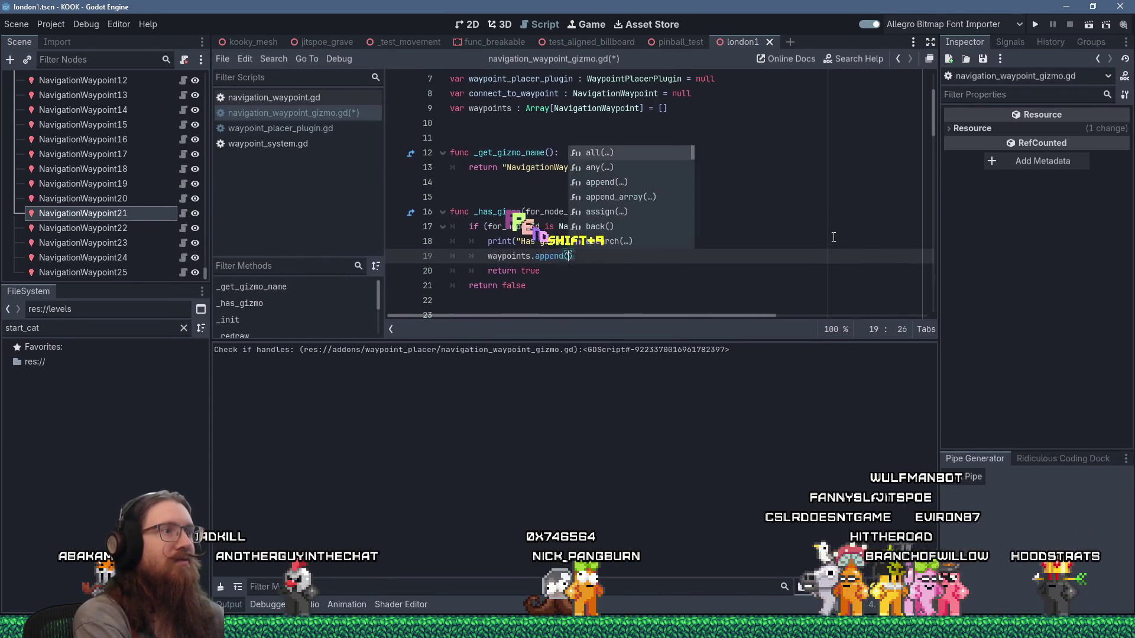
pyautogui.write('for_node_3')
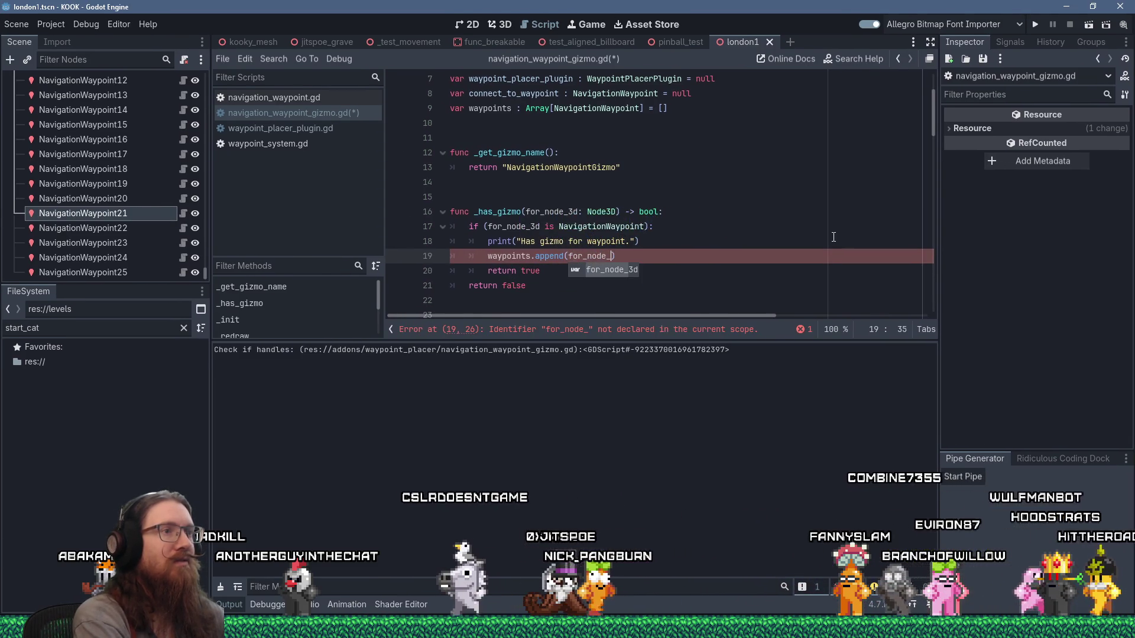
pyautogui.press('Return')
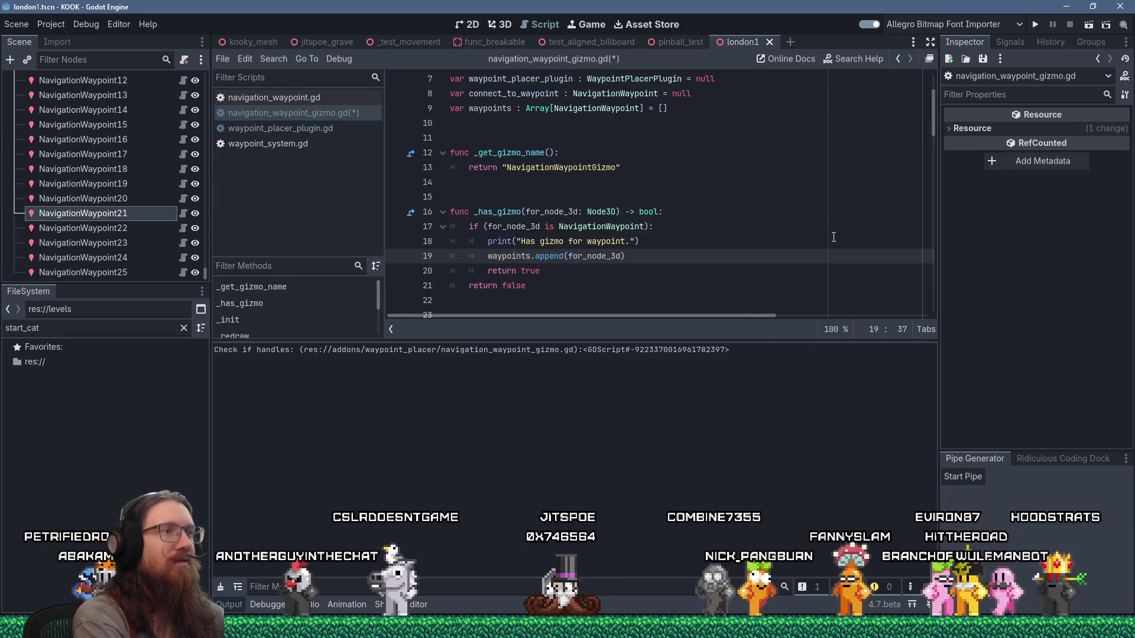
# Comment that _has_gizmo runs for every node on scene change, save, and open waypoint_placer_plugin.gd
pyautogui.press('Up')
pyautogui.press('Up')
pyautogui.press('Up')
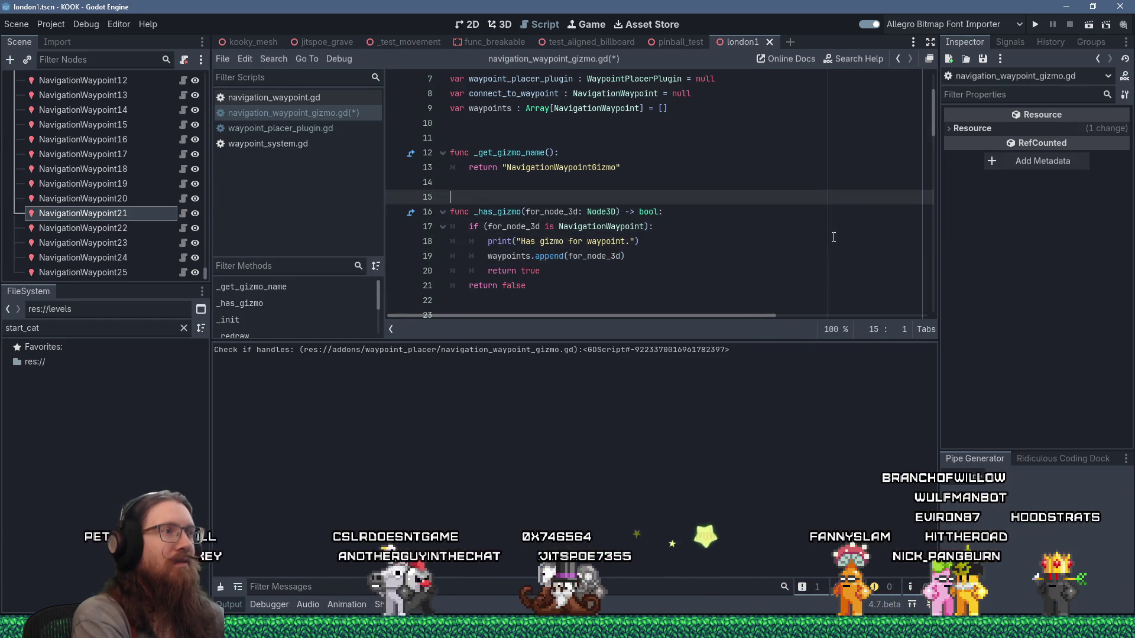
pyautogui.press('Return')
pyautogui.write('his function app')
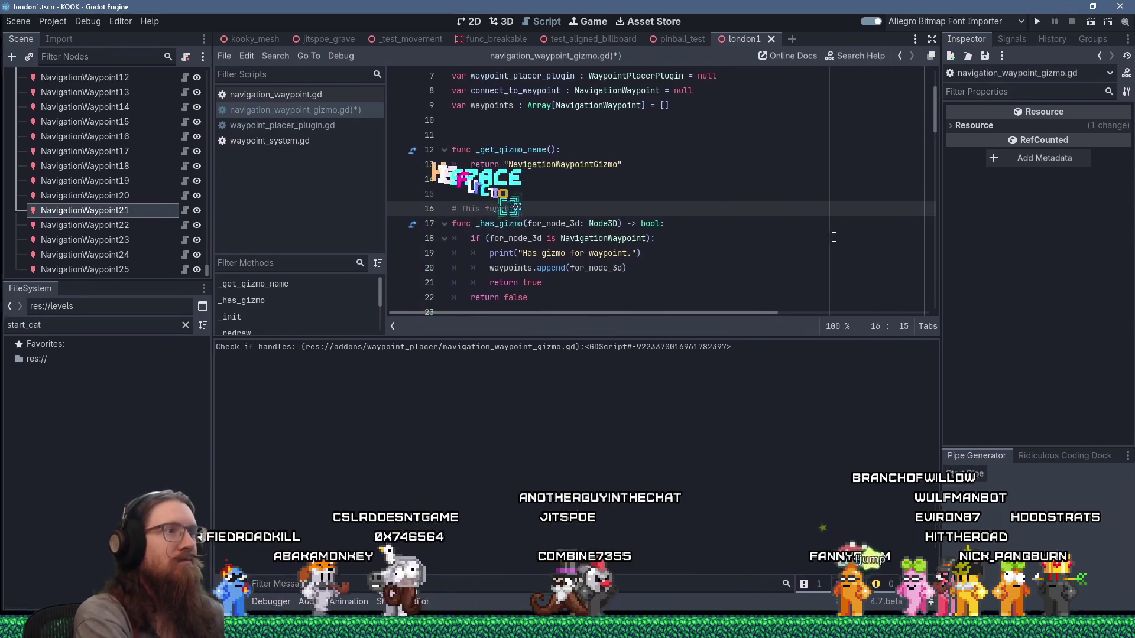
pyautogui.write('ears to be called for ev')
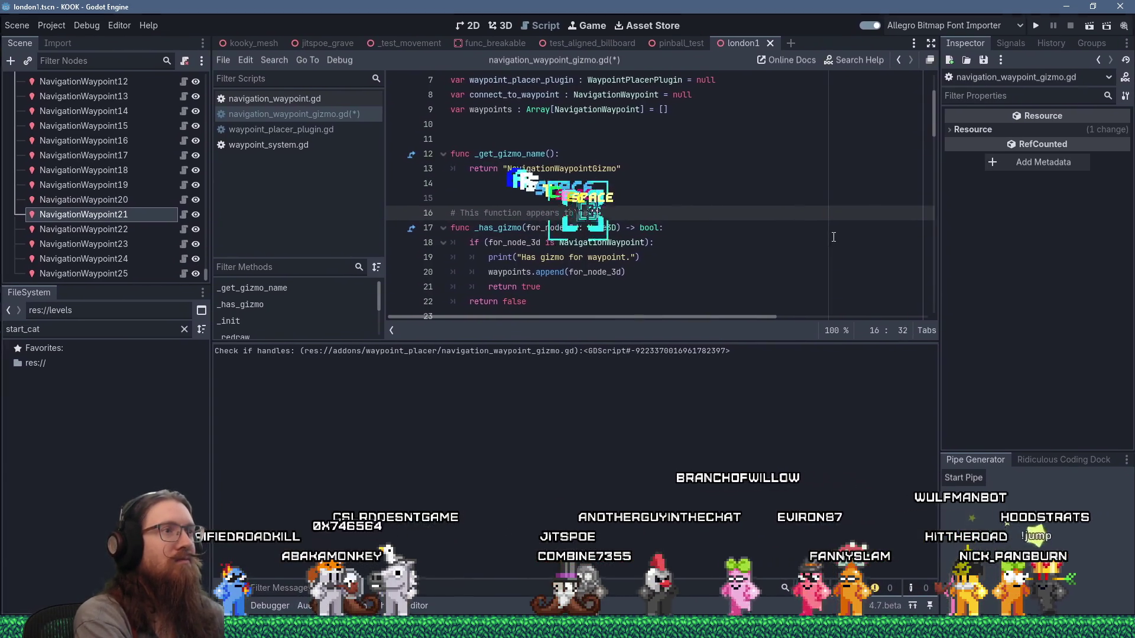
pyautogui.write('ery node e')
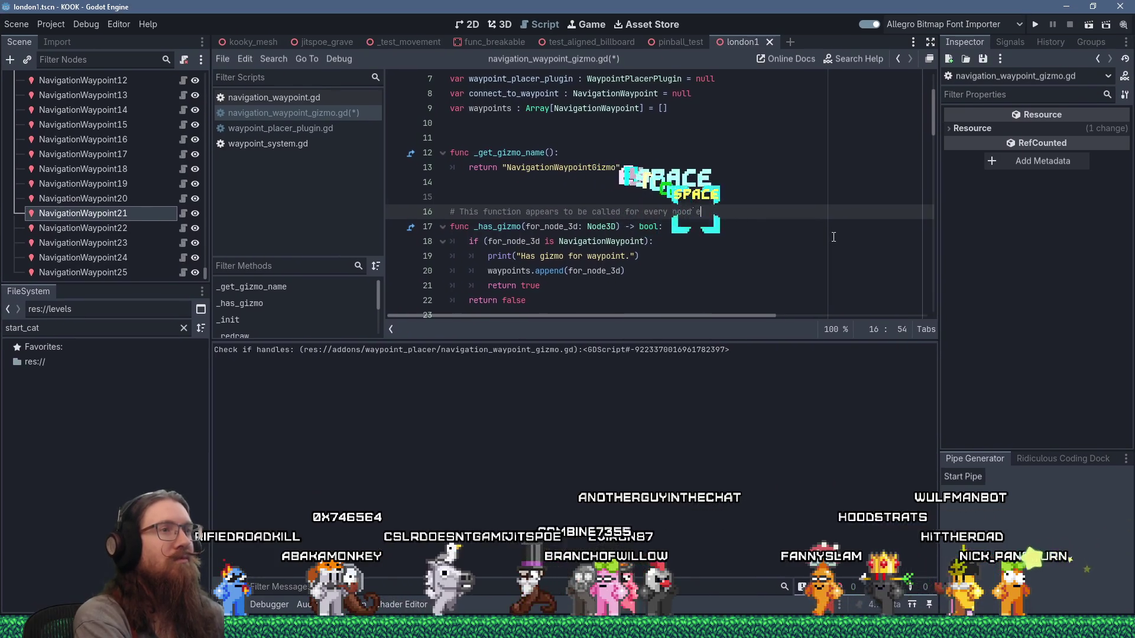
pyautogui.write(' in the tree')
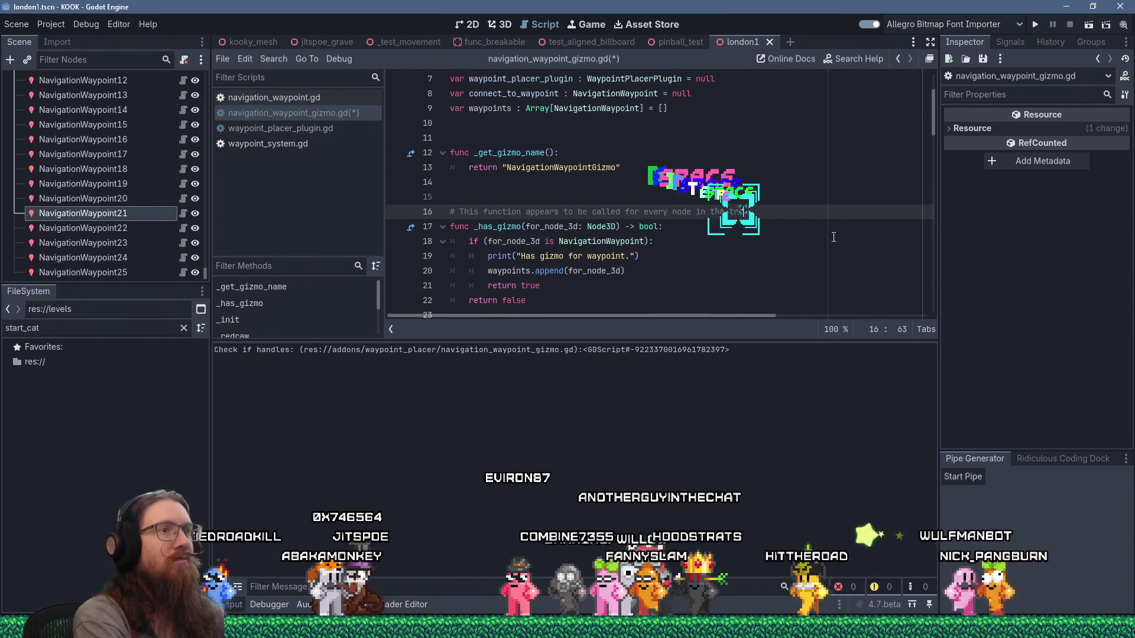
pyautogui.write(' when hte sc')
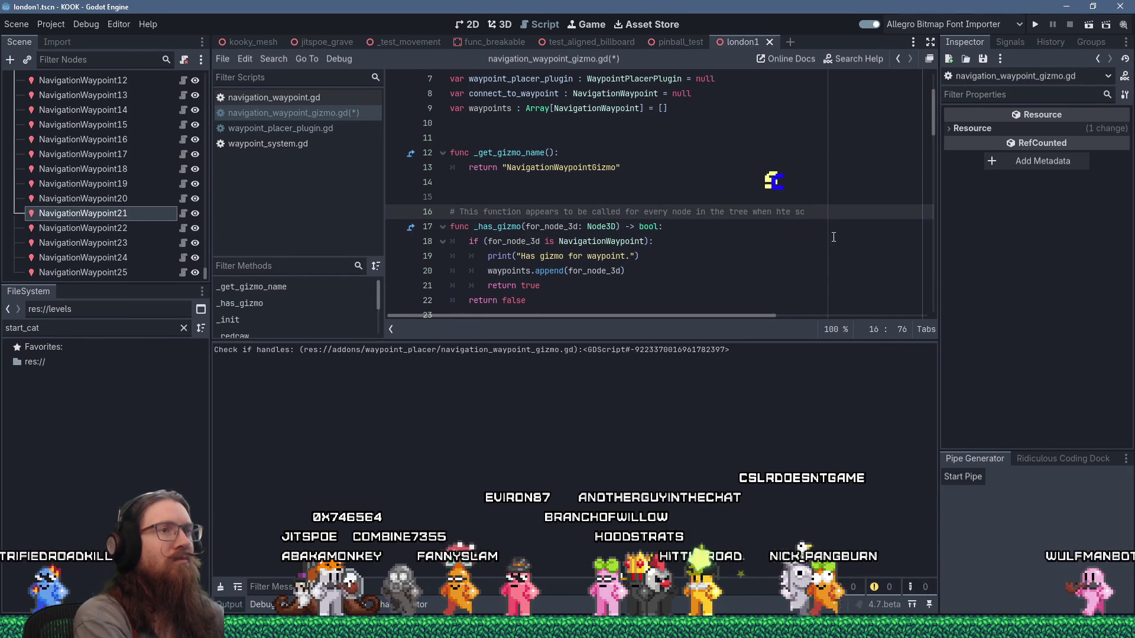
pyautogui.press('BackSpace')
pyautogui.press('BackSpace')
pyautogui.press('BackSpace')
pyautogui.write('the scene changes')
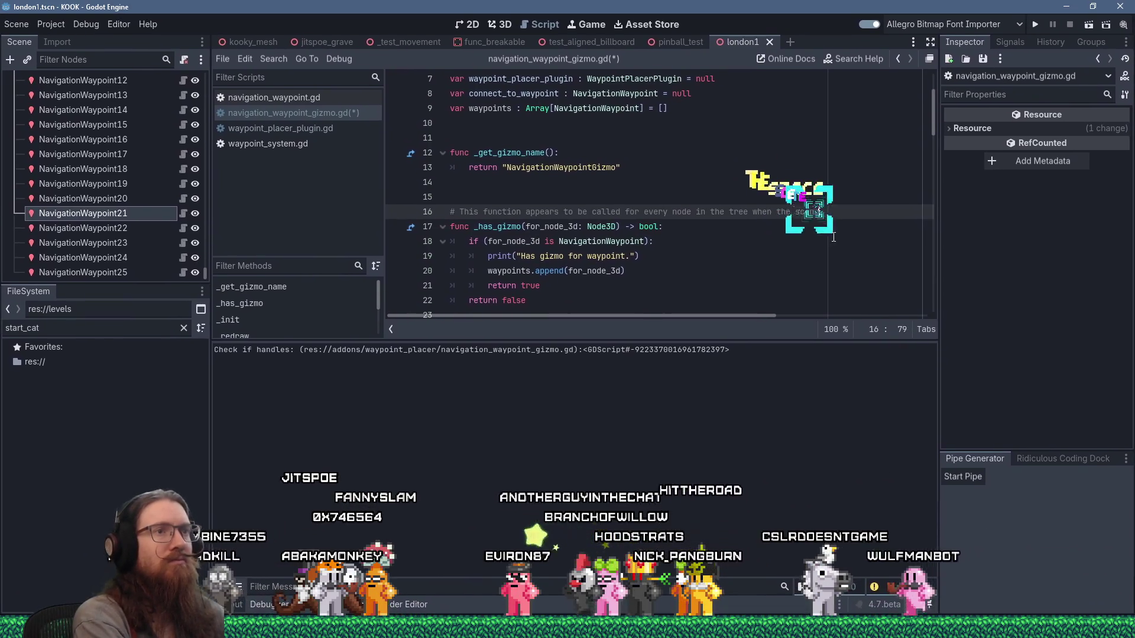
pyautogui.write('.')
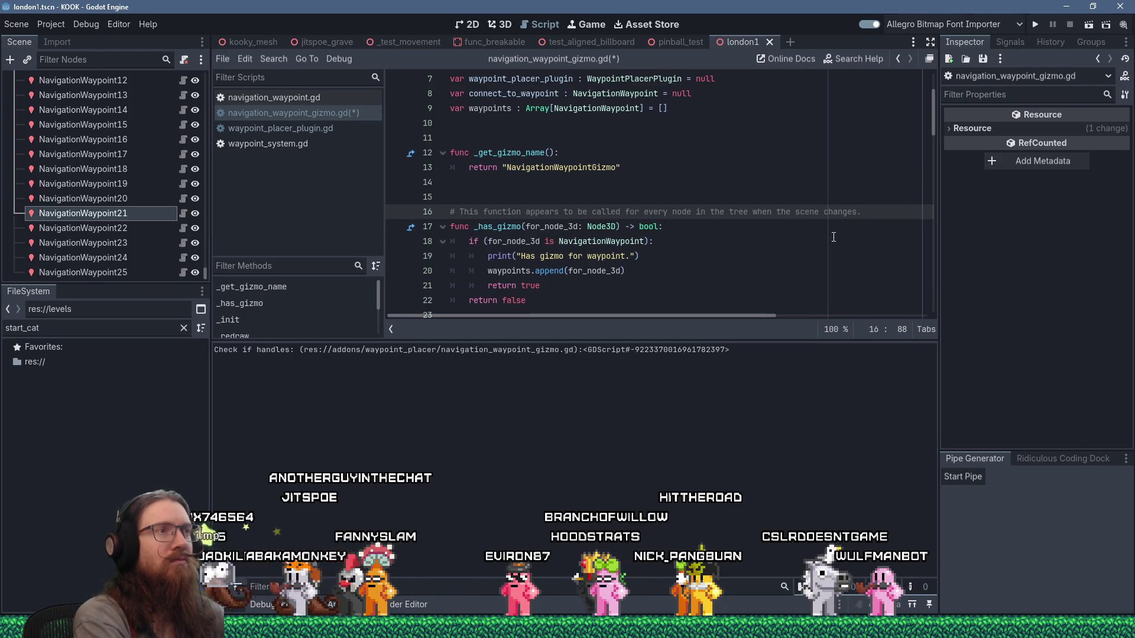
pyautogui.hotkey('ctrl', 's')
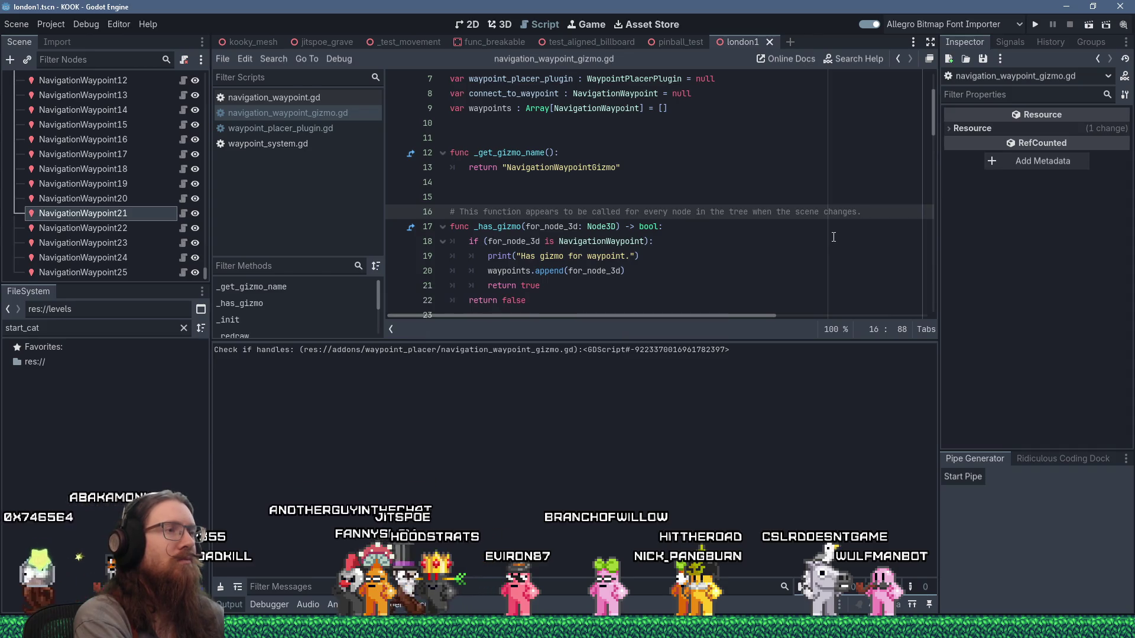
pyautogui.click(321, 129)
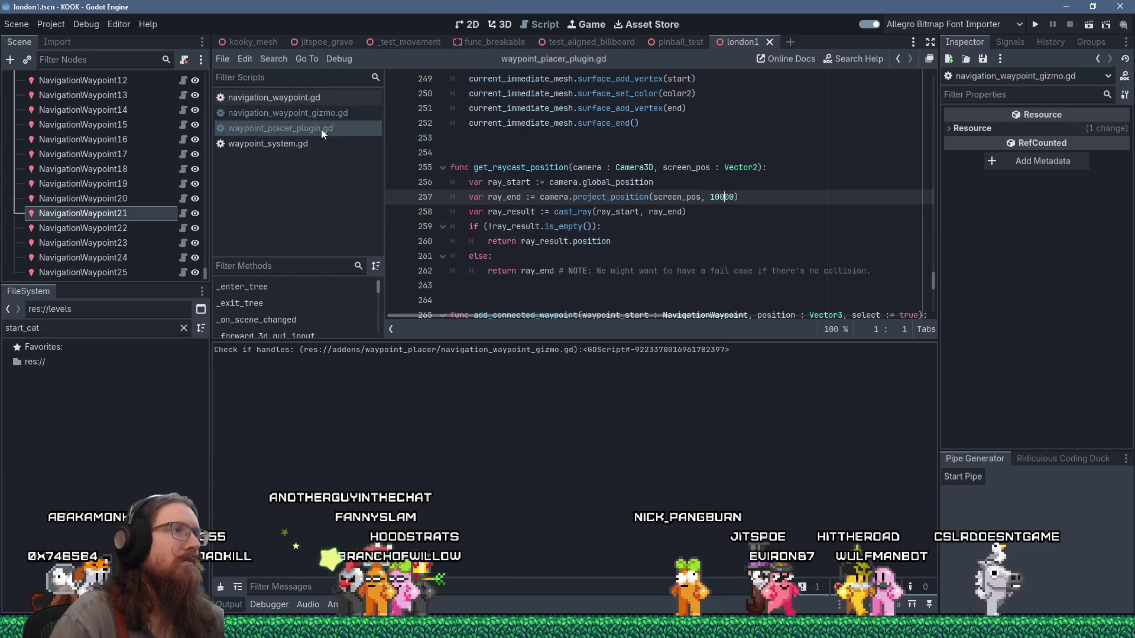
# Search waypoint_placer_plugin.gd for 'scene_cha' and go to the end of the _on_scene_changed signature
pyautogui.scroll(3)
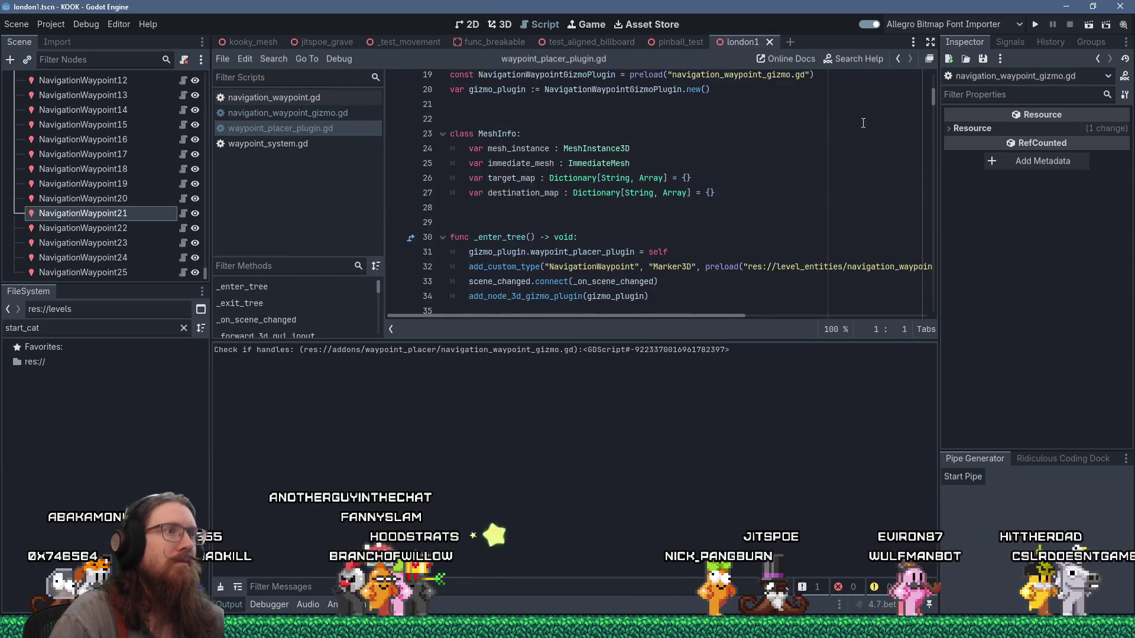
pyautogui.click(856, 124)
pyautogui.hotkey('ctrl', 'f')
pyautogui.write('scene_cha')
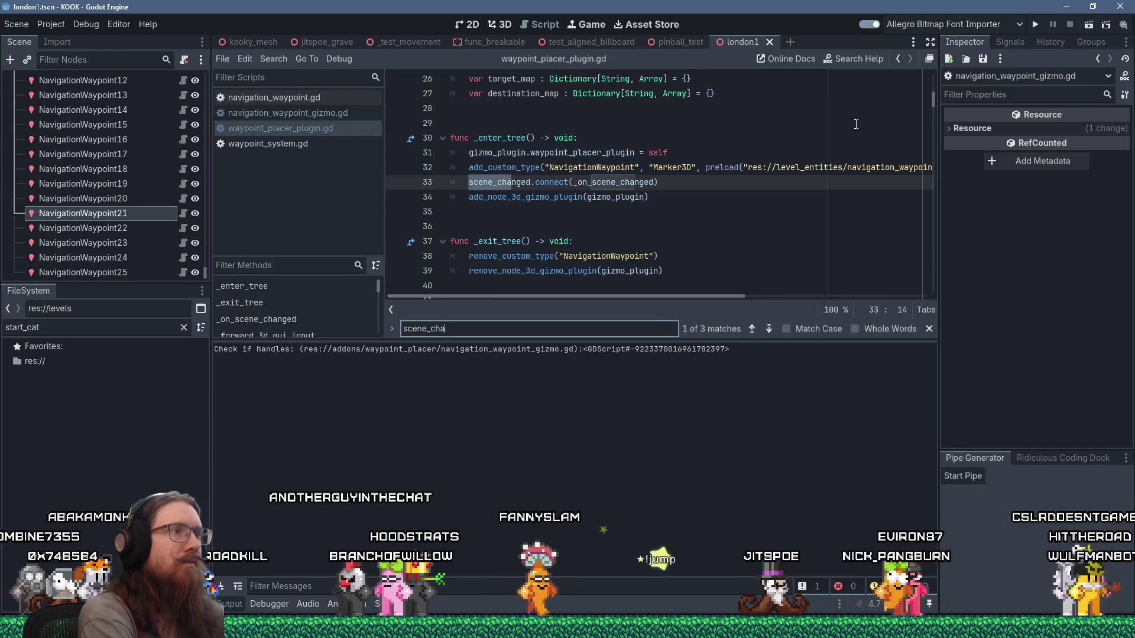
pyautogui.scroll(-3)
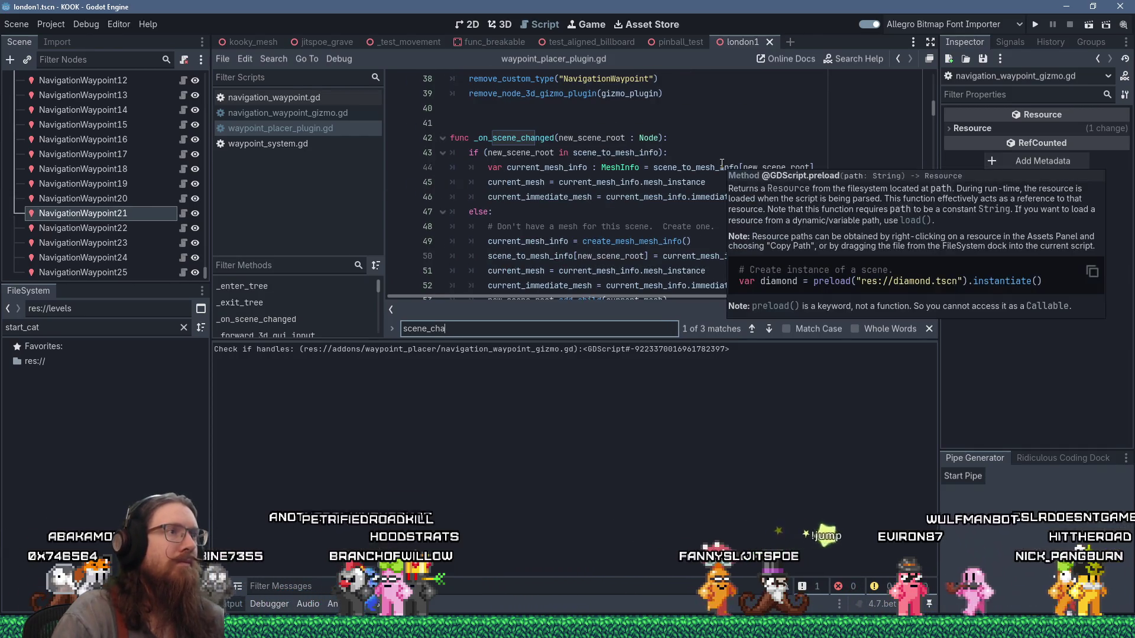
pyautogui.click(671, 138)
# Add gizmo_plugin.on_scene_changed(new_scene_root) as a new line inside _on_scene_changed
pyautogui.scroll(3)
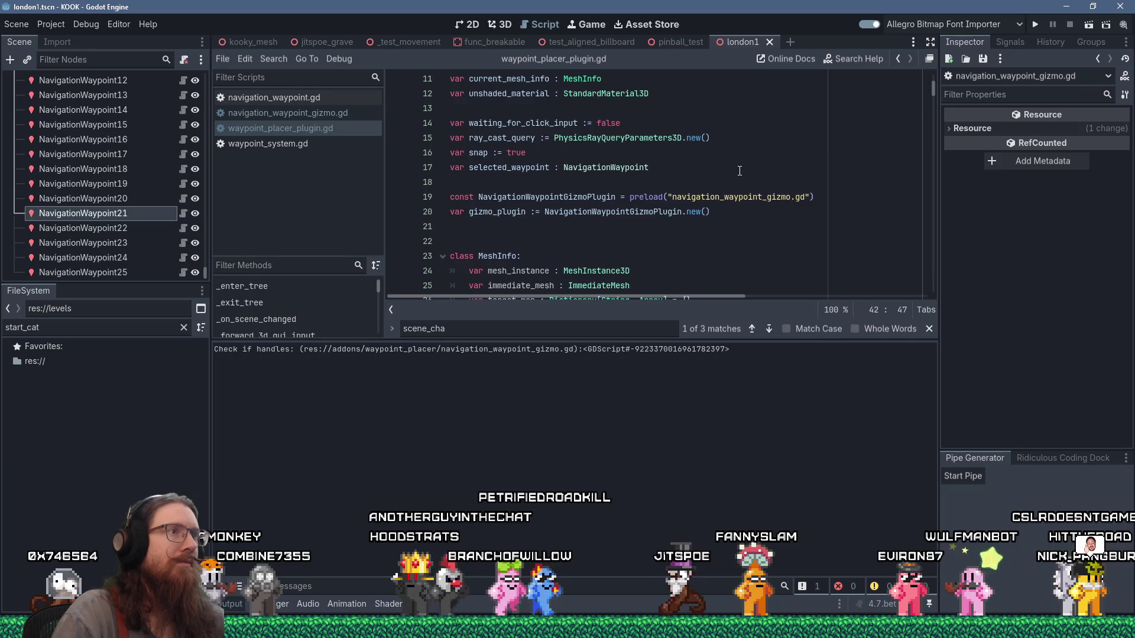
pyautogui.scroll(3)
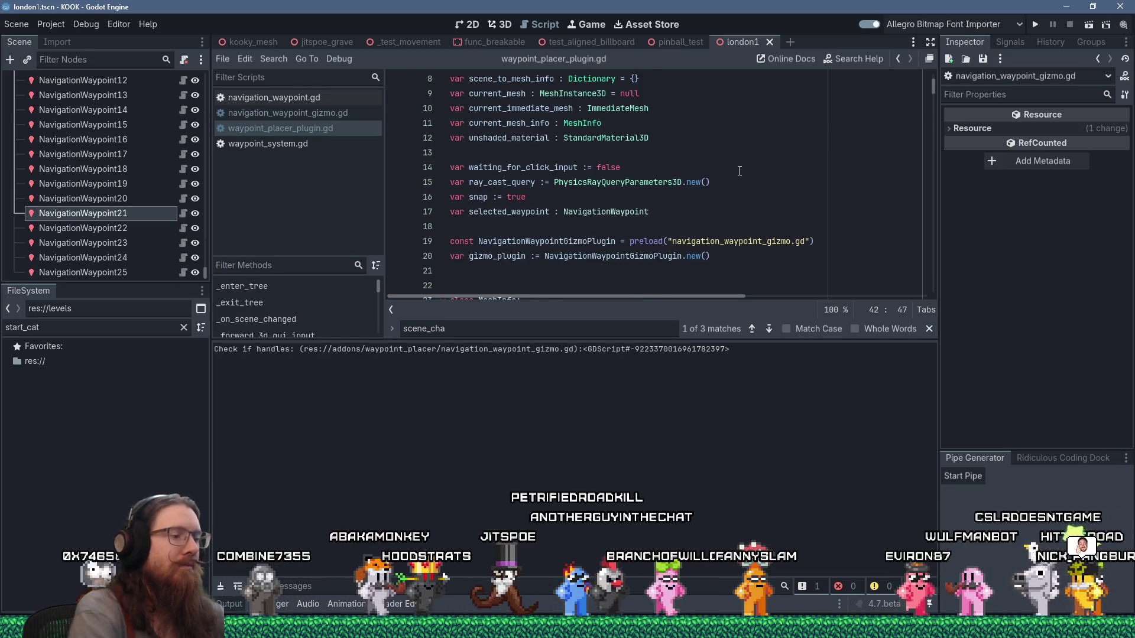
pyautogui.press('Return')
pyautogui.write('gizmo_p')
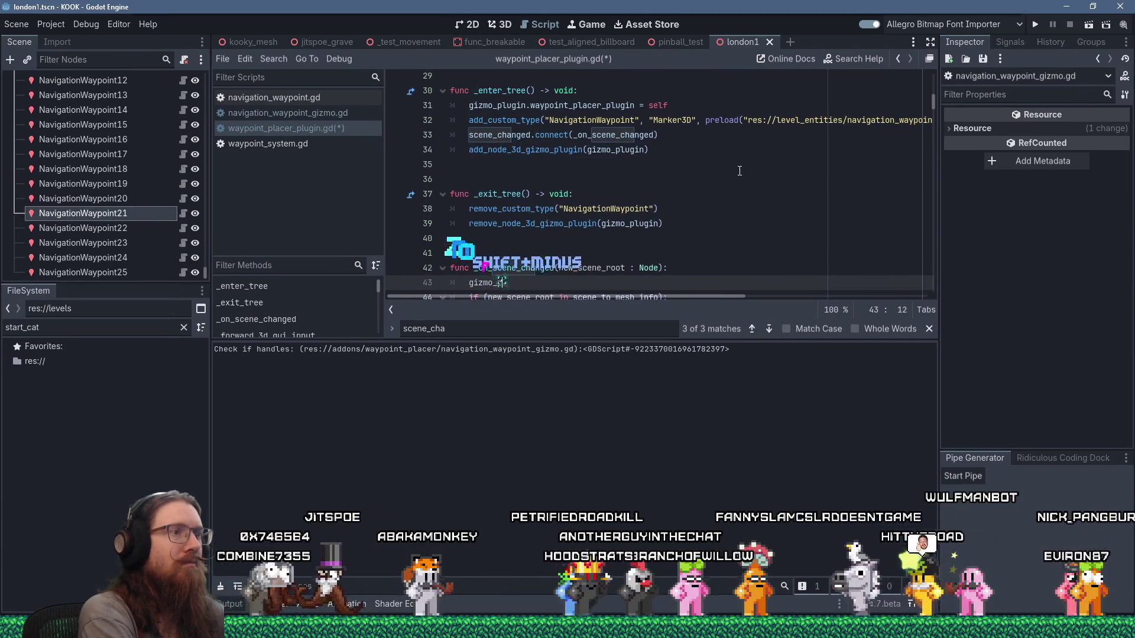
pyautogui.write('lugin.')
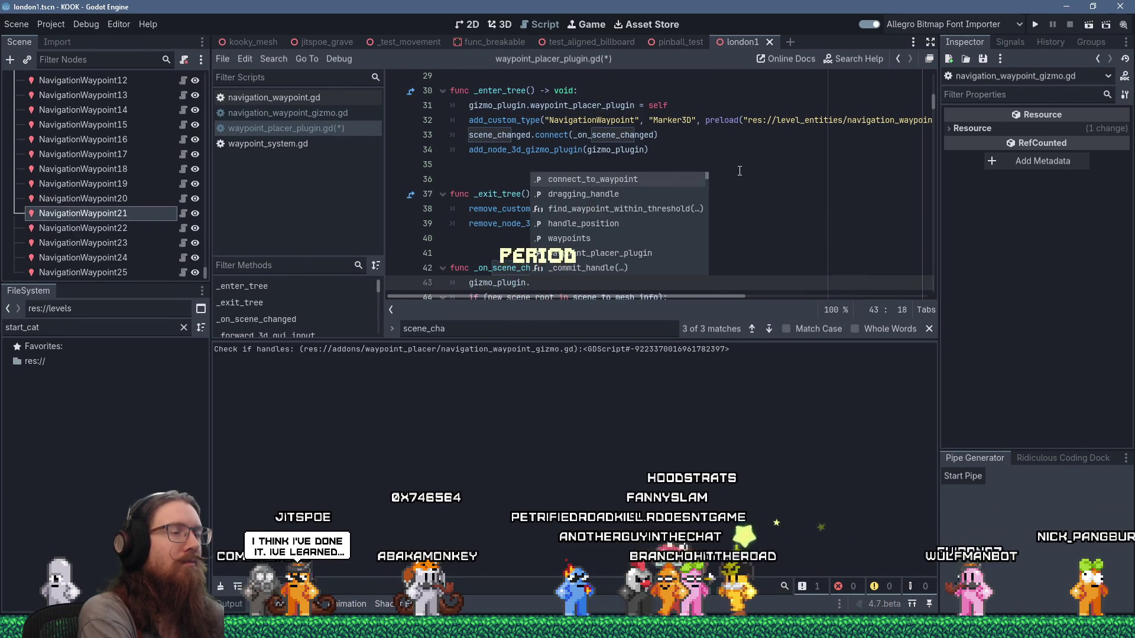
pyautogui.write('on_scene_changed(new')
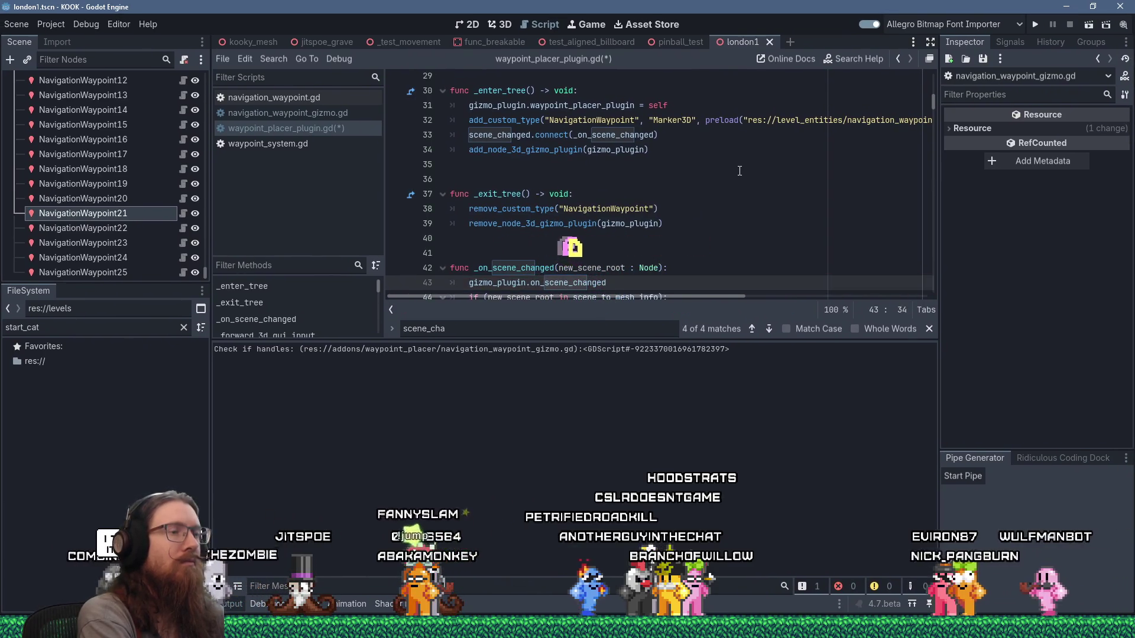
pyautogui.write('_scene_root)')
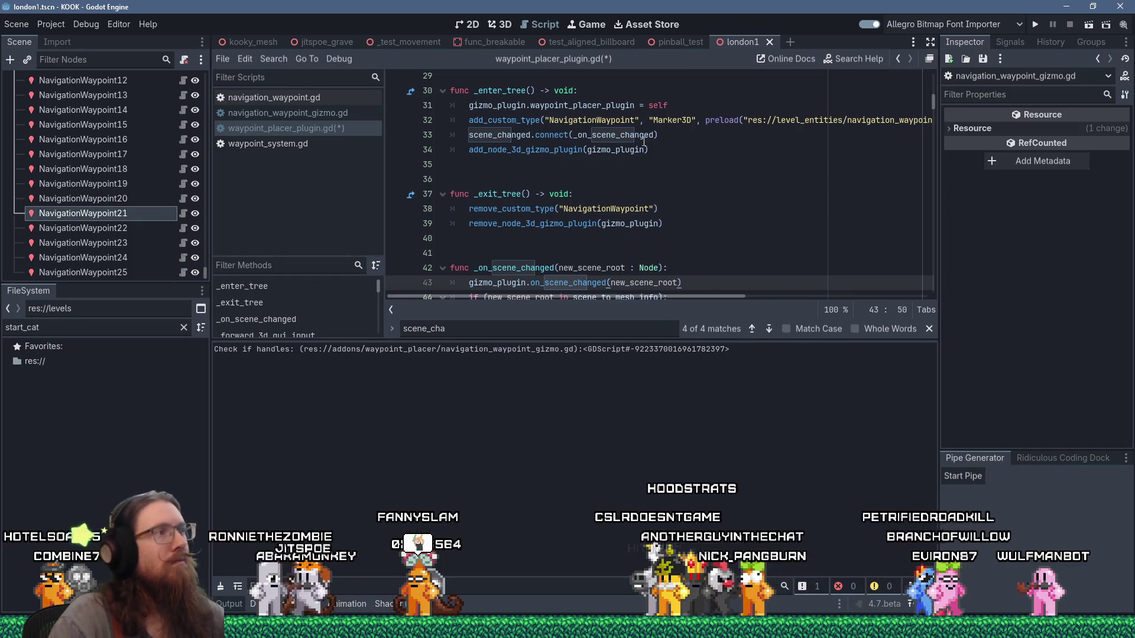
pyautogui.click(321, 116)
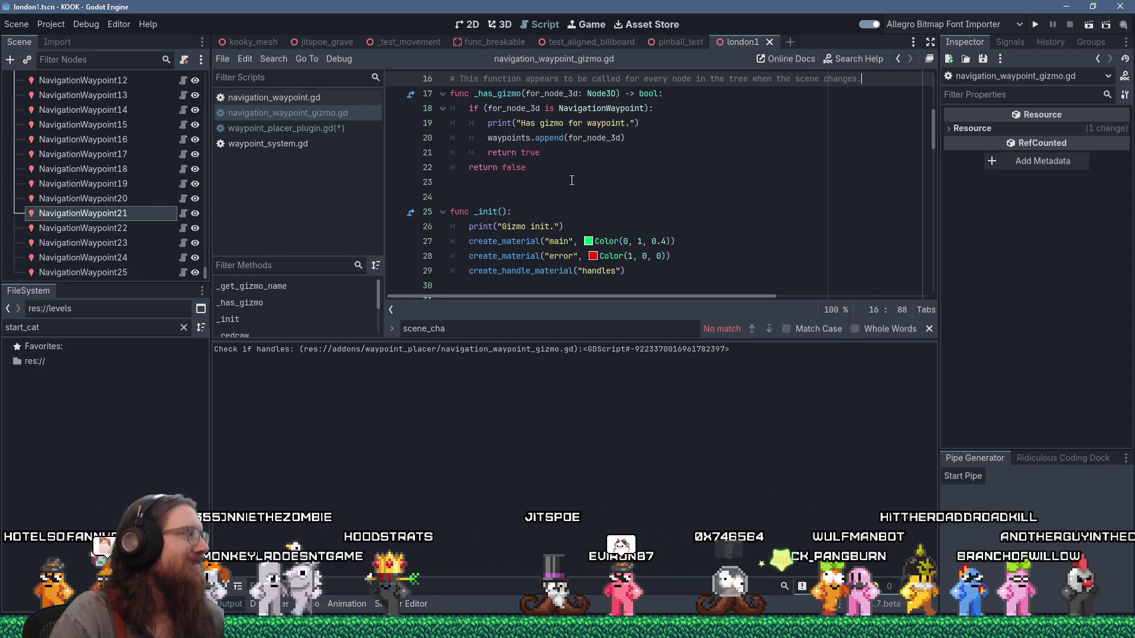
# Locate find_waypoint_within_threshold above _commit_handle in the gizmo script and cut its lines
pyautogui.scroll(3)
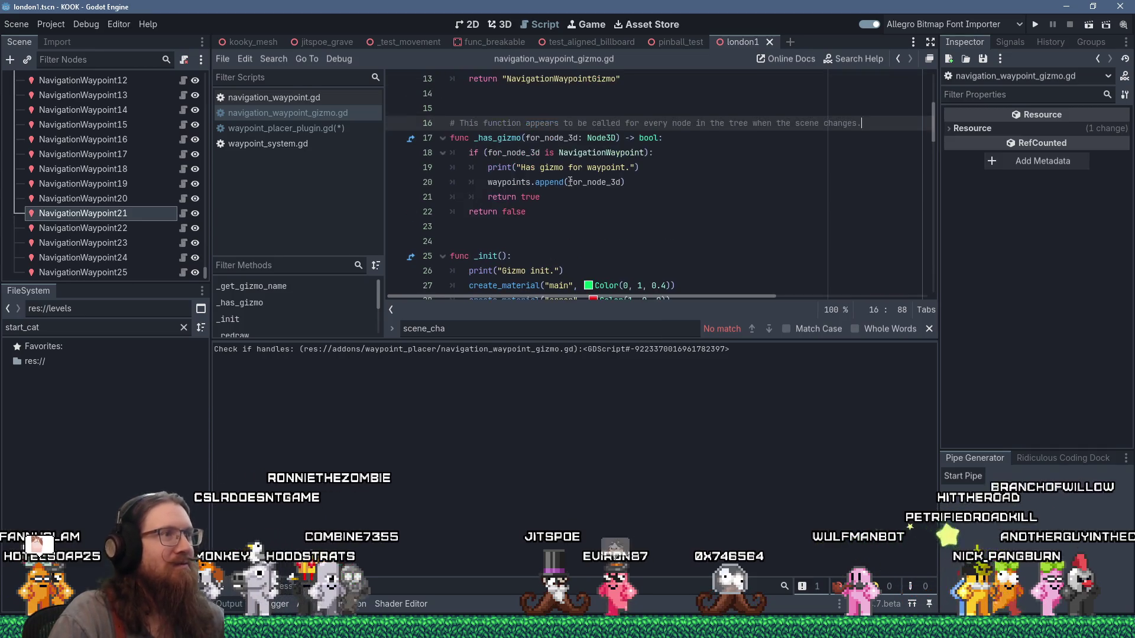
pyautogui.scroll(-3)
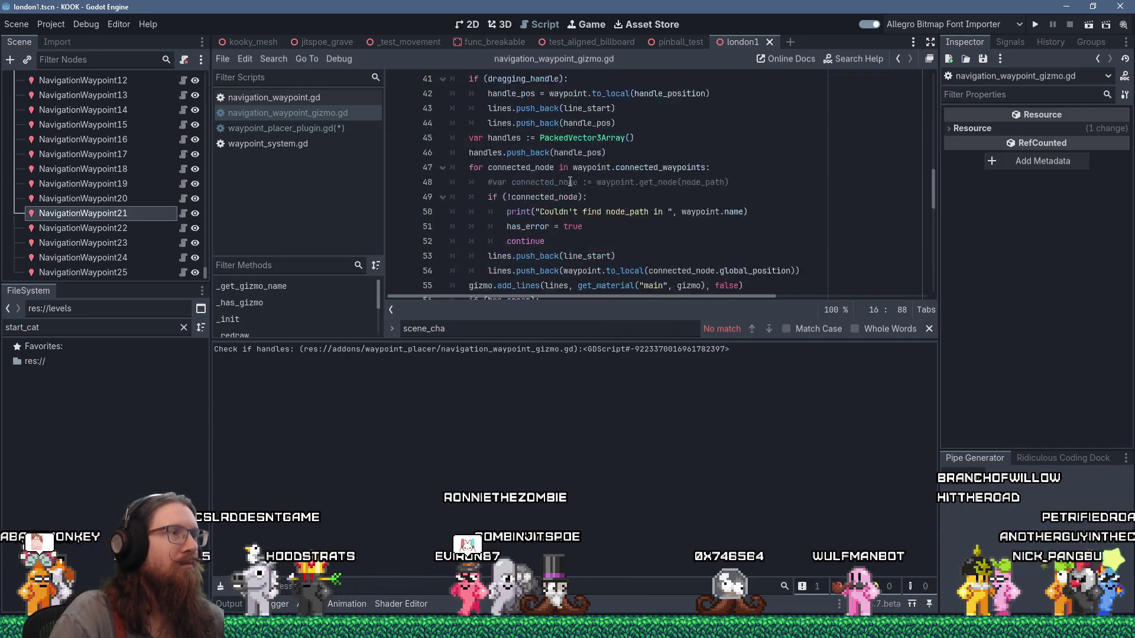
pyautogui.scroll(-3)
pyautogui.scroll(3)
pyautogui.scroll(-3)
pyautogui.scroll(-3)
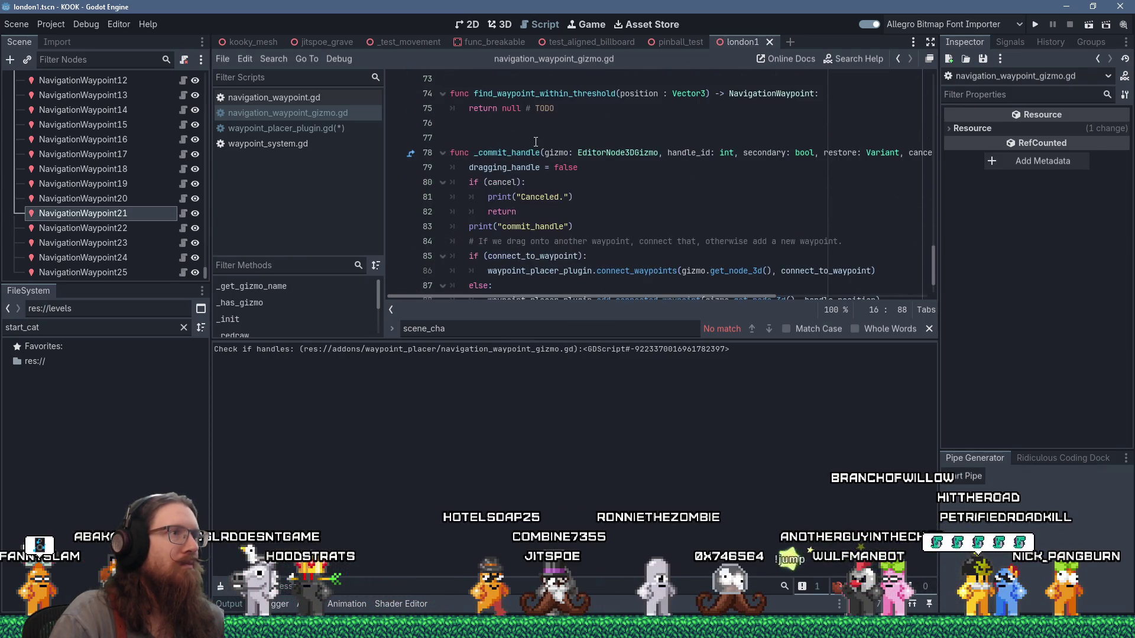
pyautogui.scroll(3)
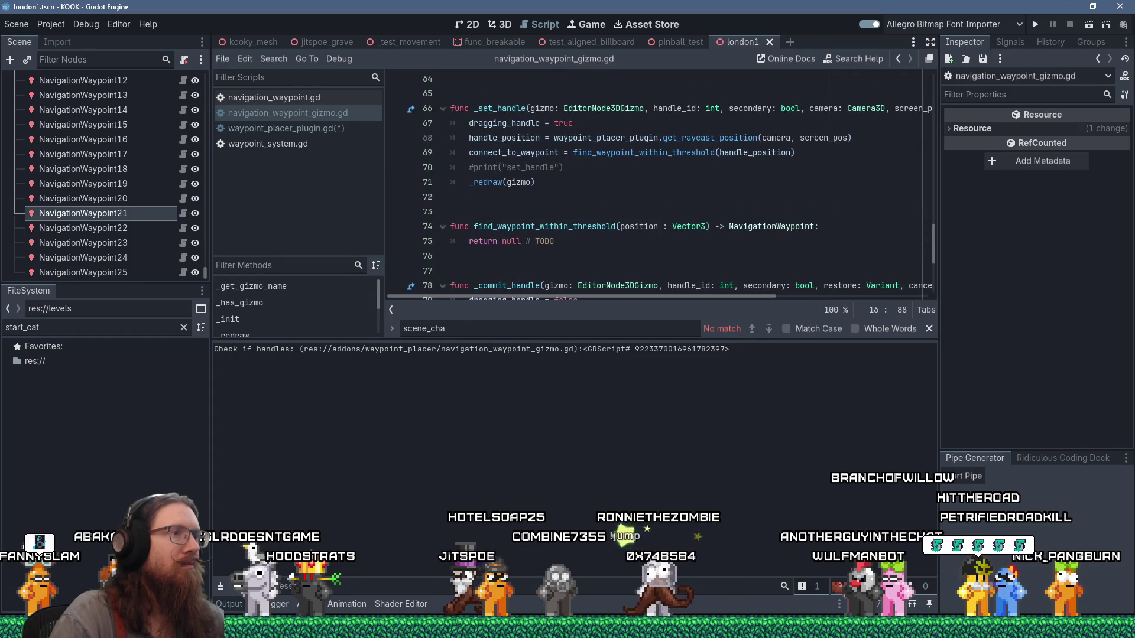
pyautogui.scroll(-3)
pyautogui.moveTo(559, 198); pyautogui.dragTo(560, 175)
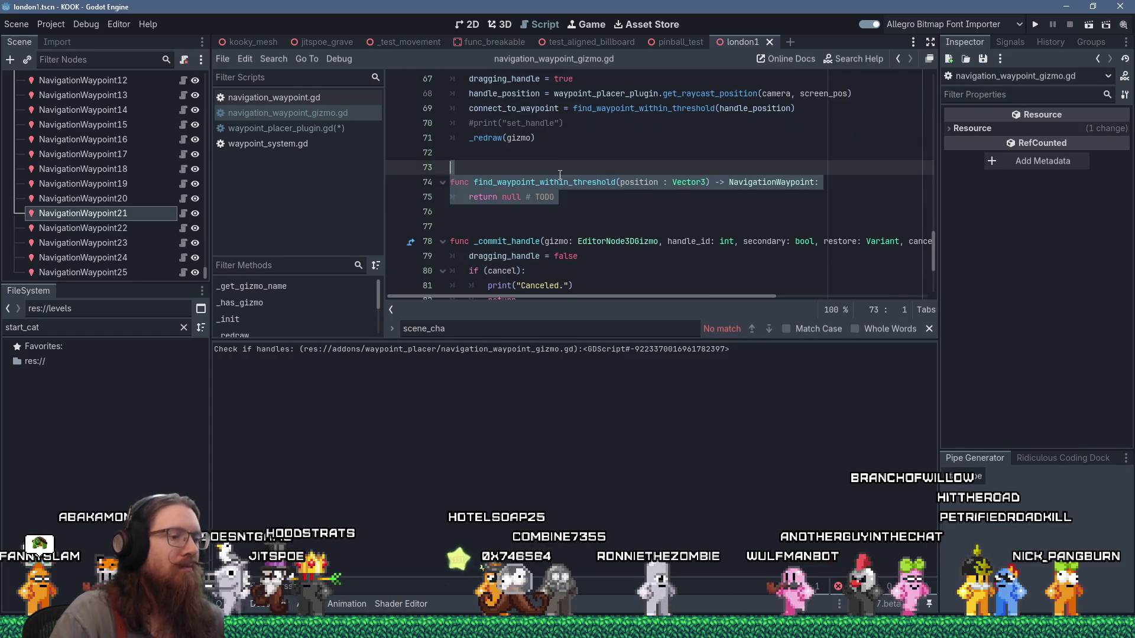
pyautogui.hotkey('shift', 'Delete')
pyautogui.hotkey('shift', 'Delete')
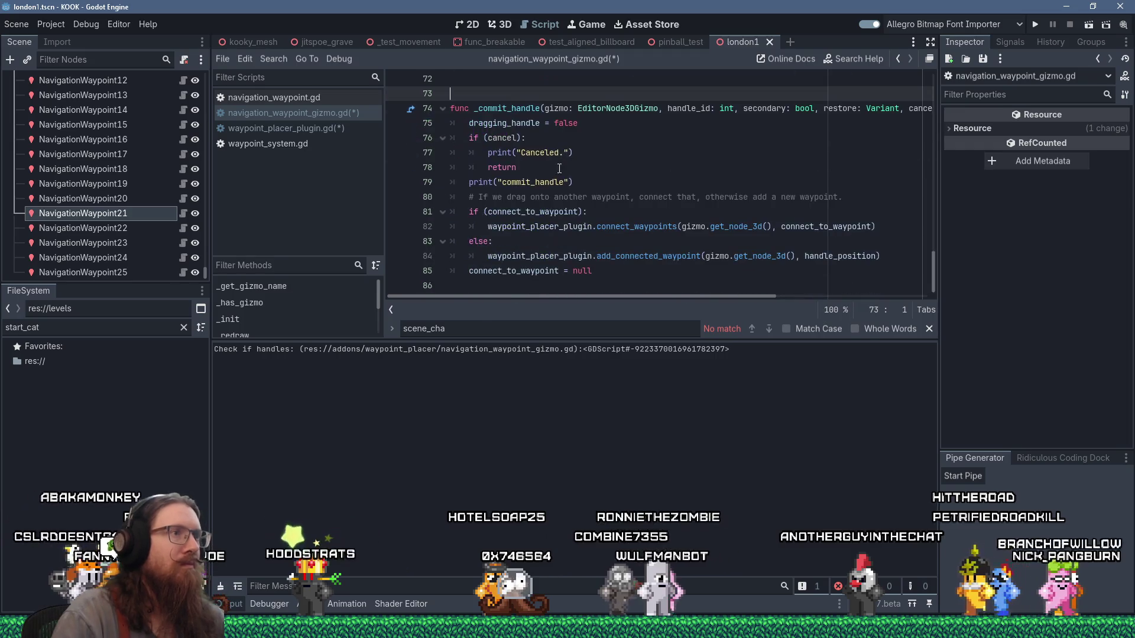
pyautogui.click(523, 285)
# Paste find_waypoint_within_threshold below _commit_handle and add on_scene_changed(new_scene_root : Node) calling waypoints.clear()
pyautogui.press('Return')
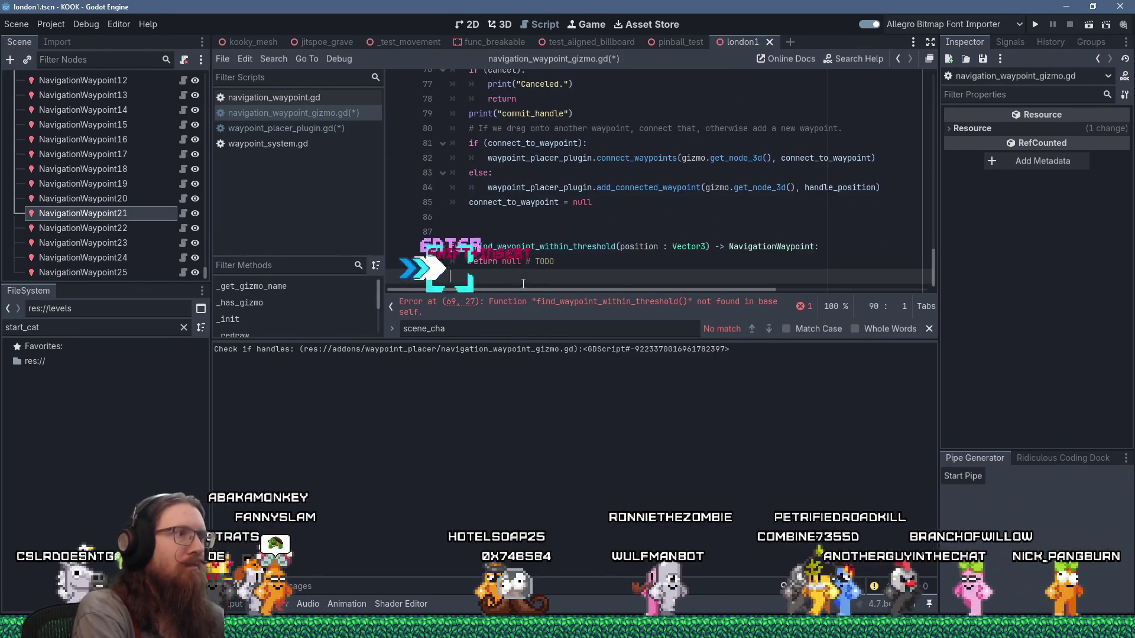
pyautogui.press('shift+Insert')
pyautogui.press('Return')
pyautogui.write('func on_scene_')
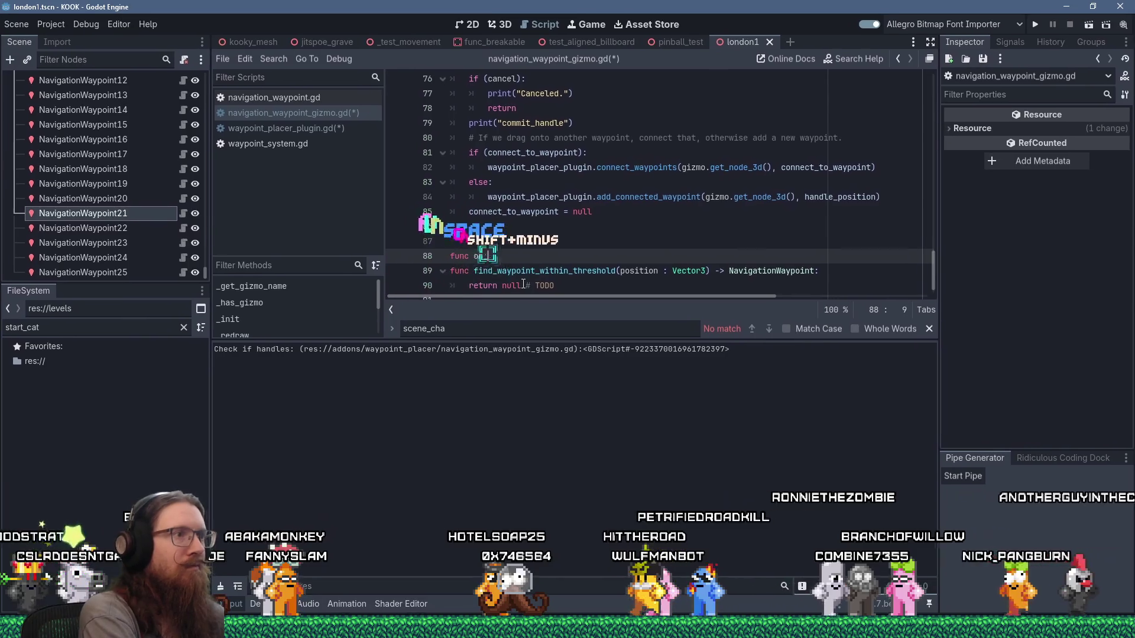
pyautogui.write('changed(new_')
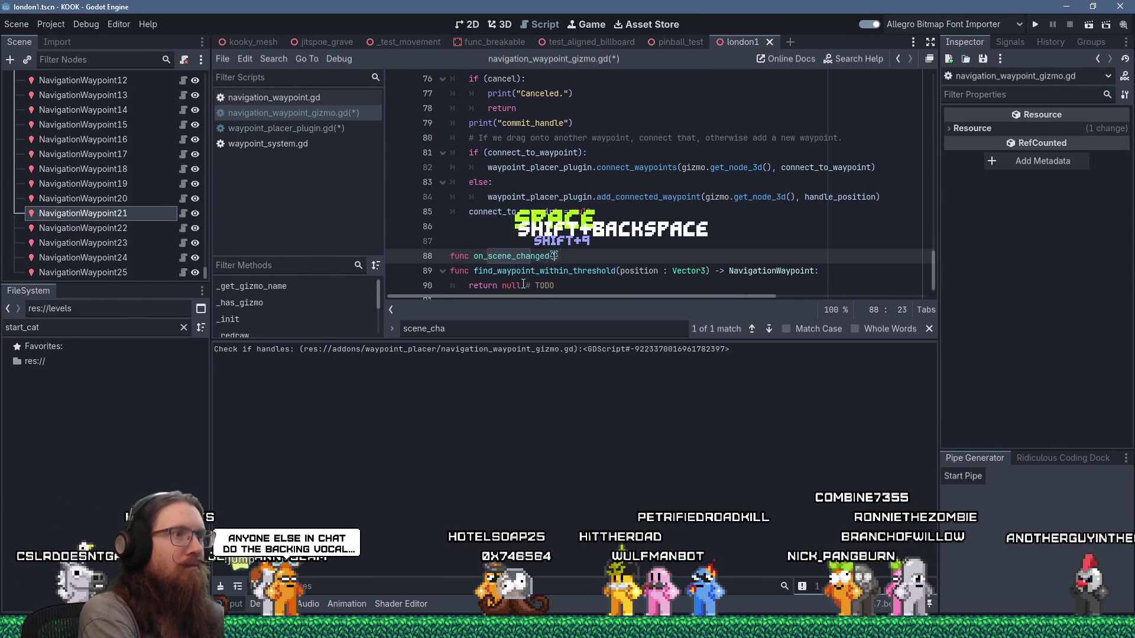
pyautogui.write('scene : Node):')
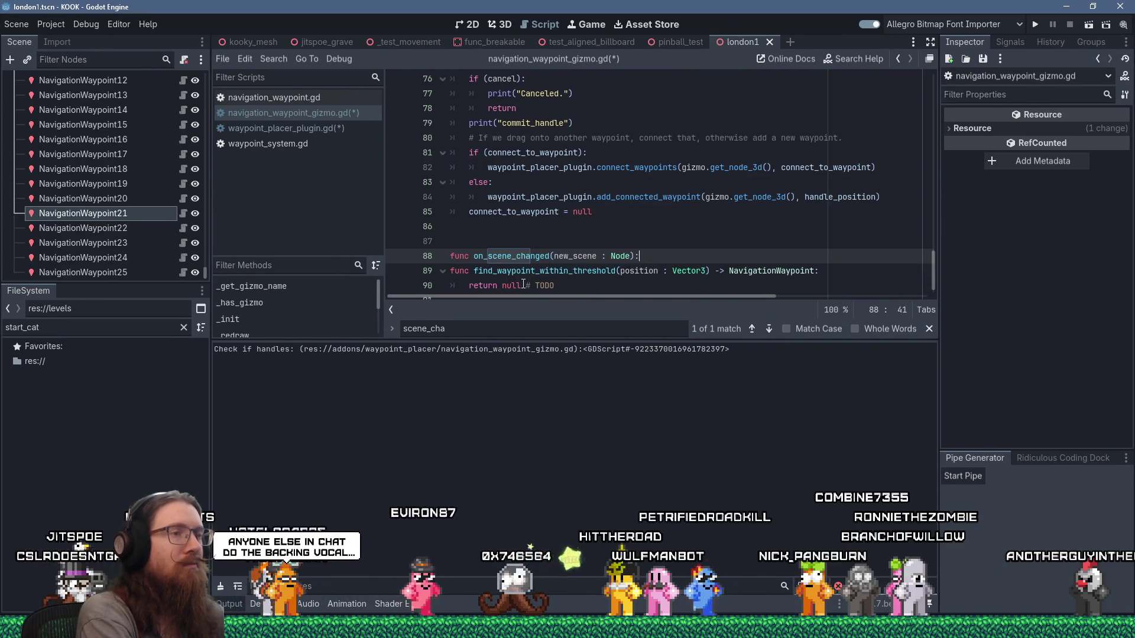
pyautogui.press('Left')
pyautogui.press('Left')
pyautogui.press('Left')
pyautogui.write('_ros')
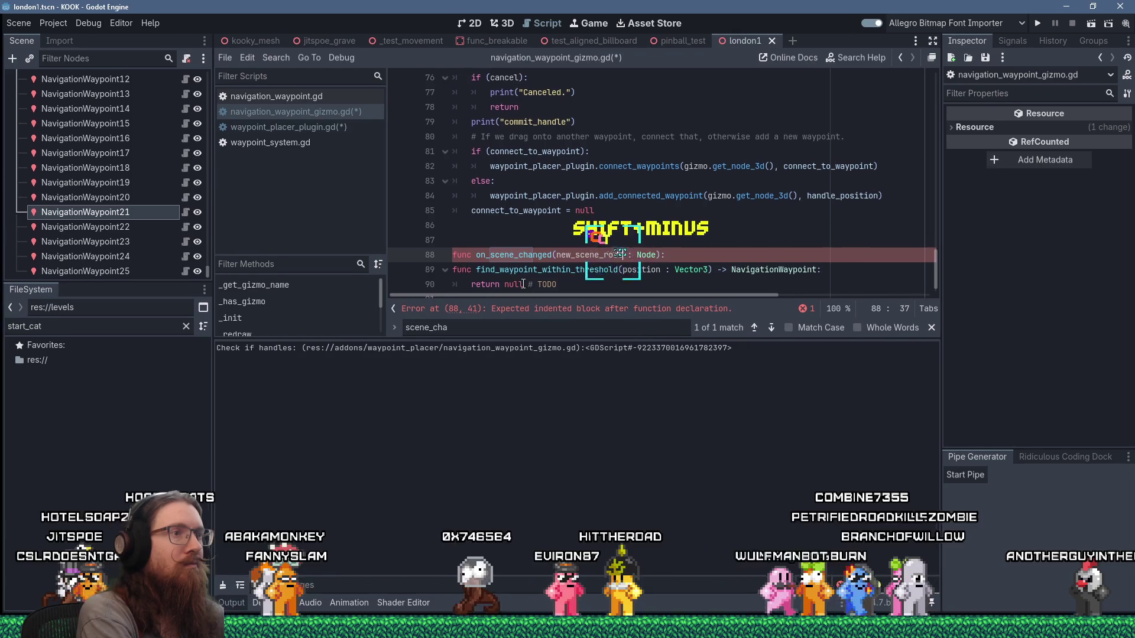
pyautogui.hotkey('ctrl', 'Return')
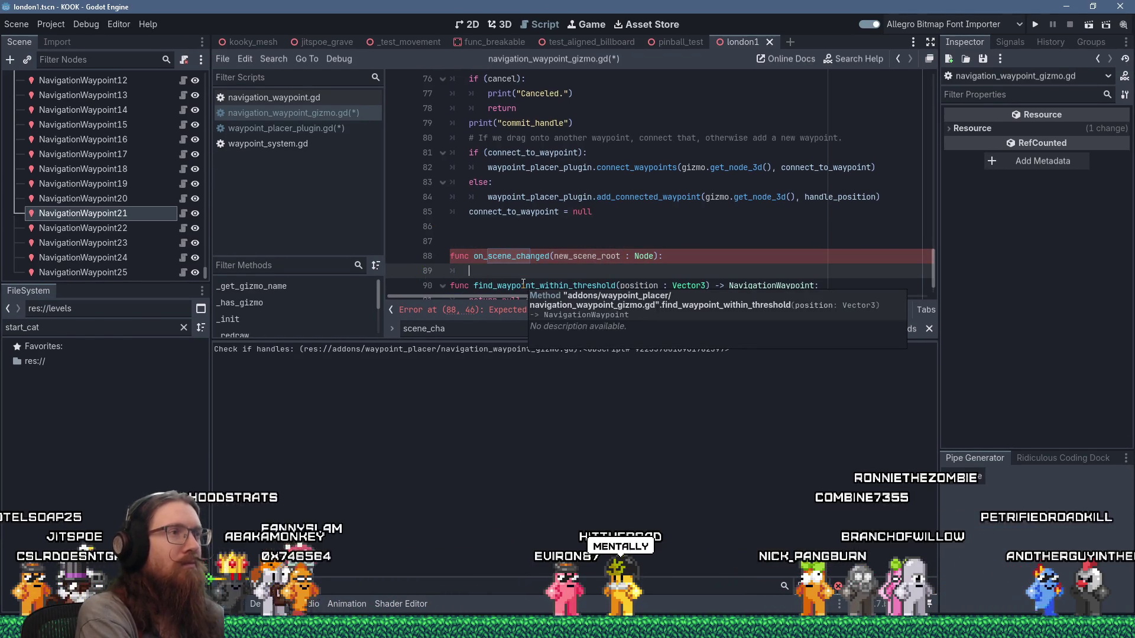
pyautogui.write('waypoints.')
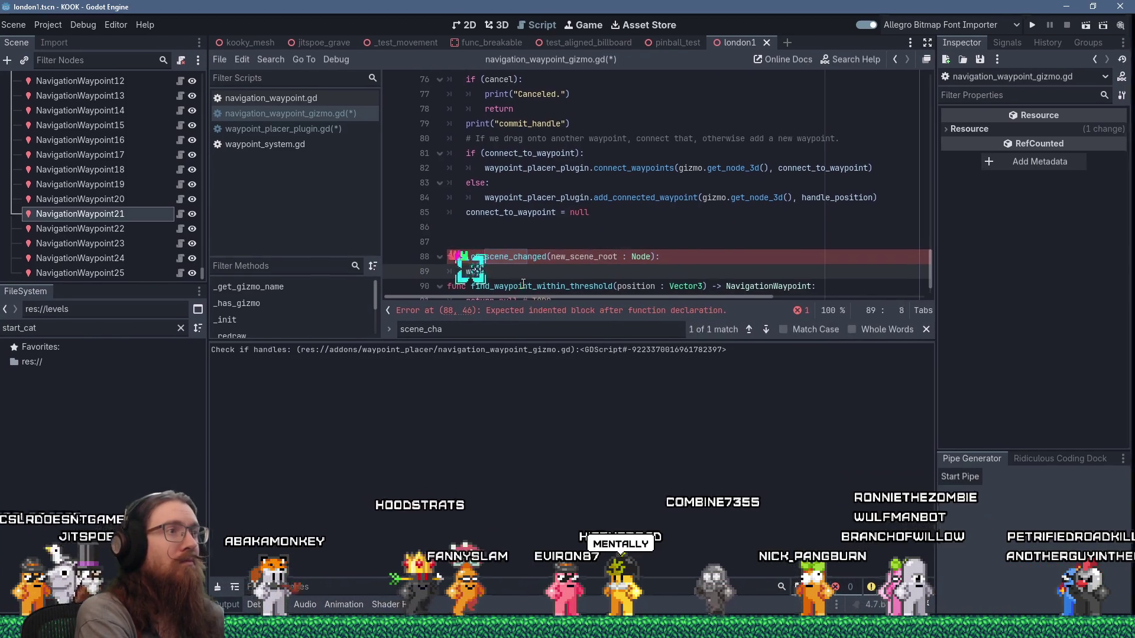
pyautogui.write('clear()')
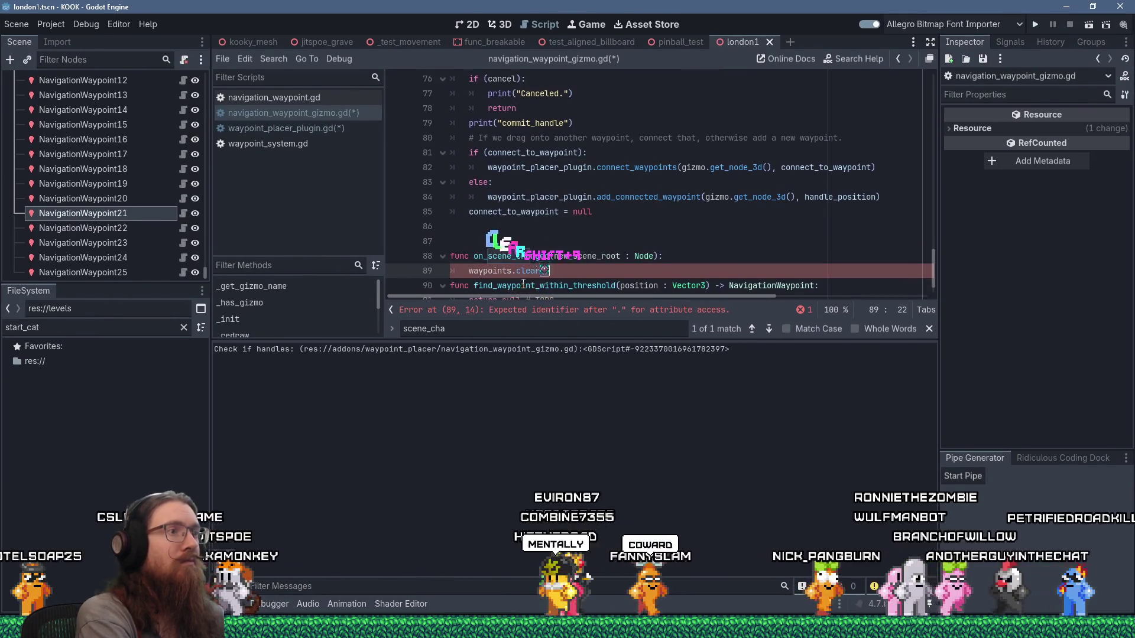
pyautogui.press('Return')
pyautogui.press('Return')
pyautogui.press('BackSpace')
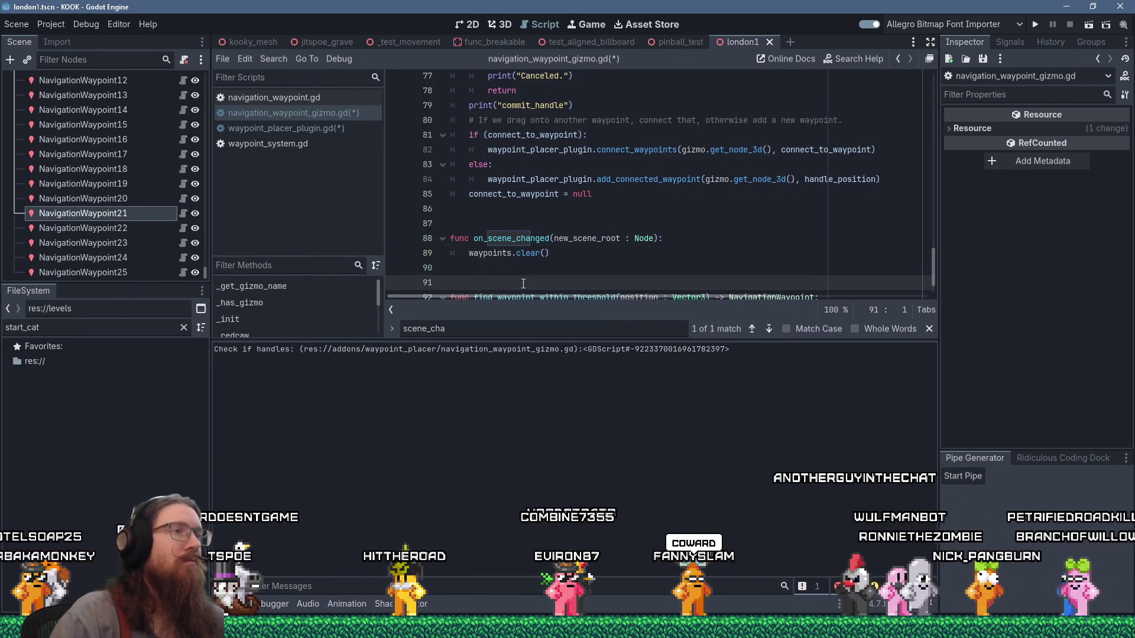
pyautogui.moveTo(934, 267); pyautogui.dragTo(922, 66)
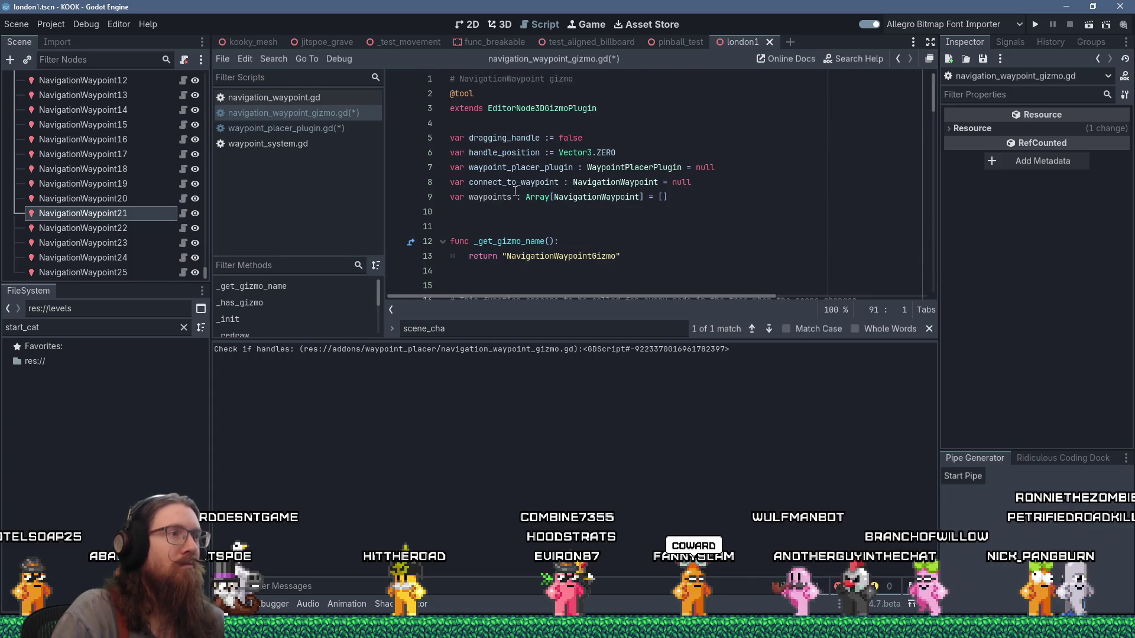
# Rename the waypoints variable to waypoints_in_scene and use that name on line 20
pyautogui.click(509, 197)
pyautogui.write('_inS')
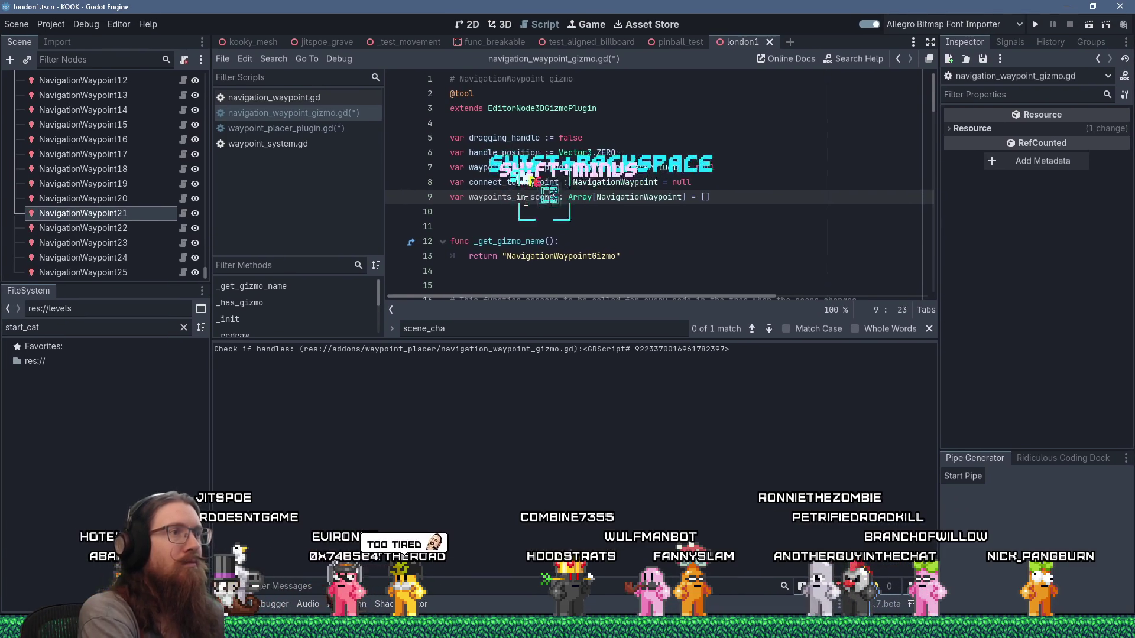
pyautogui.write('scene')
pyautogui.rightClick(526, 201)
pyautogui.click(552, 257)
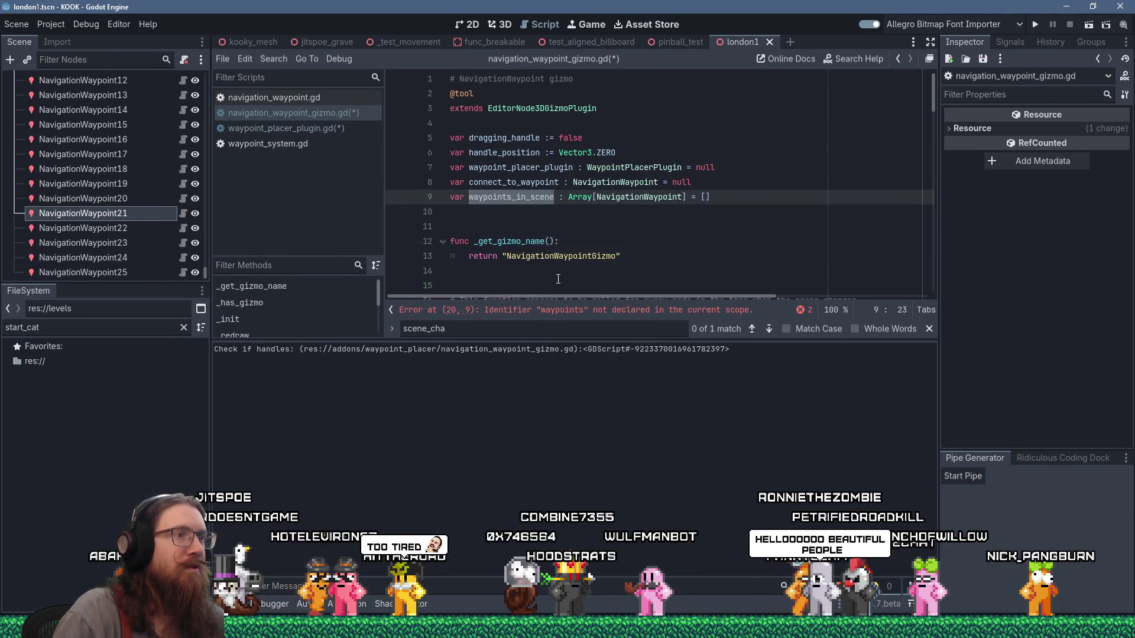
pyautogui.scroll(-3)
pyautogui.rightClick(513, 95)
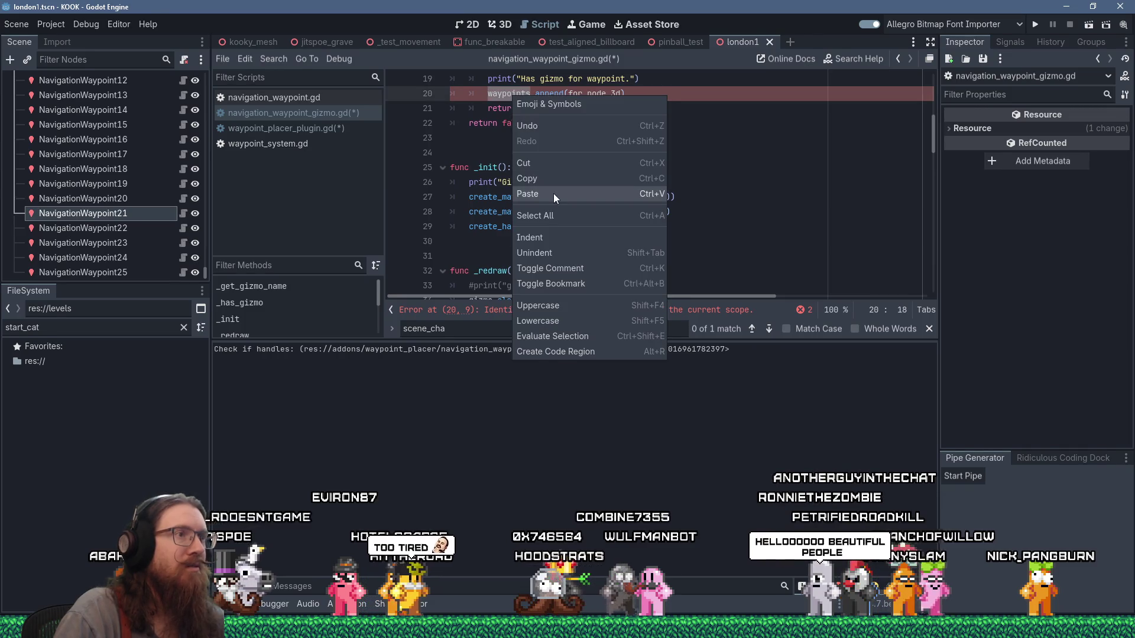
pyautogui.click(553, 193)
# Use waypoints_in_scene in on_scene_changed, add print("Gizmo scene changed.") above the clear call, and save
pyautogui.scroll(-3)
pyautogui.scroll(-3)
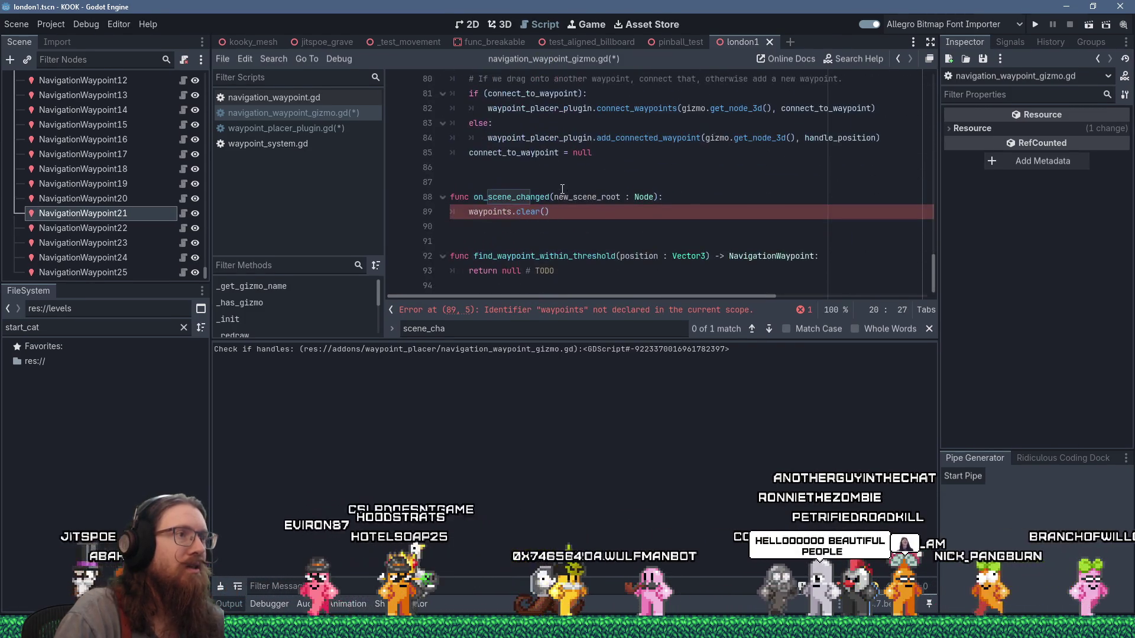
pyautogui.doubleClick(508, 213)
pyautogui.rightClick(508, 214)
pyautogui.click(540, 311)
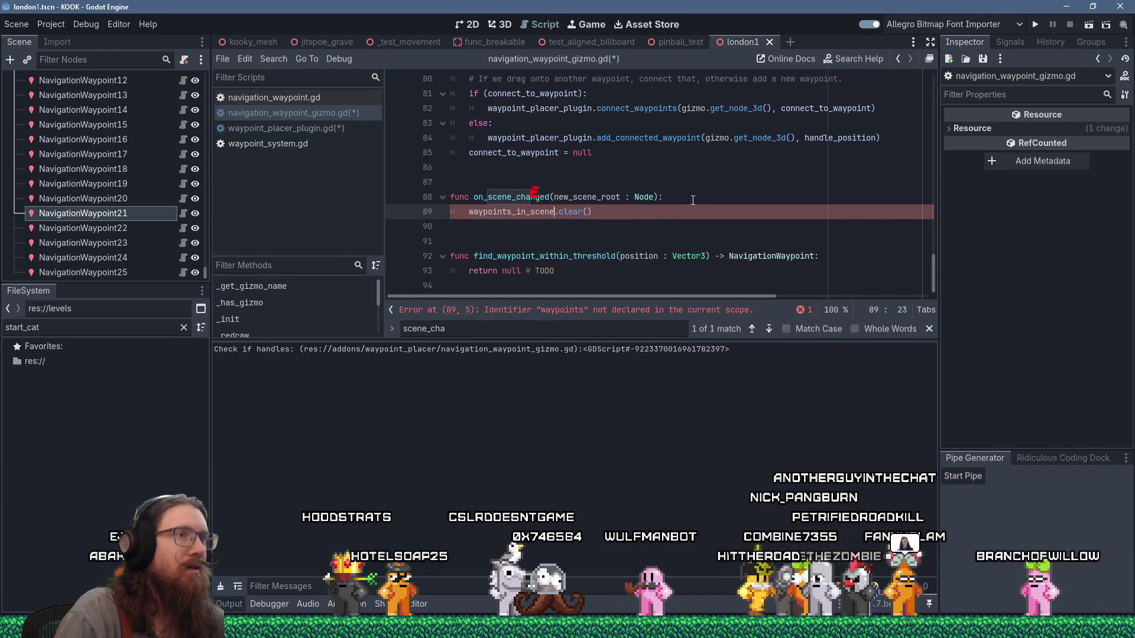
pyautogui.hotkey('ctrl', 'shift', 'Return')
pyautogui.write('print("Gizmo sc')
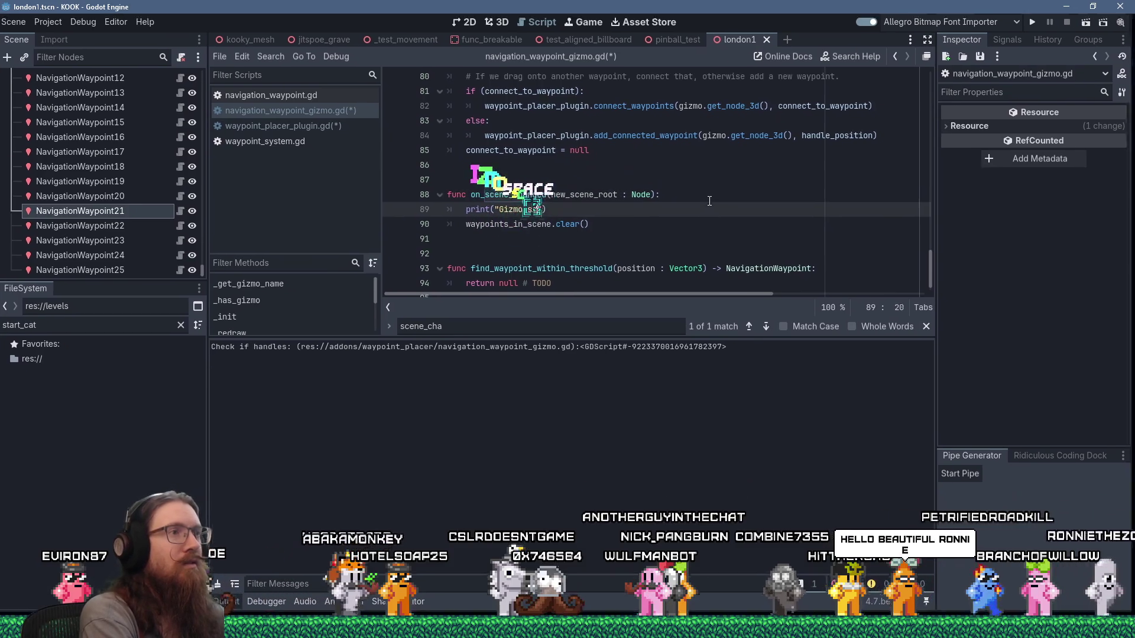
pyautogui.write('ene changed.')
pyautogui.hotkey('ctrl', 's')
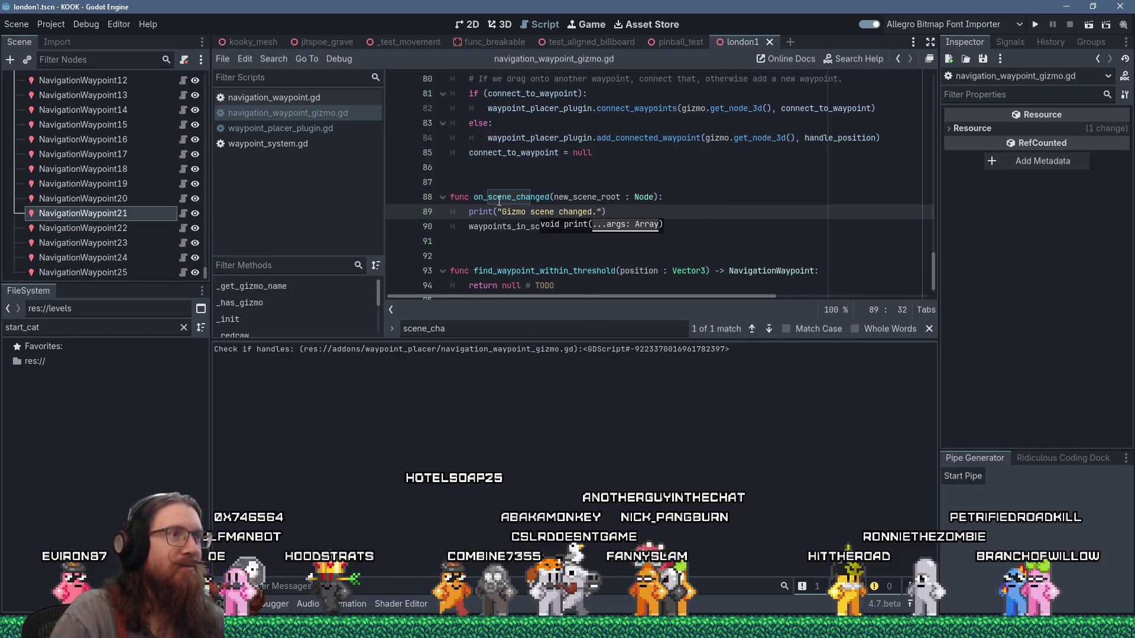
# Review the _has_gizmo and _init code near the top of the gizmo script
pyautogui.doubleClick(518, 197)
pyautogui.scroll(3)
pyautogui.scroll(3)
pyautogui.moveTo(513, 197); pyautogui.dragTo(561, 261)
pyautogui.scroll(-3)
pyautogui.scroll(3)
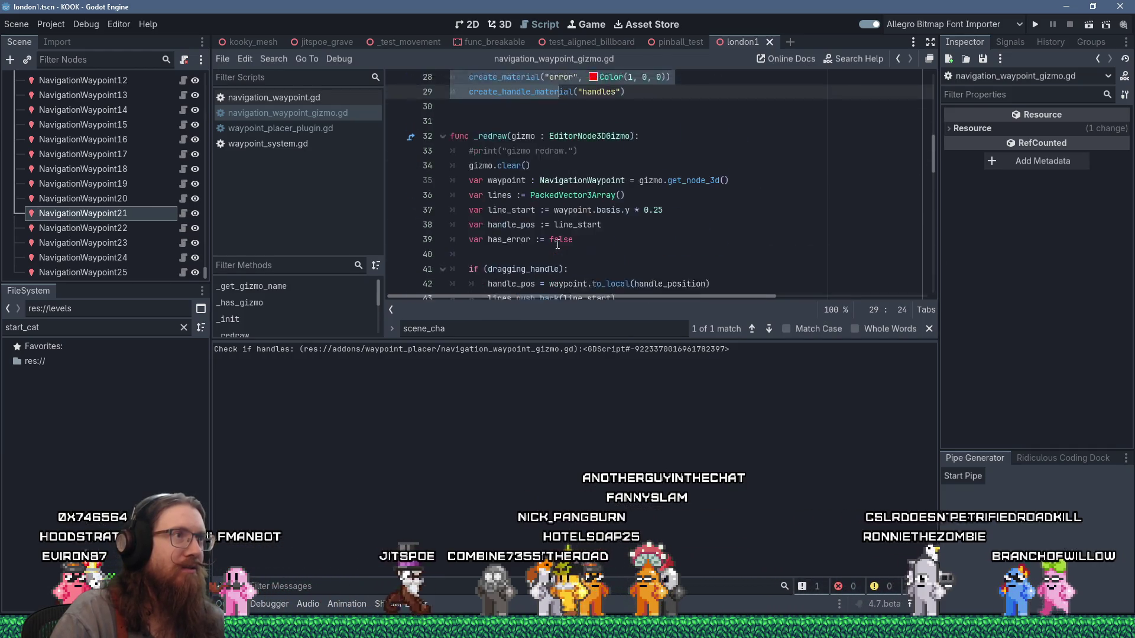
pyautogui.scroll(-3)
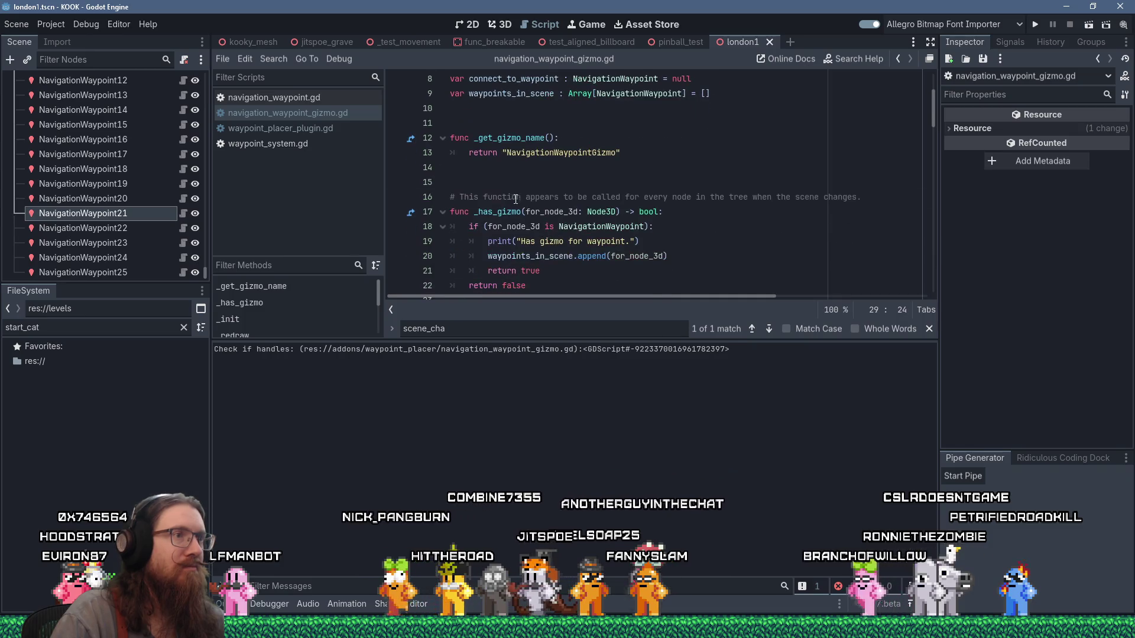
pyautogui.moveTo(557, 198); pyautogui.dragTo(578, 256)
pyautogui.click(578, 255)
pyautogui.scroll(-3)
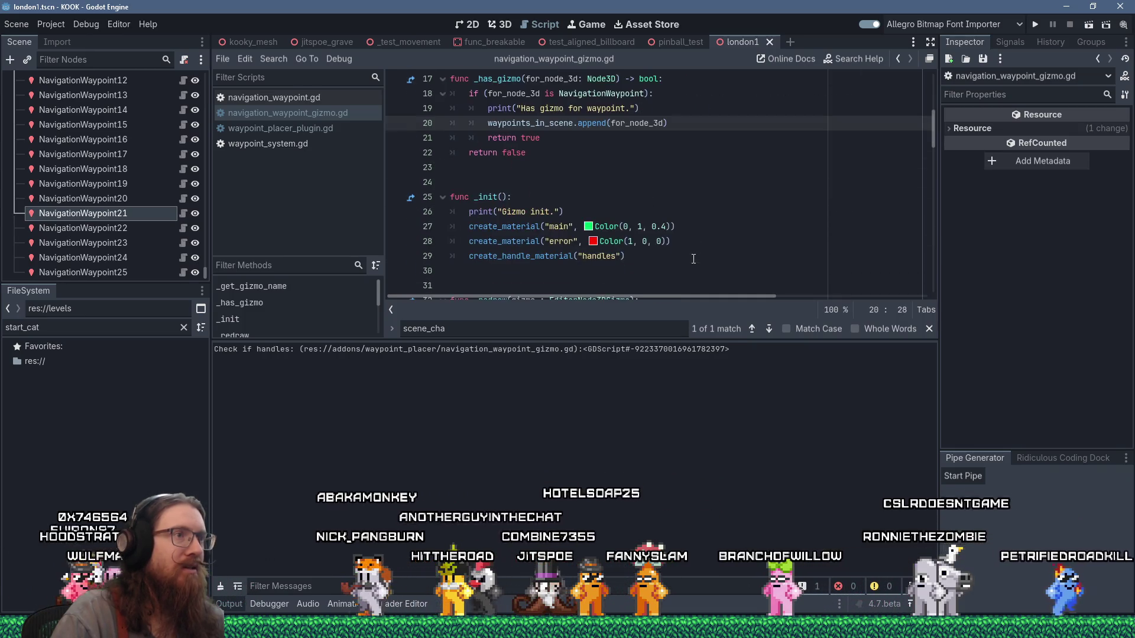
pyautogui.click(686, 227)
pyautogui.click(678, 42)
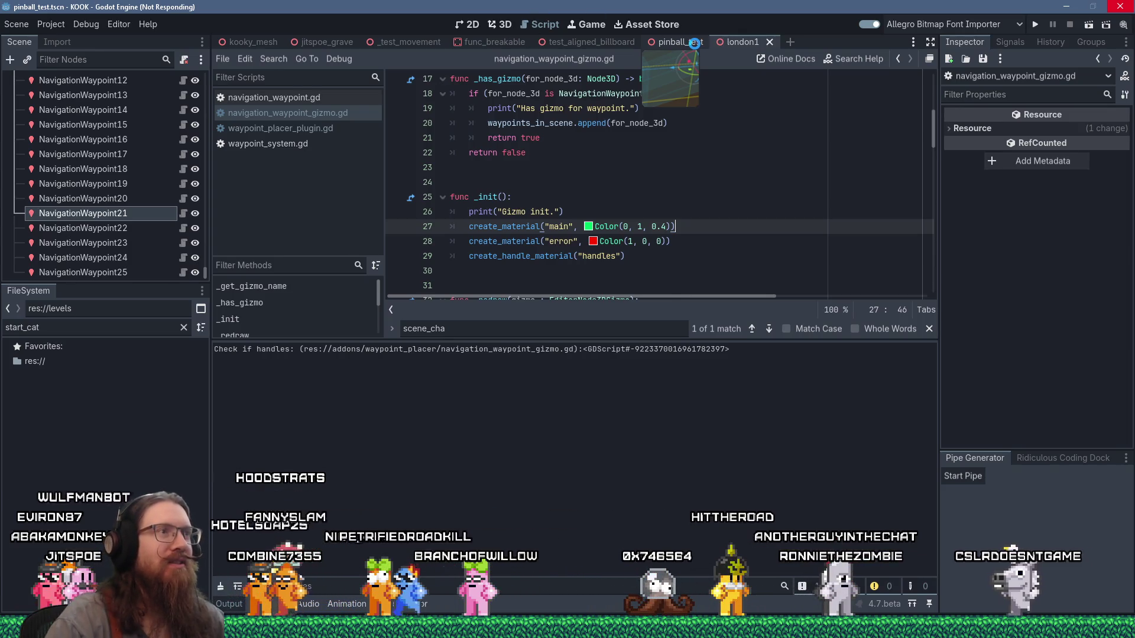
# Switch away from the frozen Godot editor to the kook_godot folder in File Explorer
pyautogui.hotkey('alt', 'Tab')
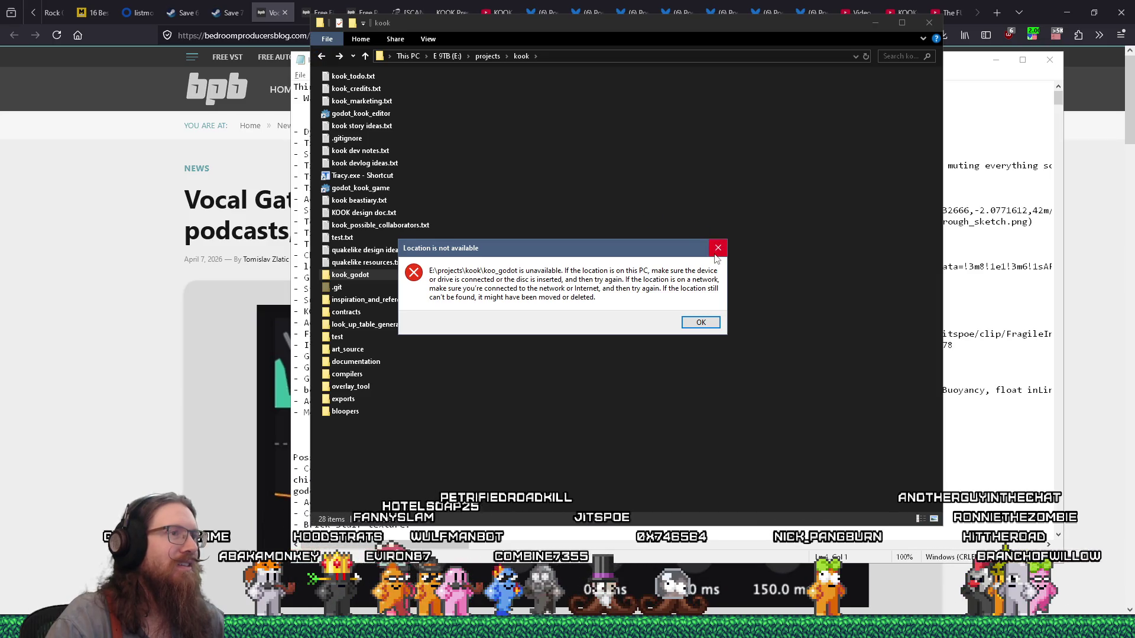
# Dismiss the 'Location is not available' error, relaunch the godot_kook_editor shortcut, and bring Firefox forward
pyautogui.click(716, 254)
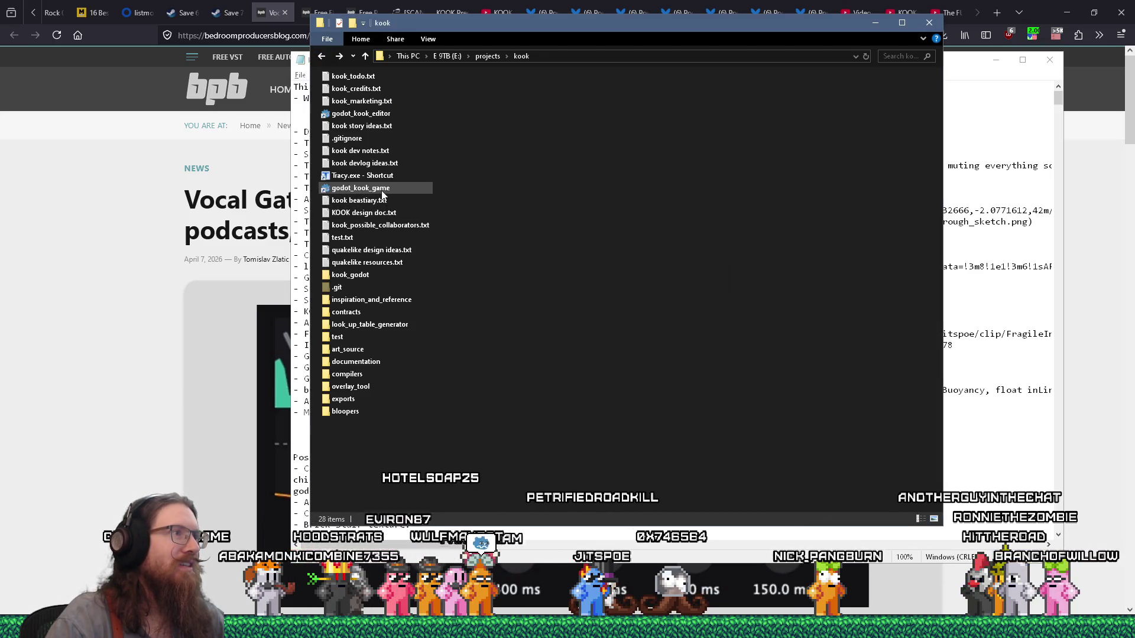
pyautogui.doubleClick(370, 113)
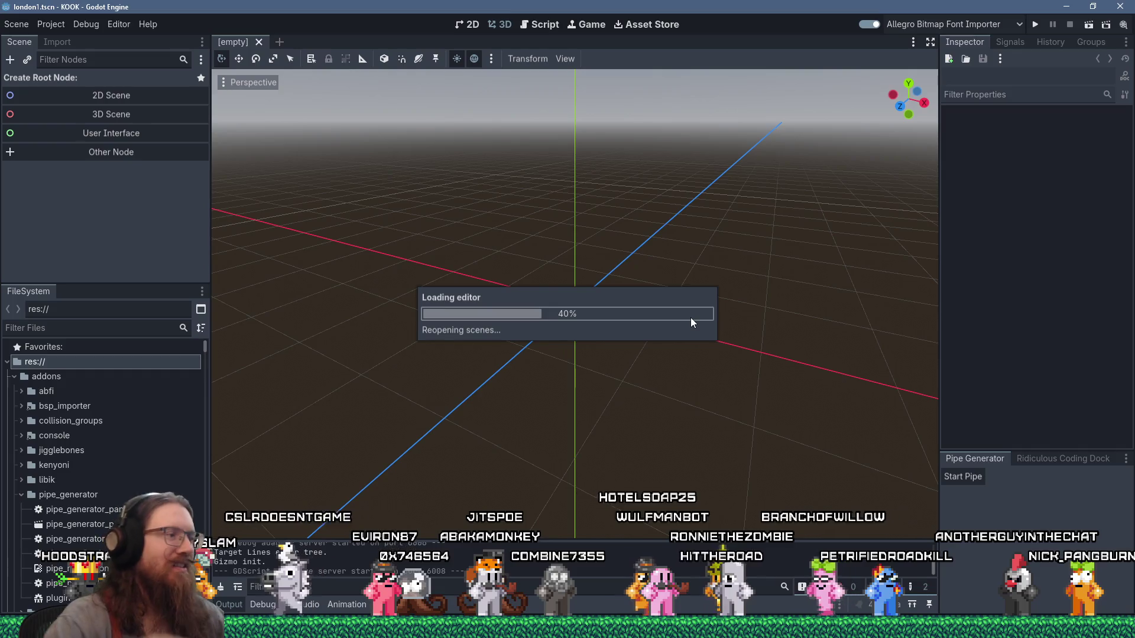
pyautogui.moveTo(567, 627)
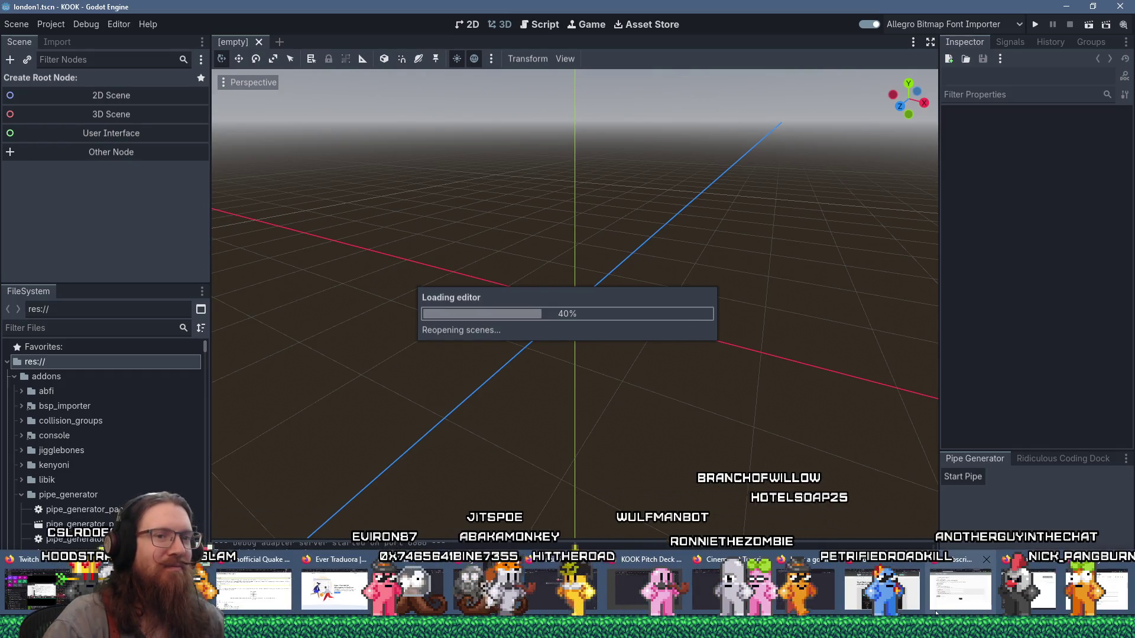
pyautogui.click(900, 595)
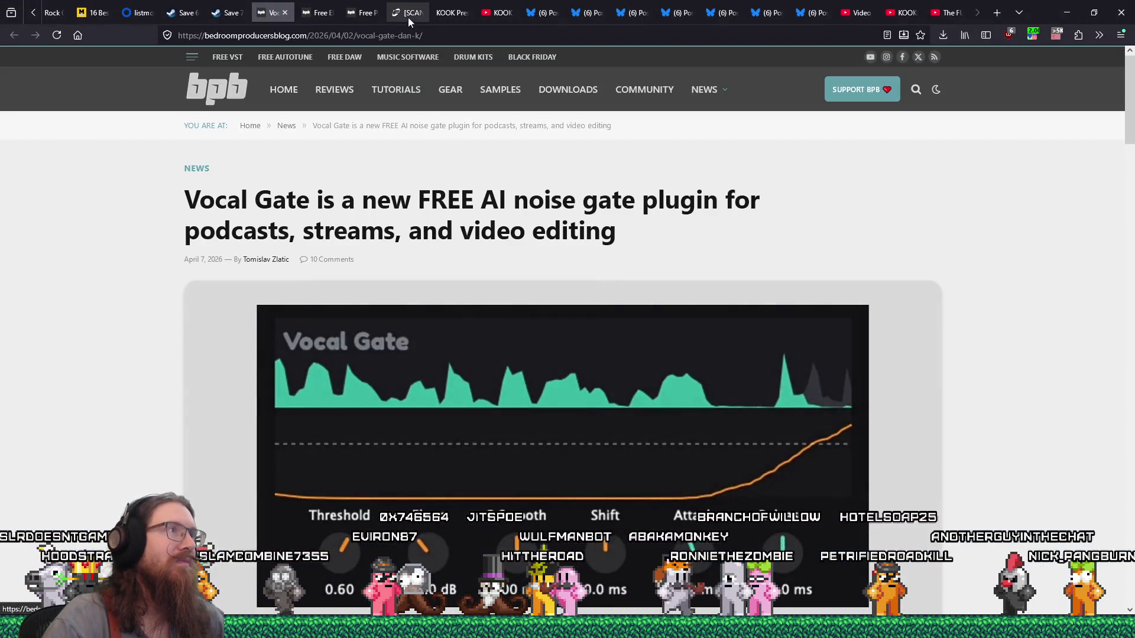
# Close the KOOK presskit tab and enlarge the churchyard lychgate photo in the Bluesky post
pyautogui.click(408, 17)
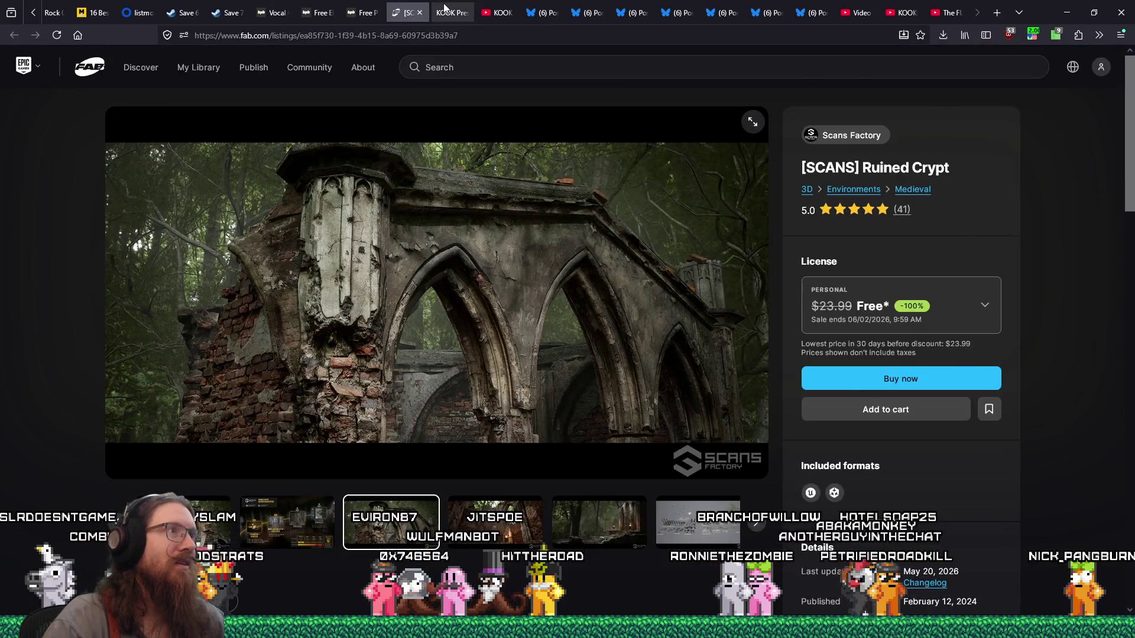
pyautogui.click(445, 9)
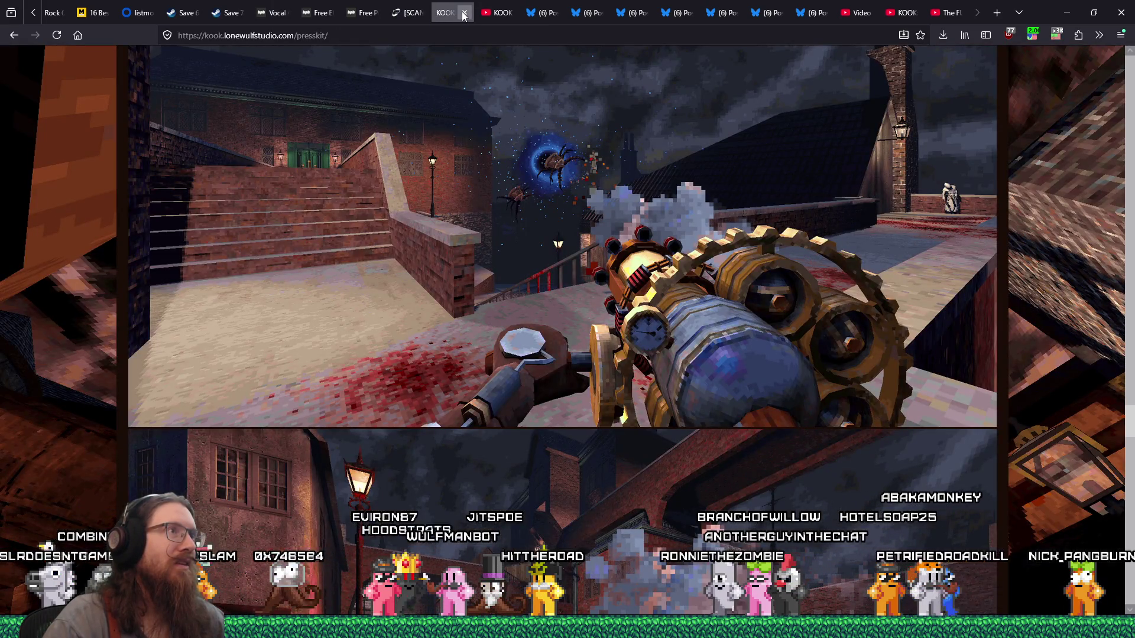
pyautogui.click(464, 13)
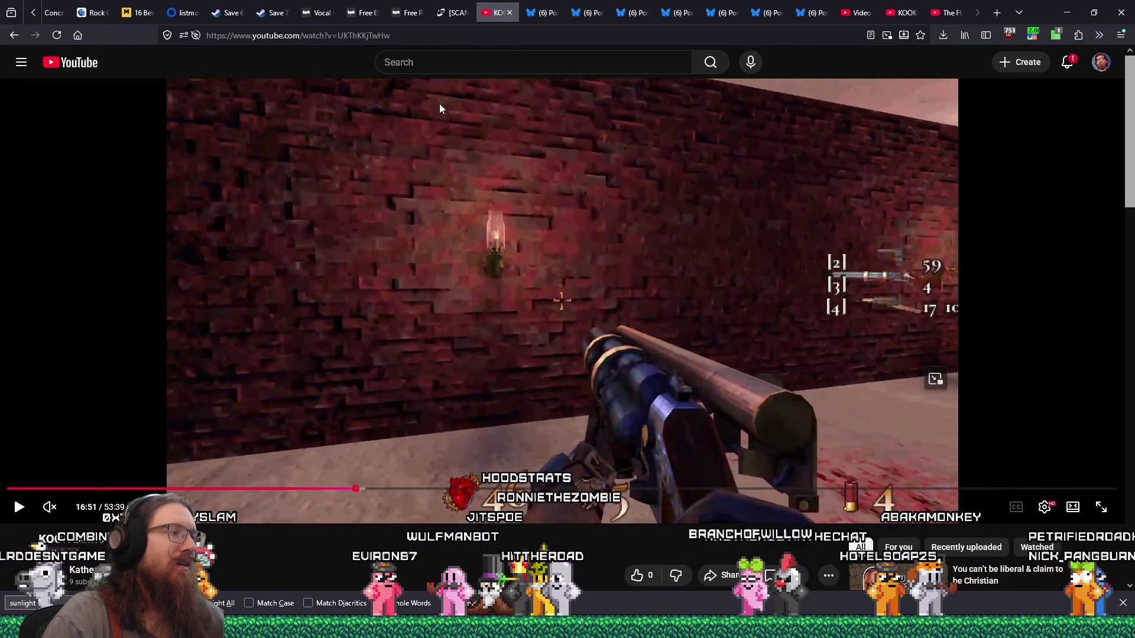
pyautogui.click(538, 13)
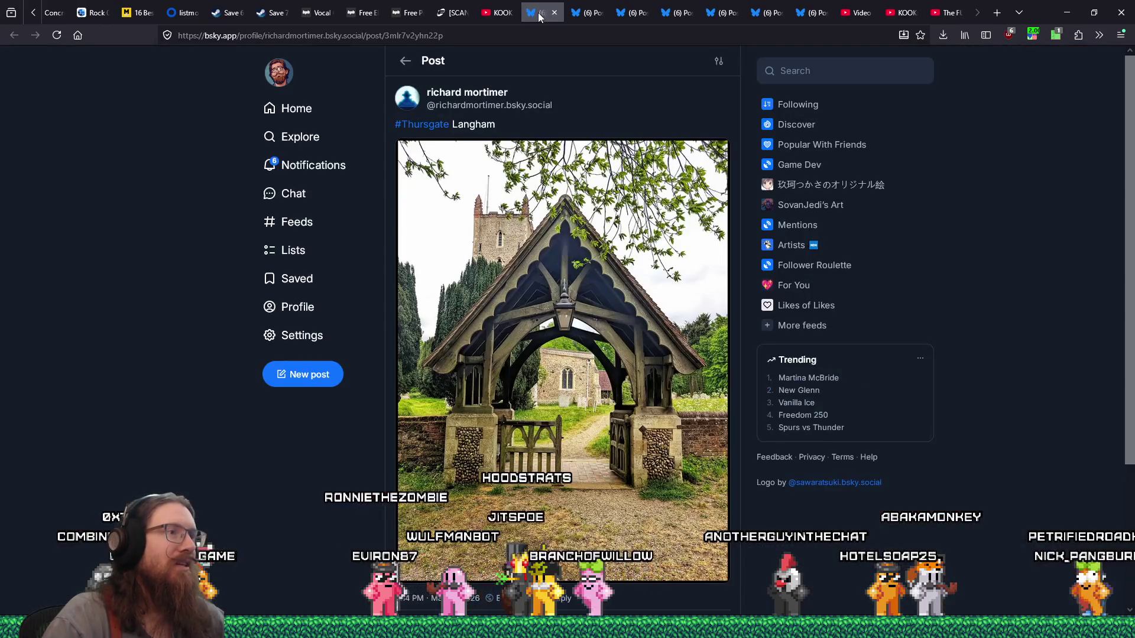
pyautogui.click(595, 316)
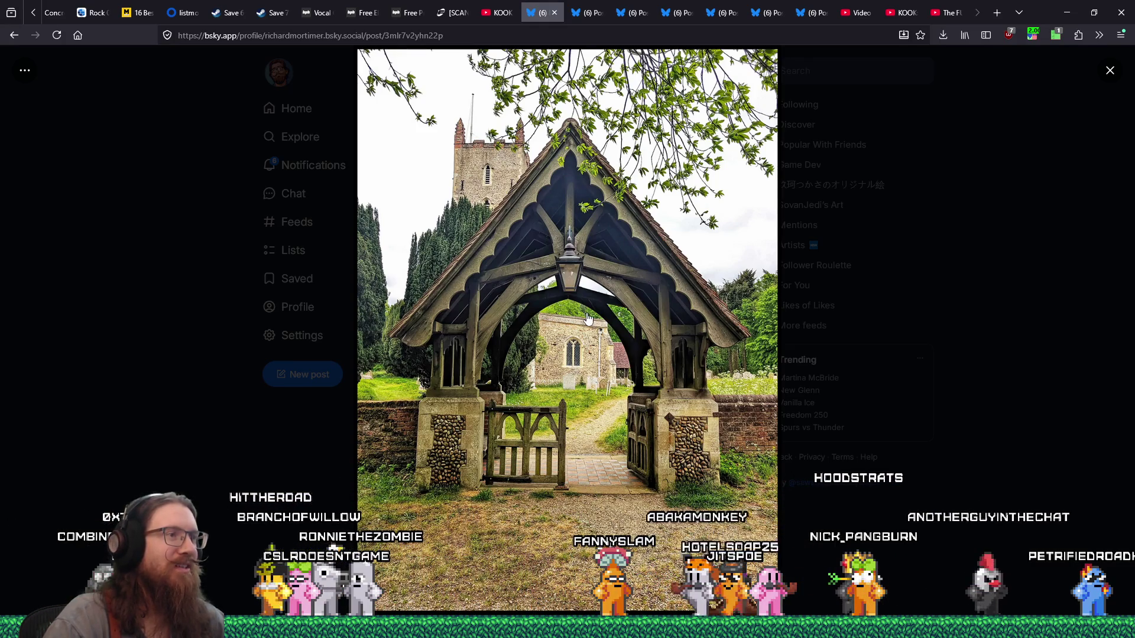
pyautogui.rightClick(588, 306)
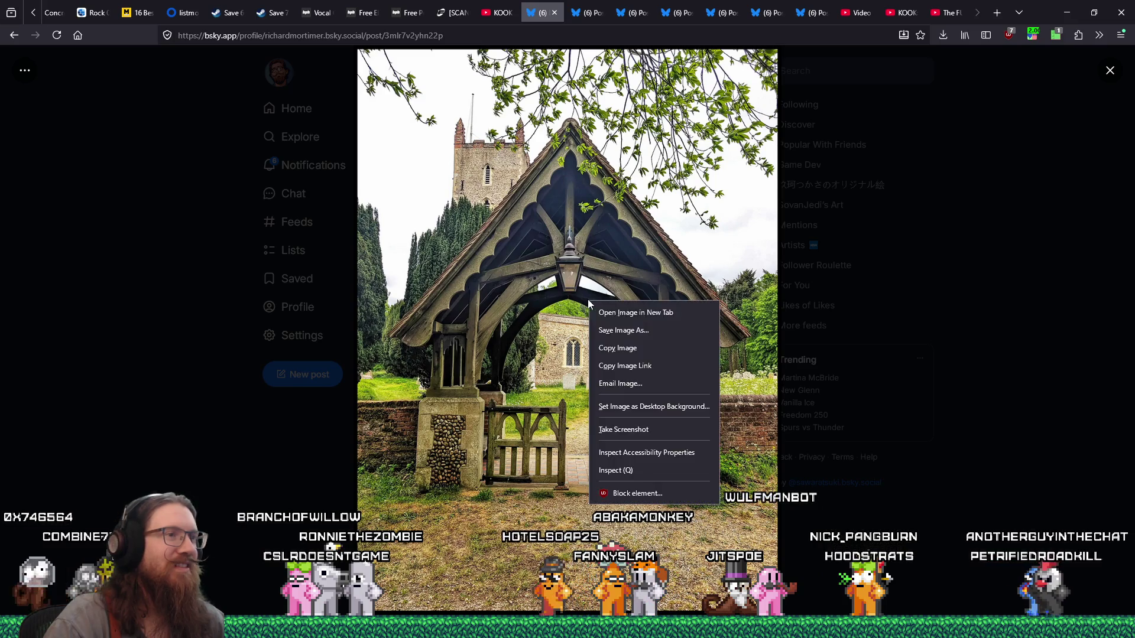
# Save the lychgate photo to e:\images\inspiration\quakelike\levels\graveyard and close that post
pyautogui.click(620, 327)
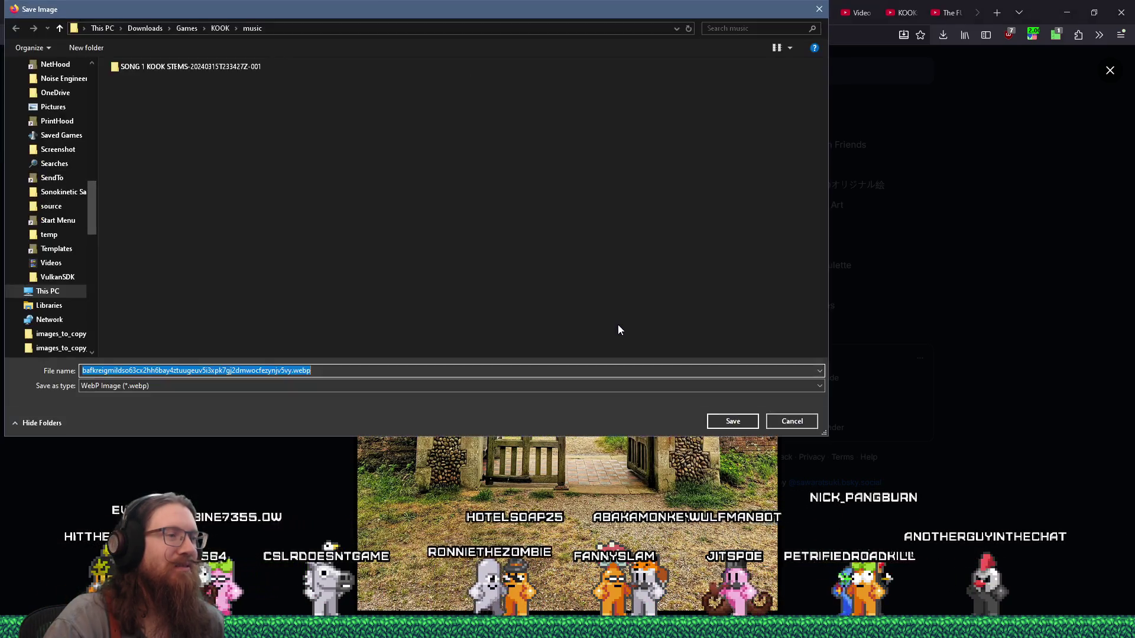
pyautogui.write('e:\\projects')
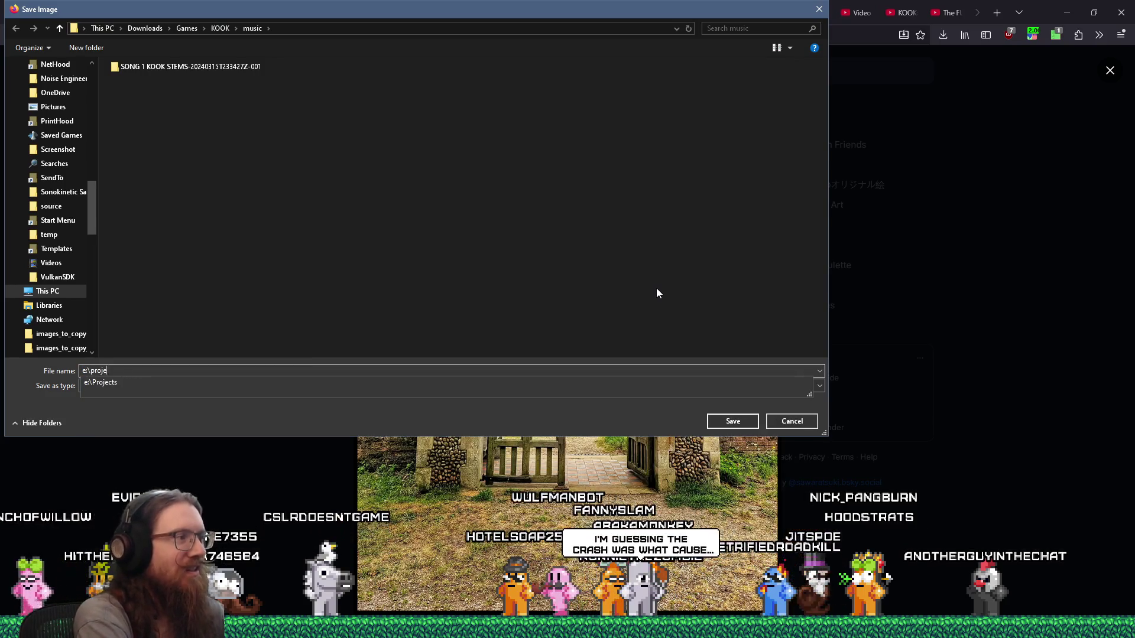
pyautogui.write('e:\\images\\inspiration')
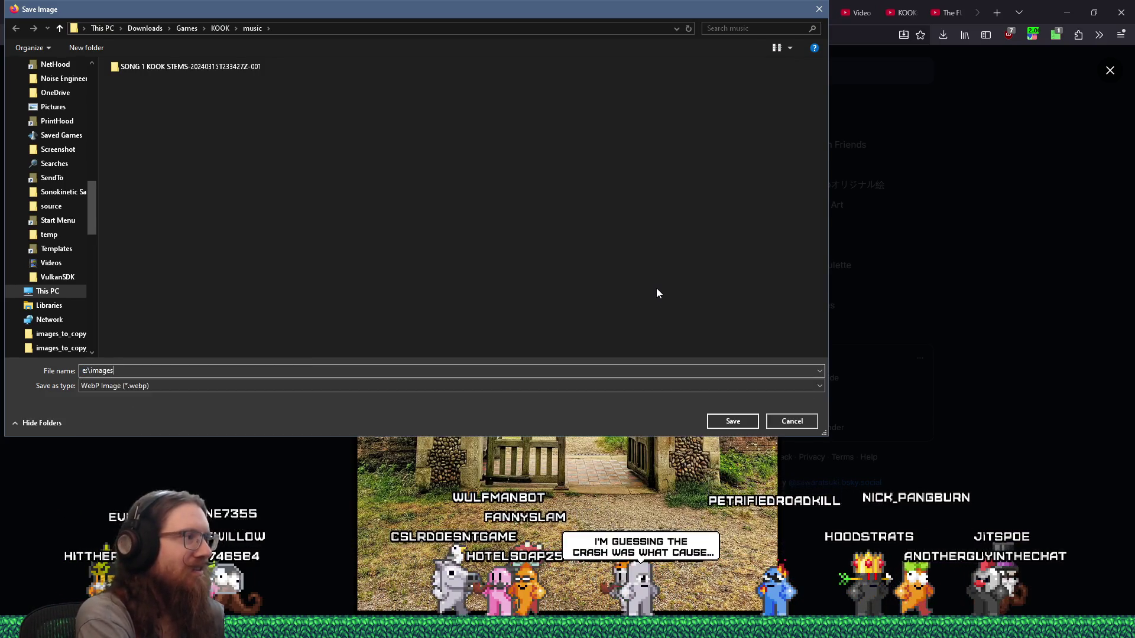
pyautogui.write('\\quakelike\\levels')
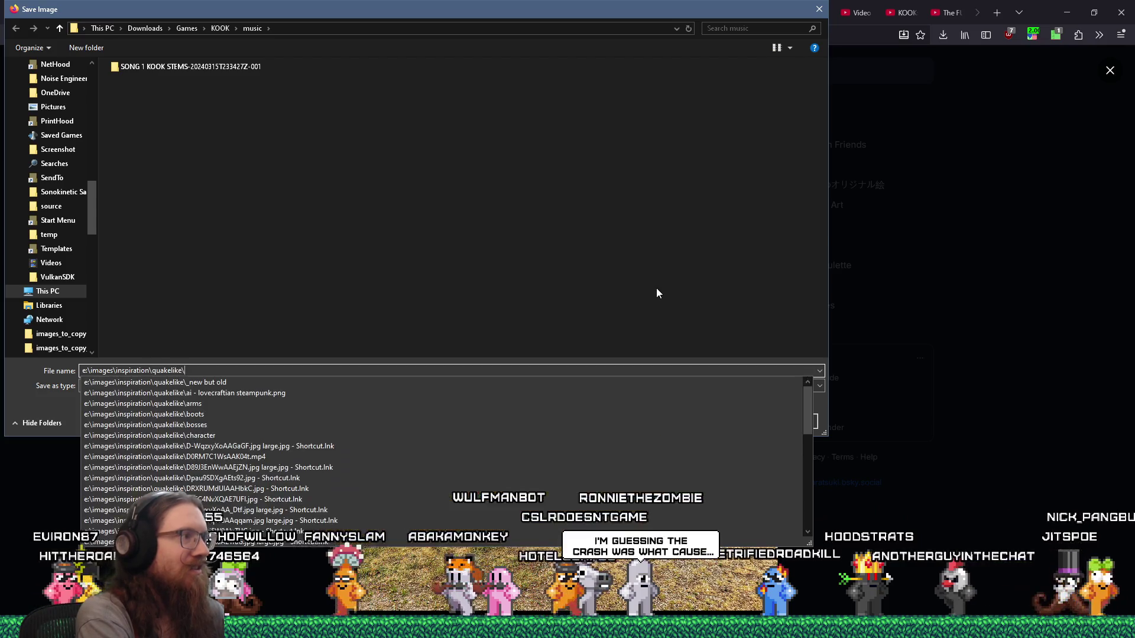
pyautogui.write('\\graveyard')
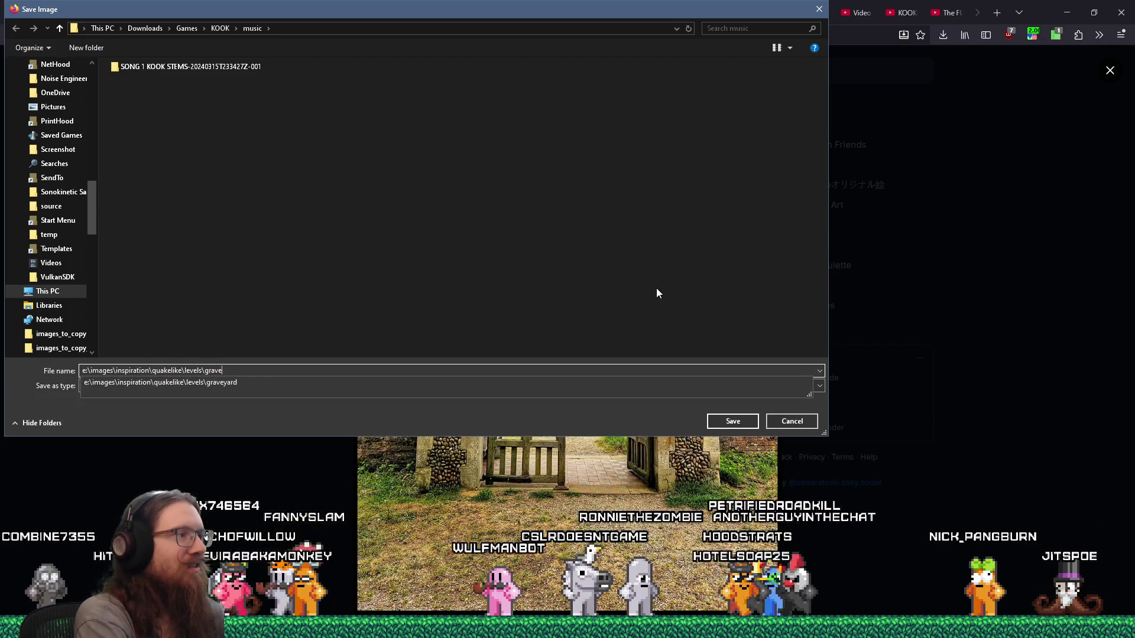
pyautogui.press('Return')
pyautogui.press('Return')
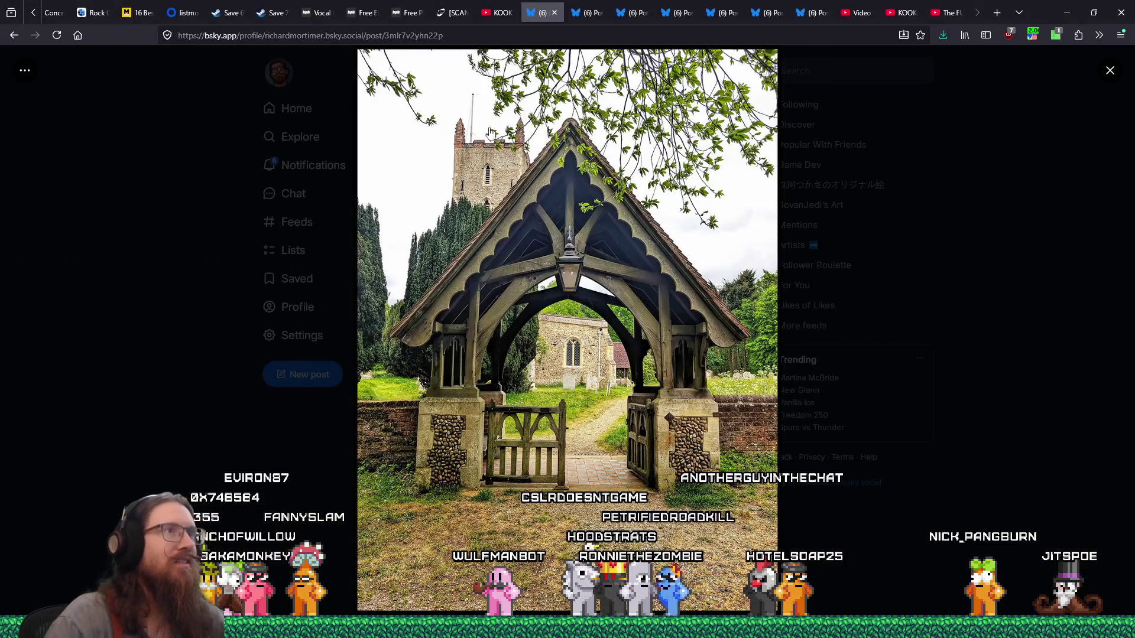
pyautogui.middleClick(540, 8)
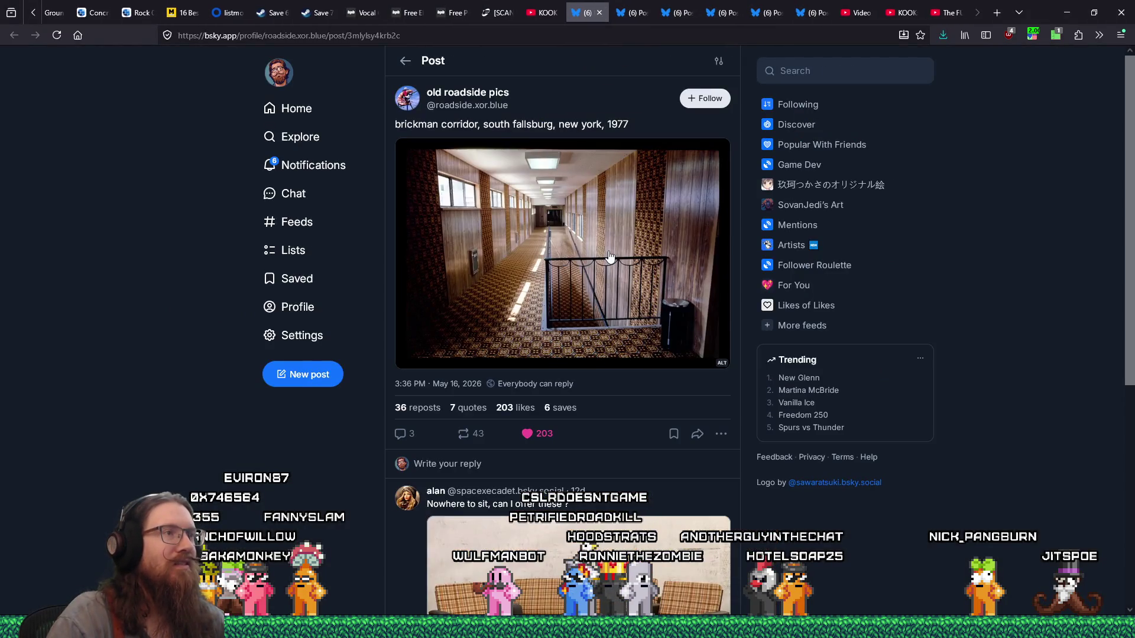
# Save the enlarged corridor photo into the levels backrooms folder
pyautogui.click(611, 257)
pyautogui.rightClick(601, 222)
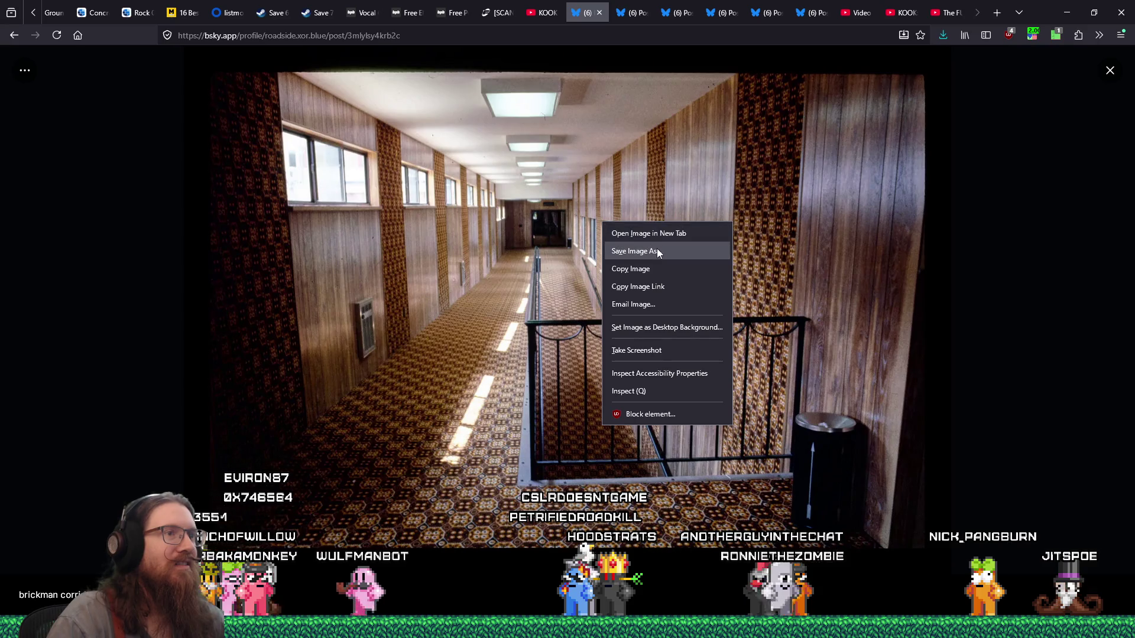
pyautogui.click(658, 251)
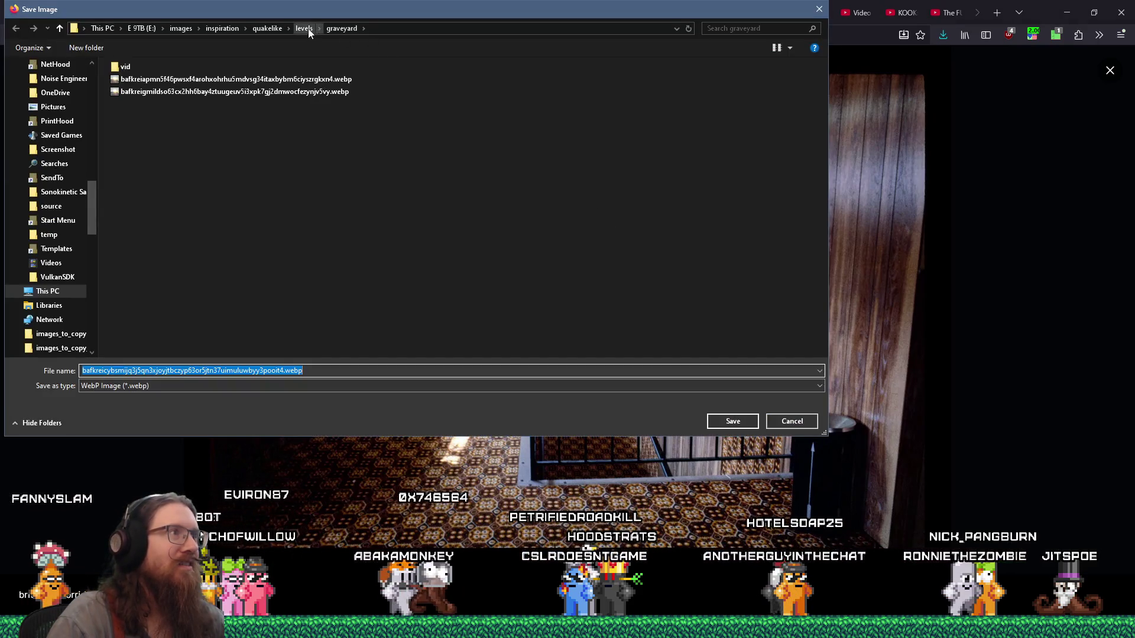
pyautogui.click(309, 30)
pyautogui.click(175, 84)
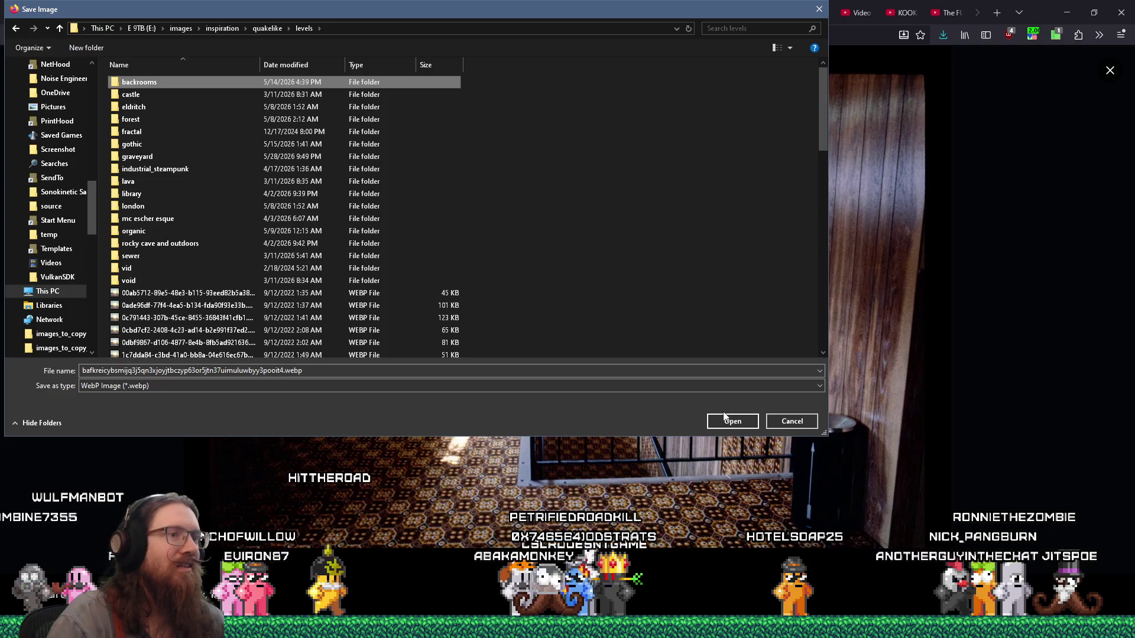
pyautogui.click(725, 417)
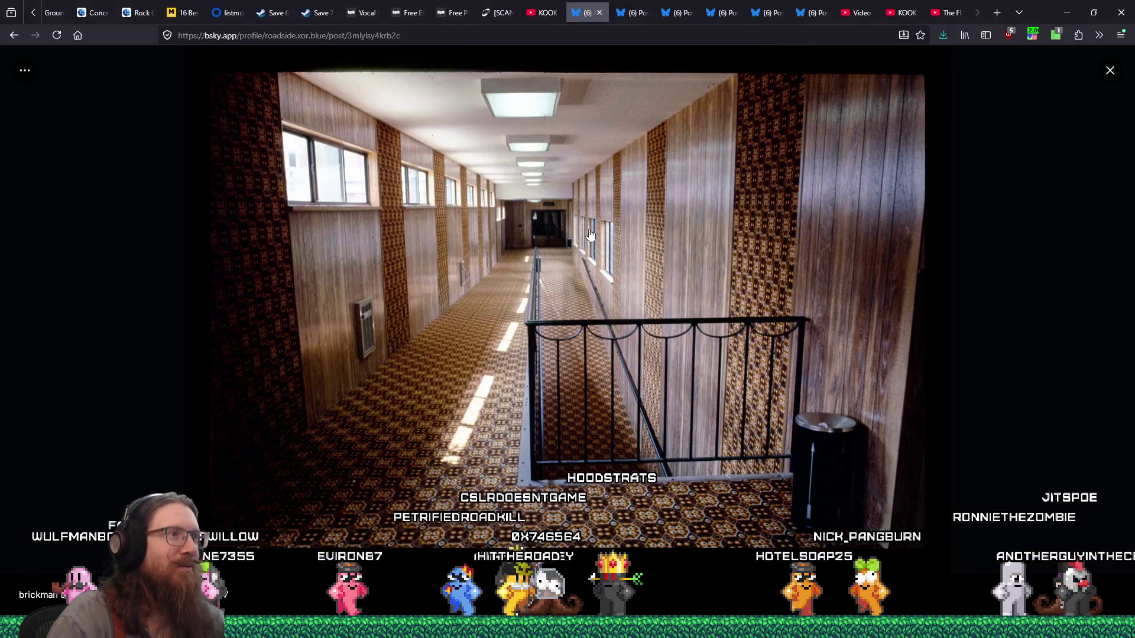
# Save the skull column image into the quakelike textures folder
pyautogui.click(600, 14)
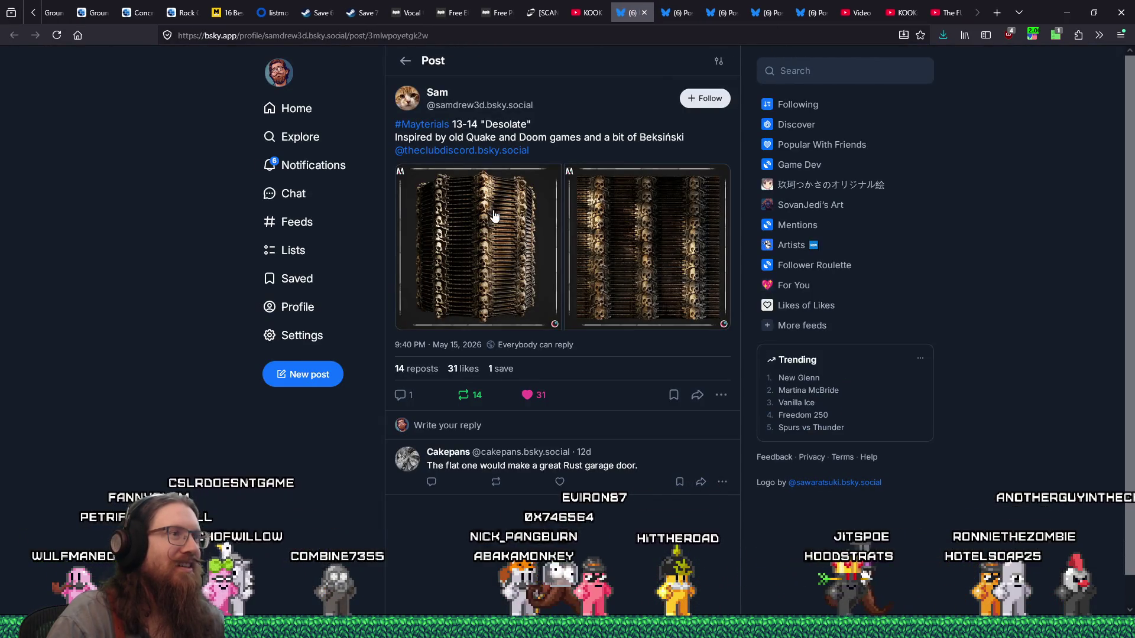
pyautogui.click(494, 216)
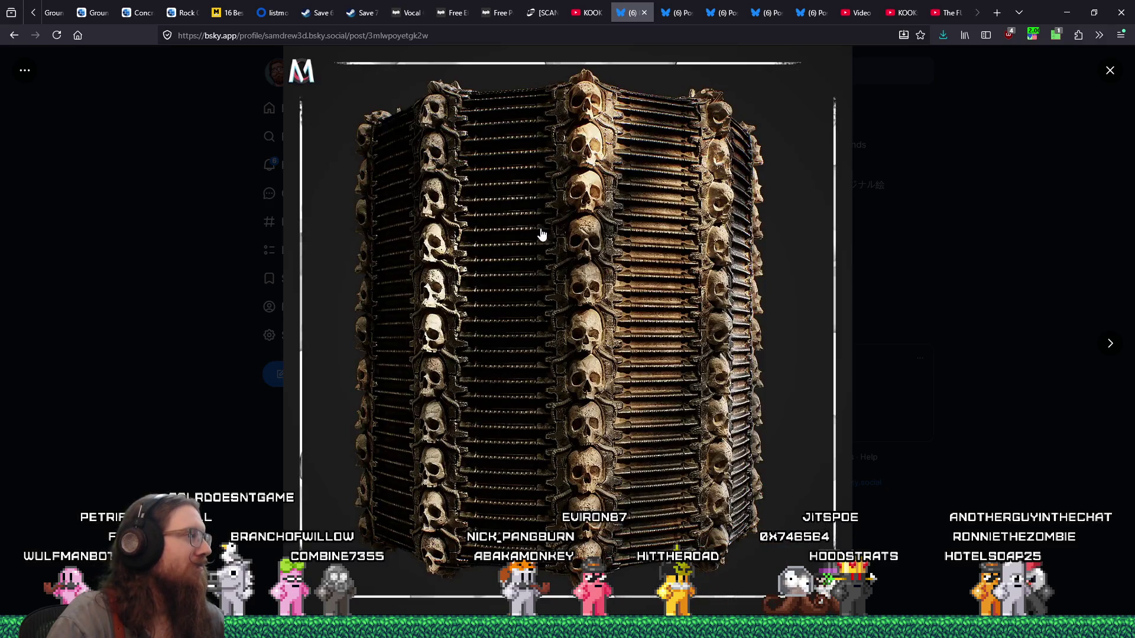
pyautogui.rightClick(642, 253)
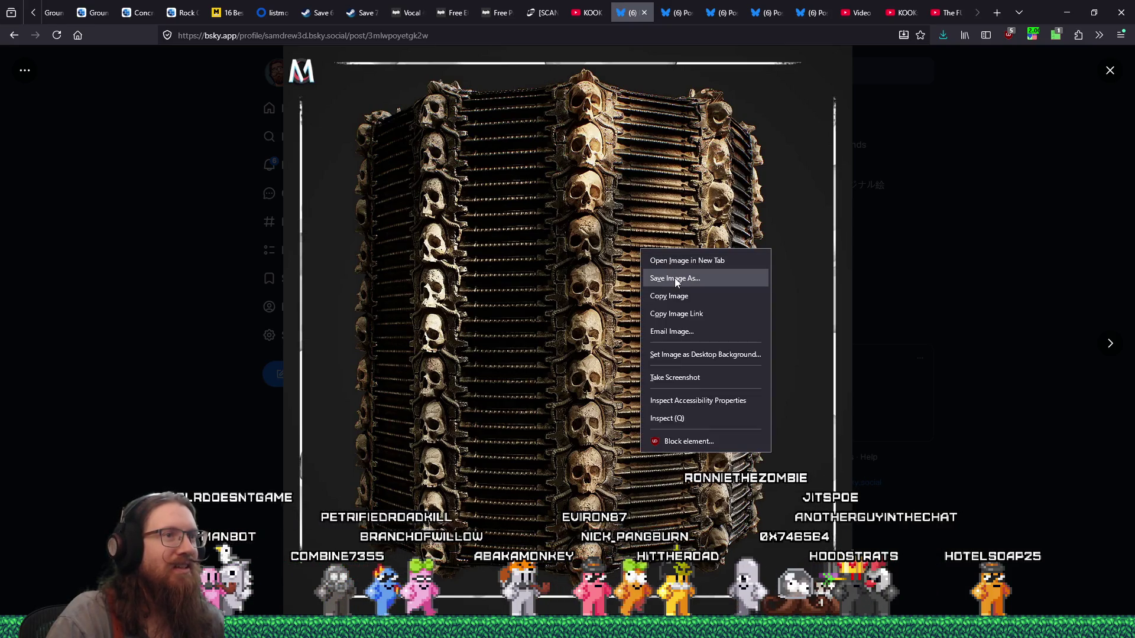
pyautogui.click(676, 283)
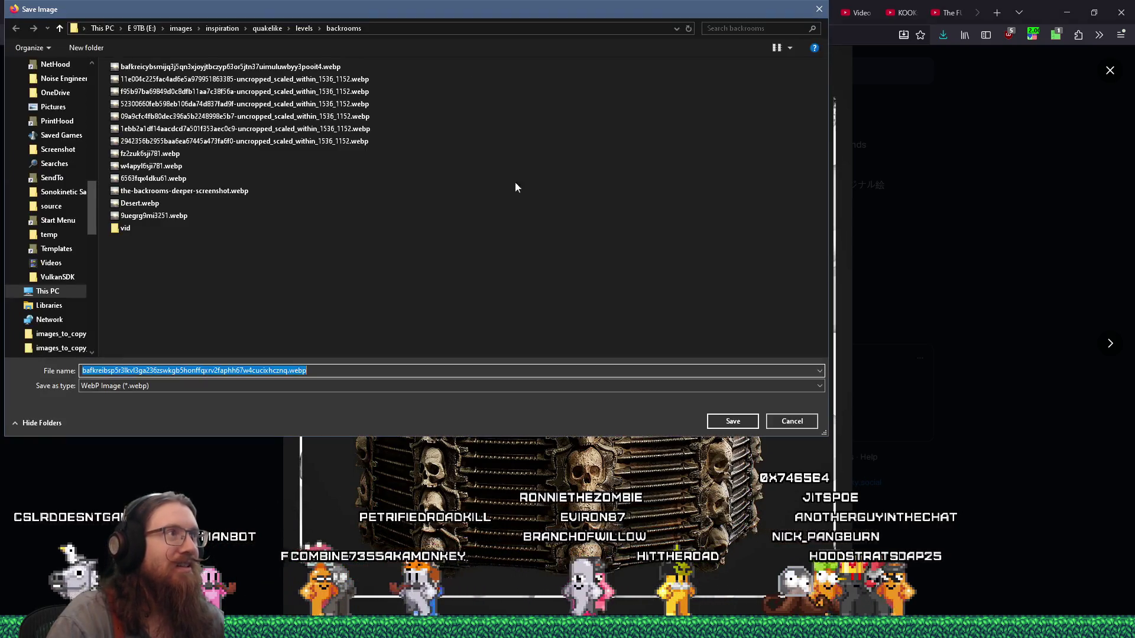
pyautogui.click(269, 28)
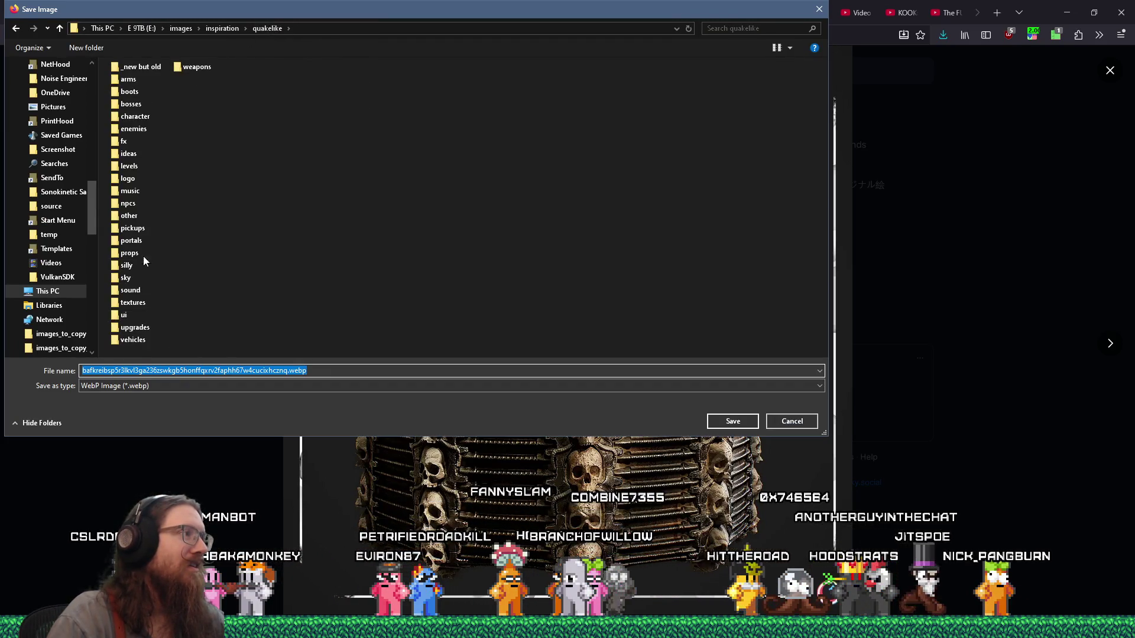
pyautogui.click(140, 164)
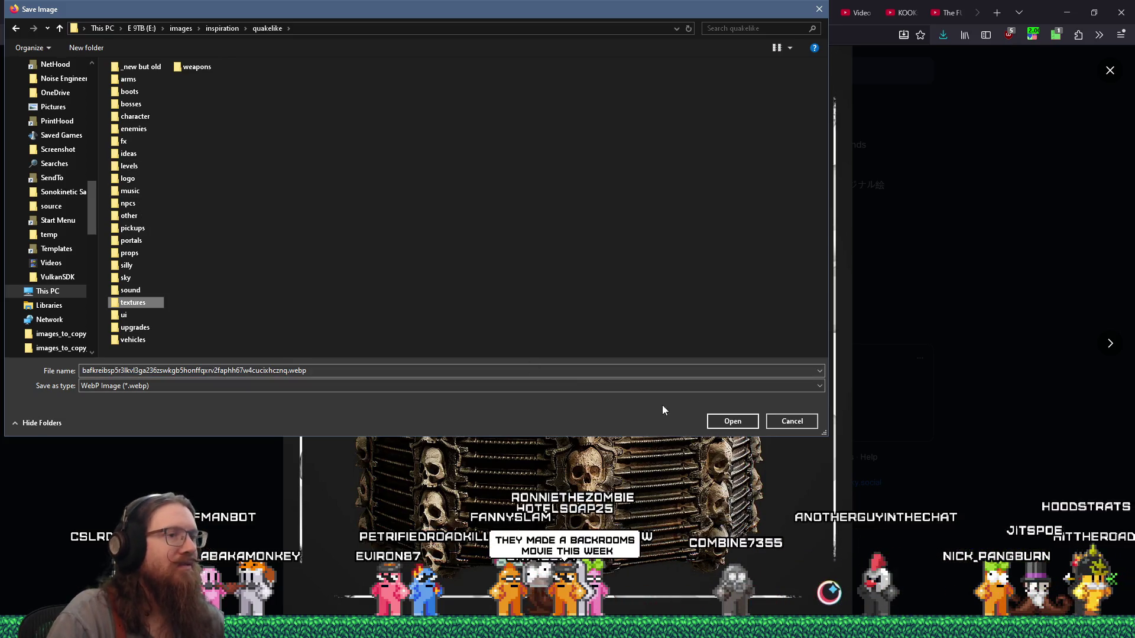
pyautogui.click(154, 305)
pyautogui.doubleClick(153, 304)
pyautogui.click(732, 423)
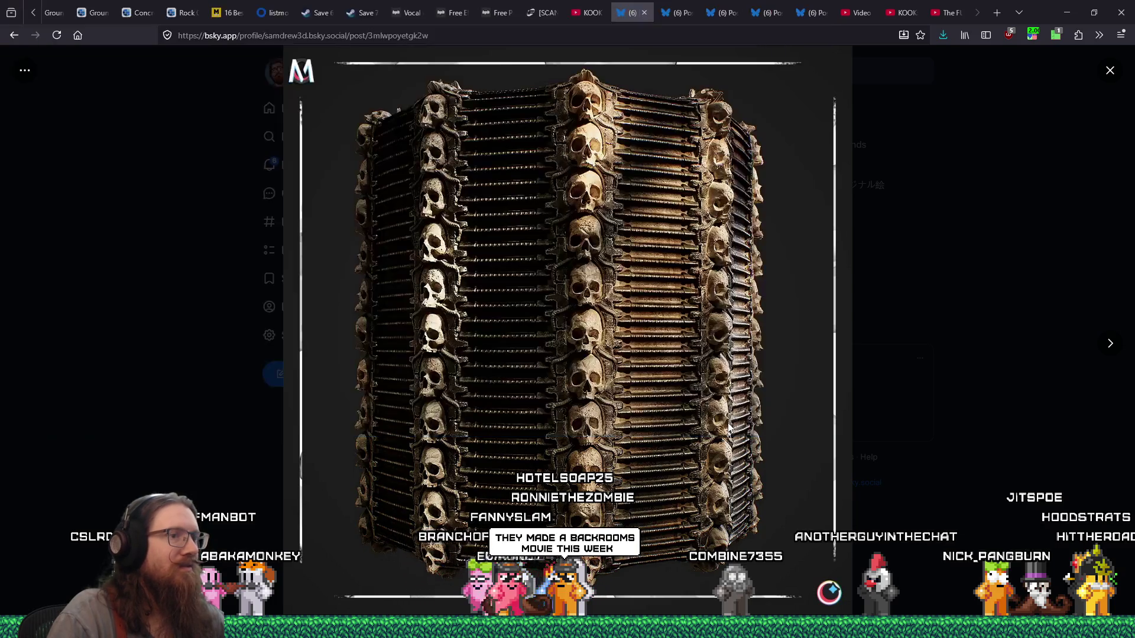
# Save the next skull tile image to textures too, then close the Bluesky post tab
pyautogui.click(1111, 346)
pyautogui.rightClick(646, 236)
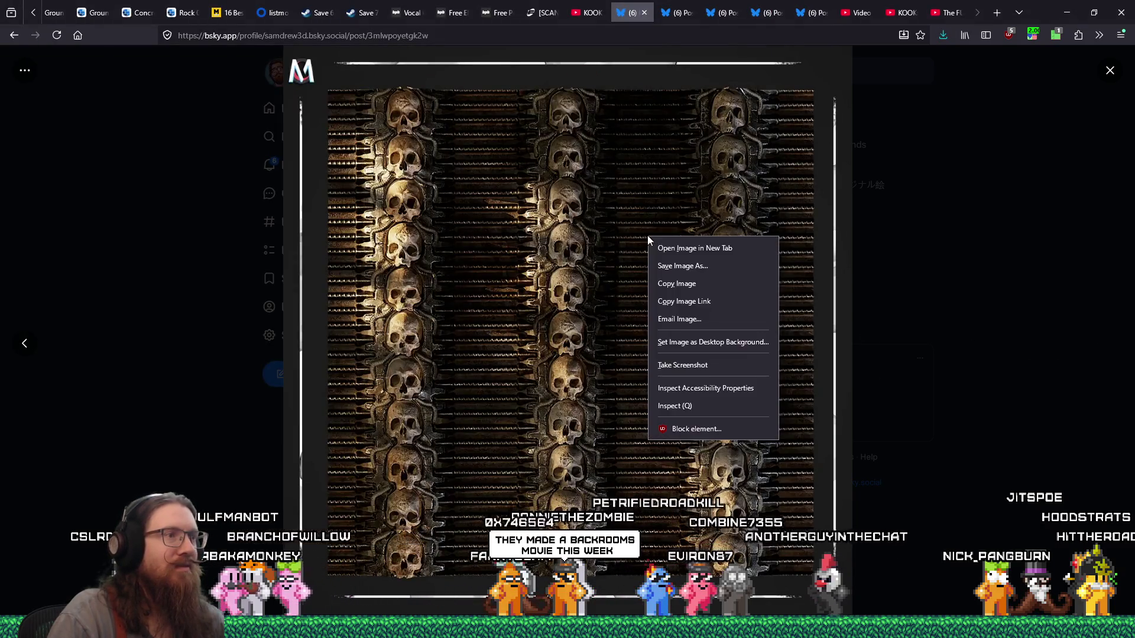
pyautogui.click(686, 260)
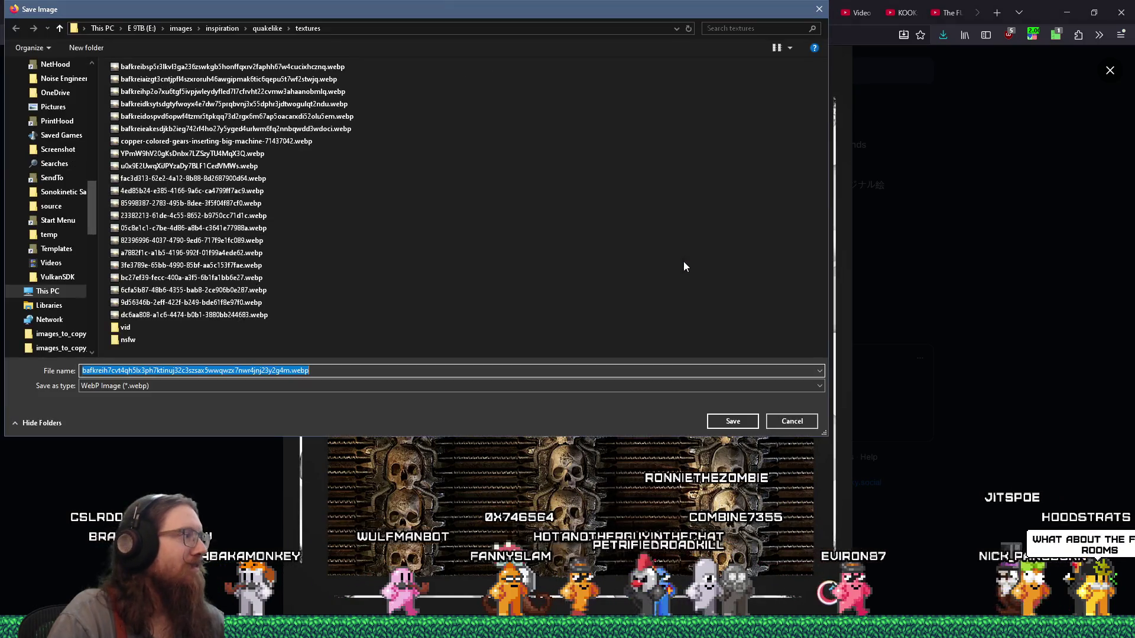
pyautogui.click(736, 424)
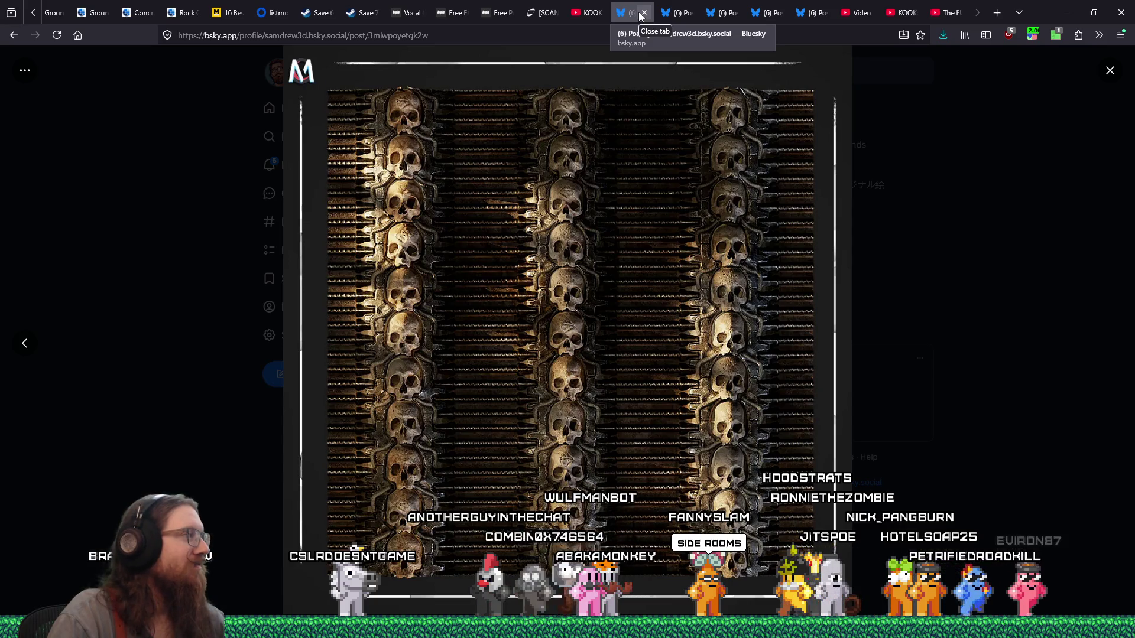
pyautogui.click(644, 13)
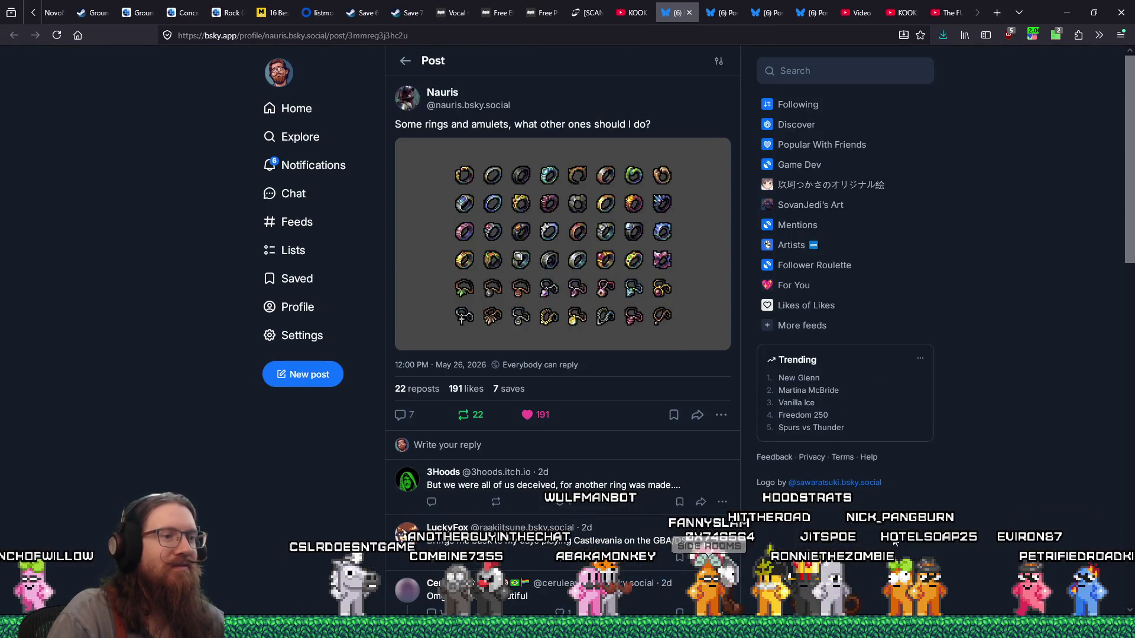
pyautogui.hotkey('alt', 'Tab')
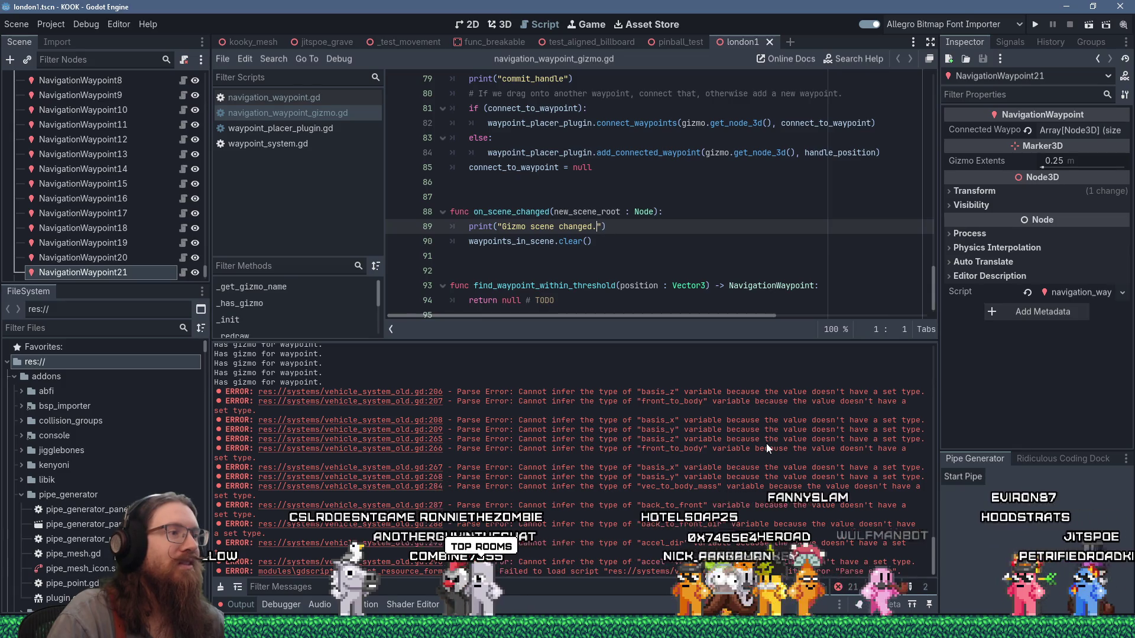
# Scroll the Output log to find the 'Gizmo scene changed.' and 'Has gizmo for waypoint.' lines
pyautogui.scroll(3)
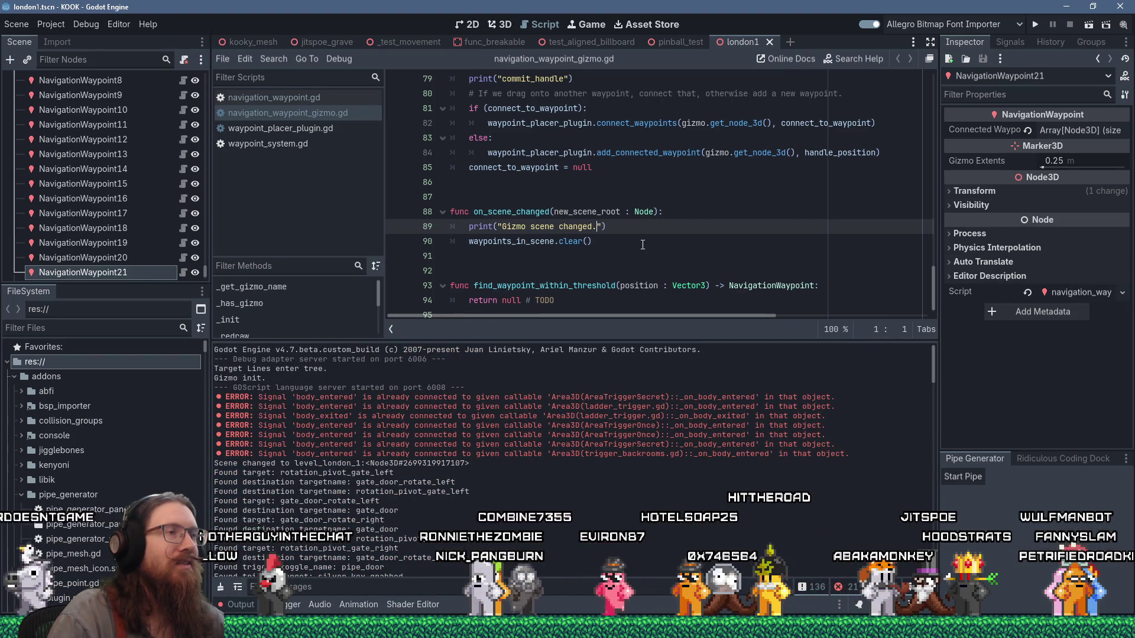
pyautogui.moveTo(934, 363); pyautogui.dragTo(900, 371)
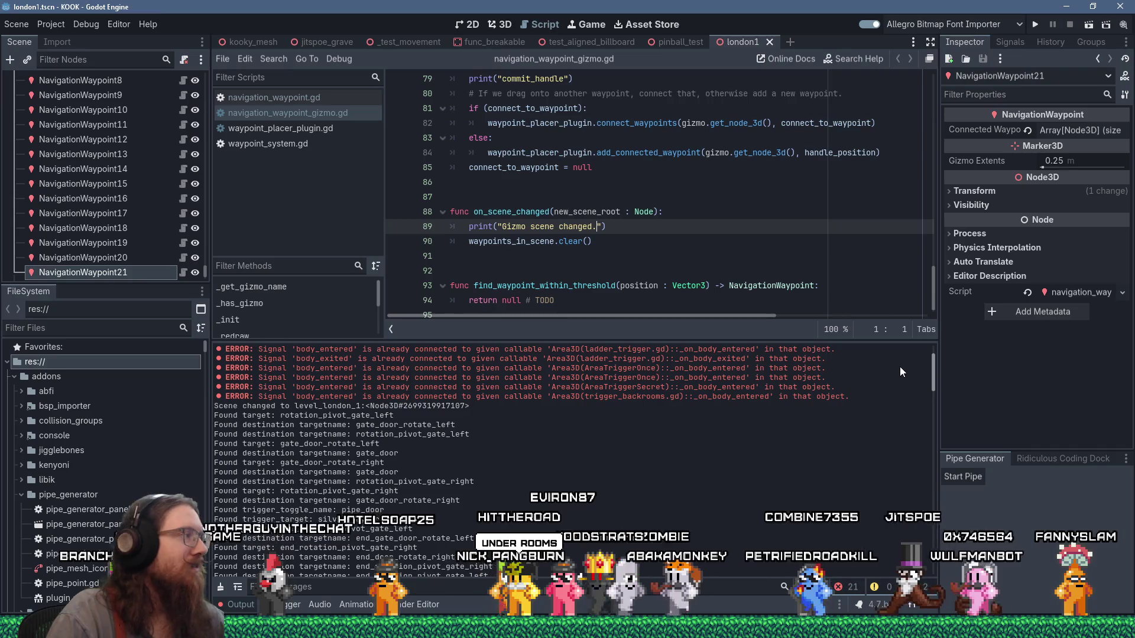
pyautogui.scroll(3)
pyautogui.scroll(-3)
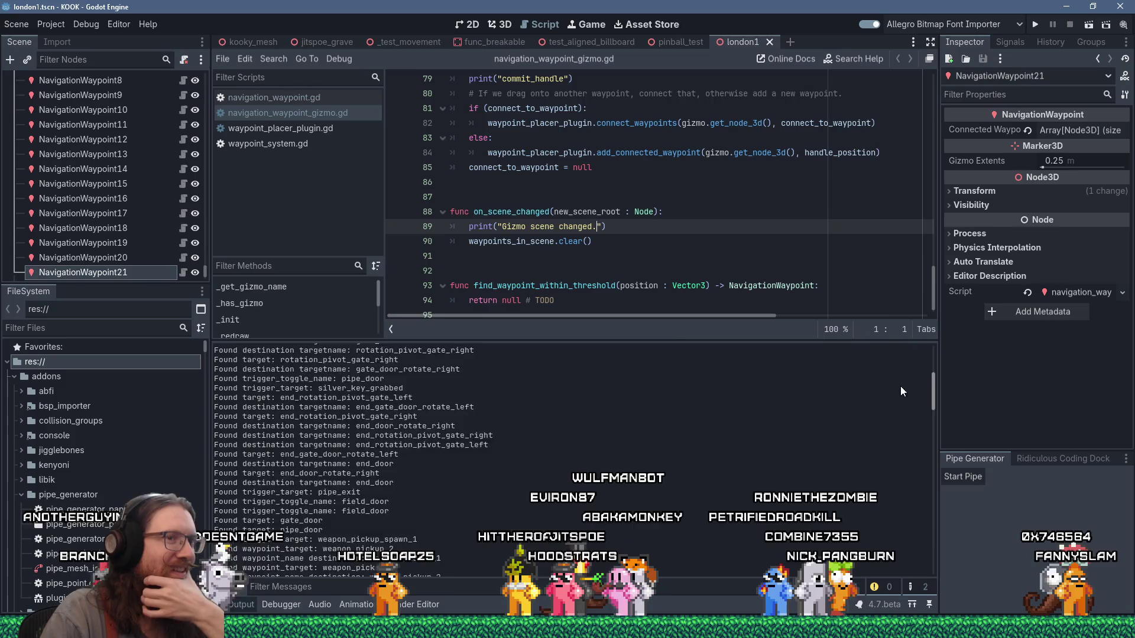
pyautogui.scroll(-3)
pyautogui.scroll(-3)
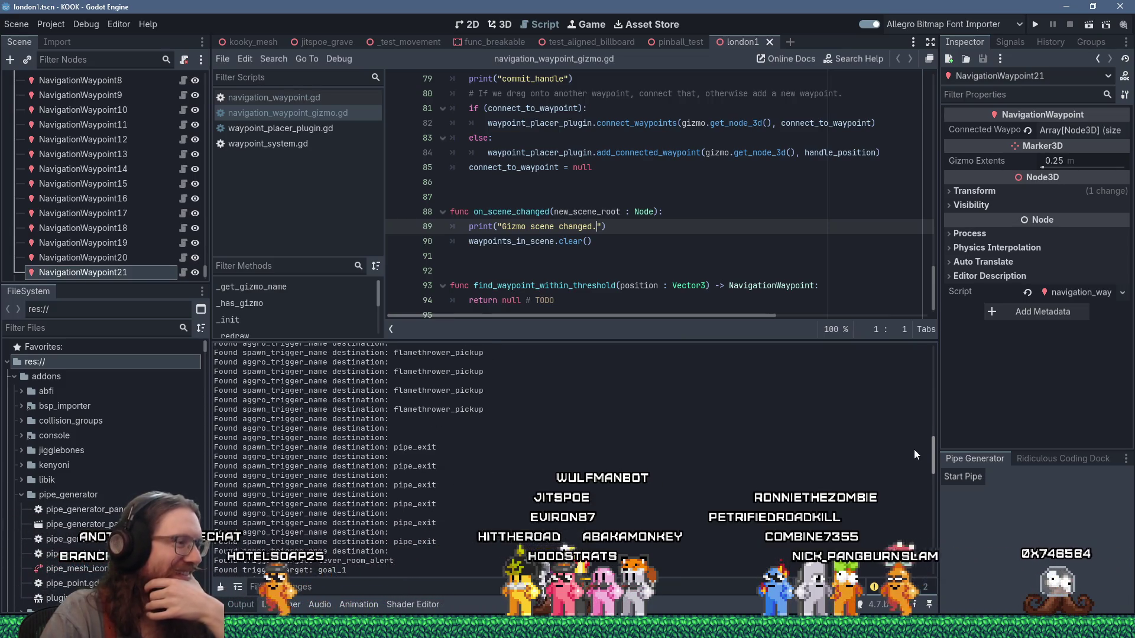
pyautogui.scroll(-3)
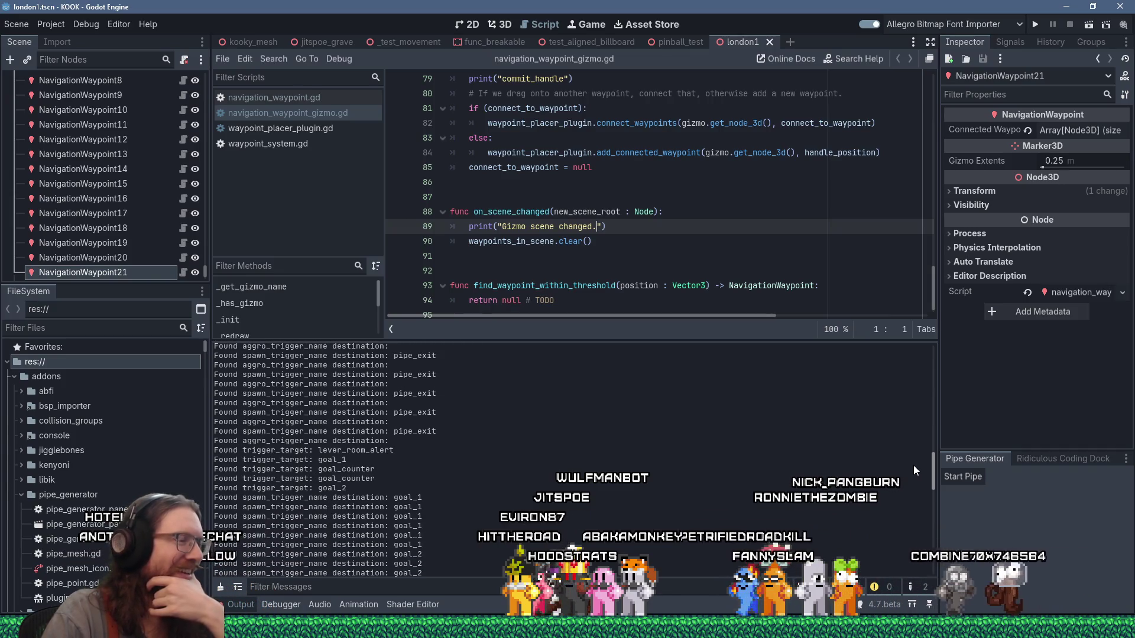
pyautogui.scroll(-3)
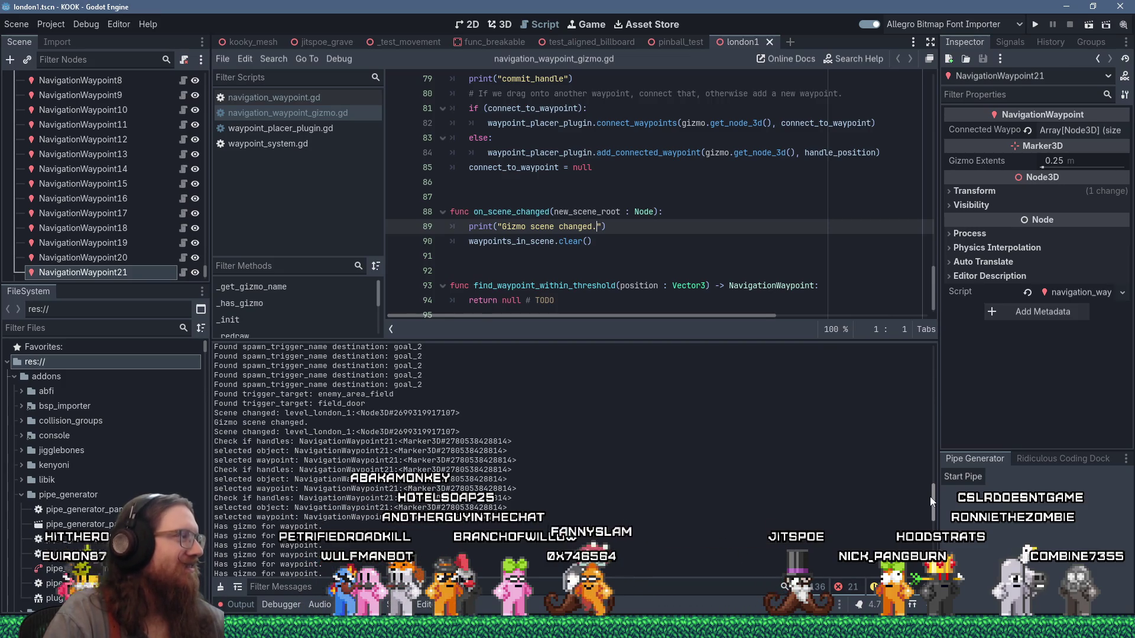
pyautogui.moveTo(930, 496); pyautogui.dragTo(938, 504)
pyautogui.scroll(3)
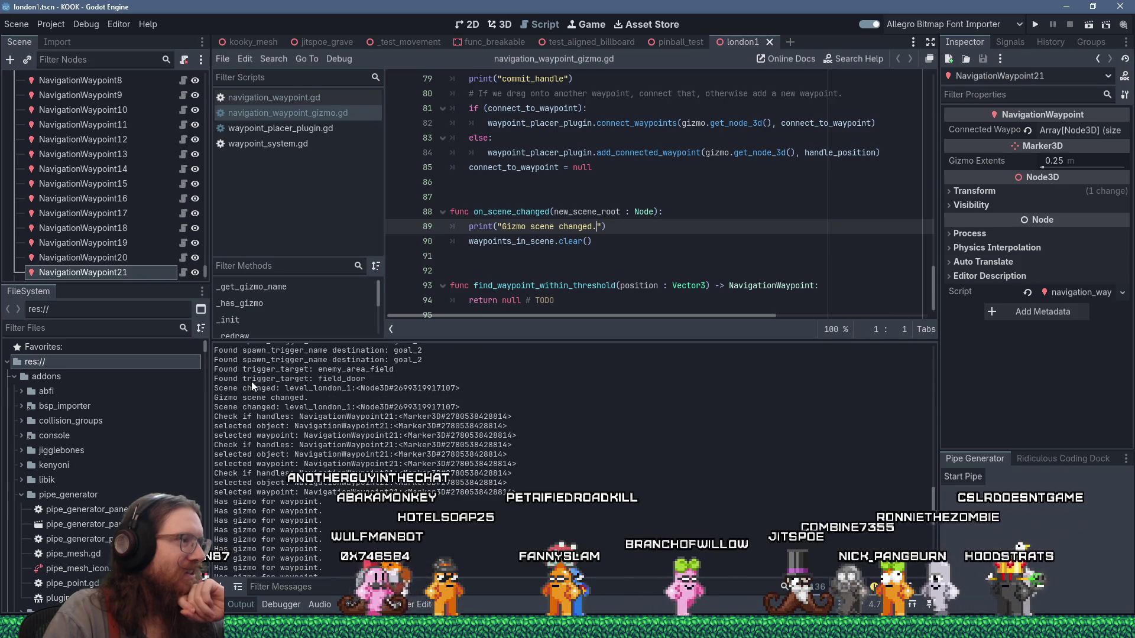
pyautogui.moveTo(319, 493); pyautogui.dragTo(257, 502)
# Enlarge the script editor over the output log and bring the gizmo script back to line 1
pyautogui.click(642, 227)
pyautogui.moveTo(676, 341); pyautogui.dragTo(686, 426)
pyautogui.moveTo(933, 358); pyautogui.dragTo(950, 106)
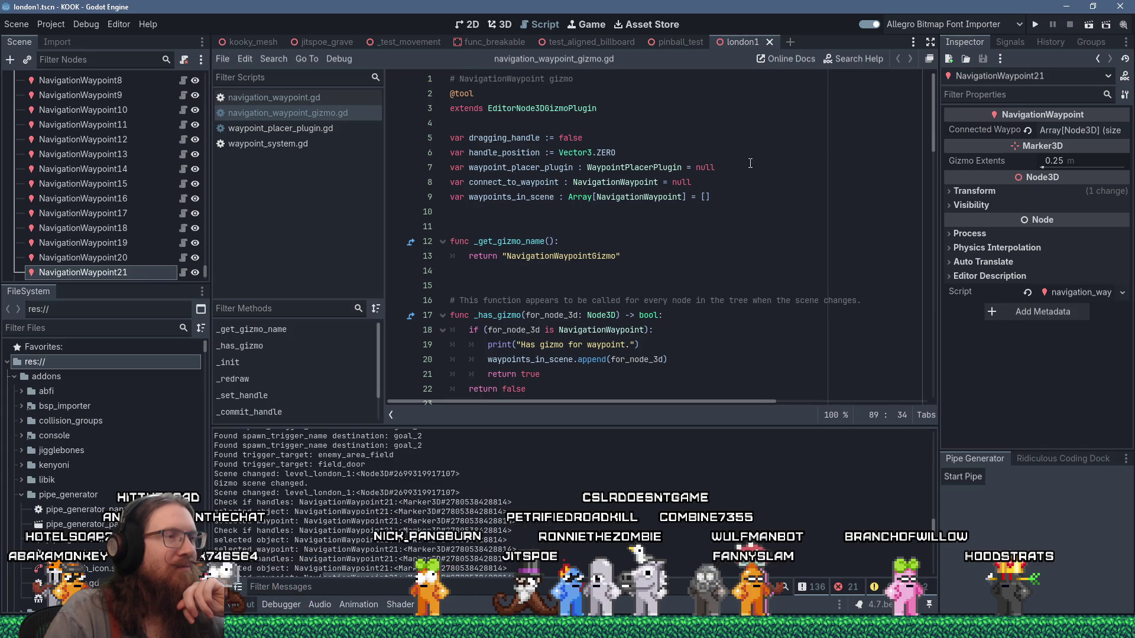
# Highlight every use of waypoints_in_scene, then return the caret to the end of line 93
pyautogui.doubleClick(538, 198)
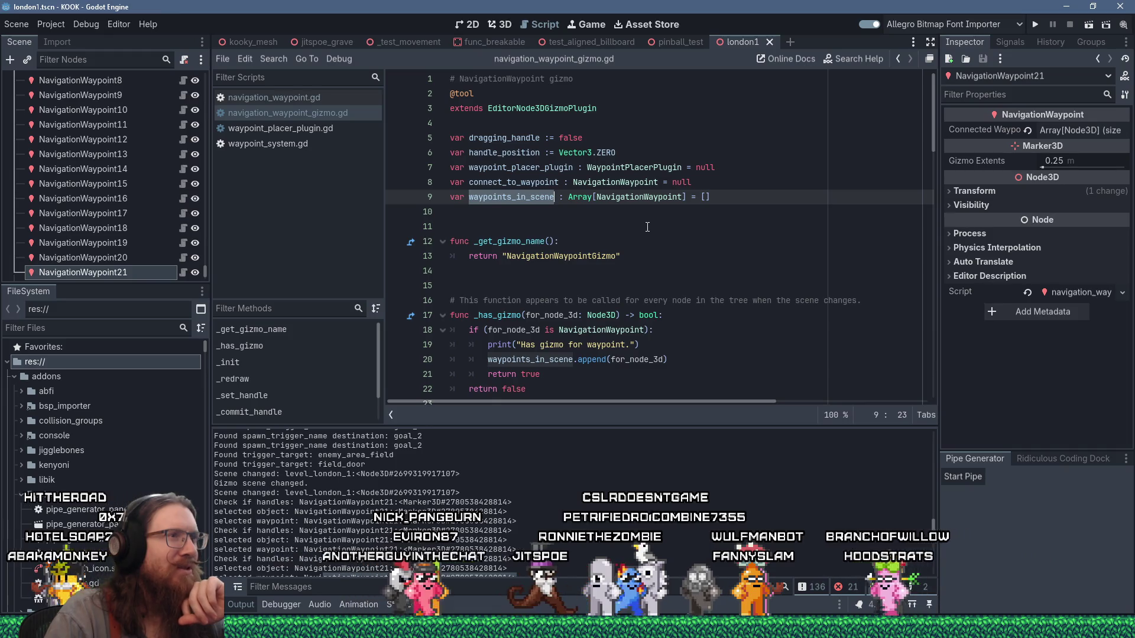
pyautogui.scroll(-3)
pyautogui.scroll(-3)
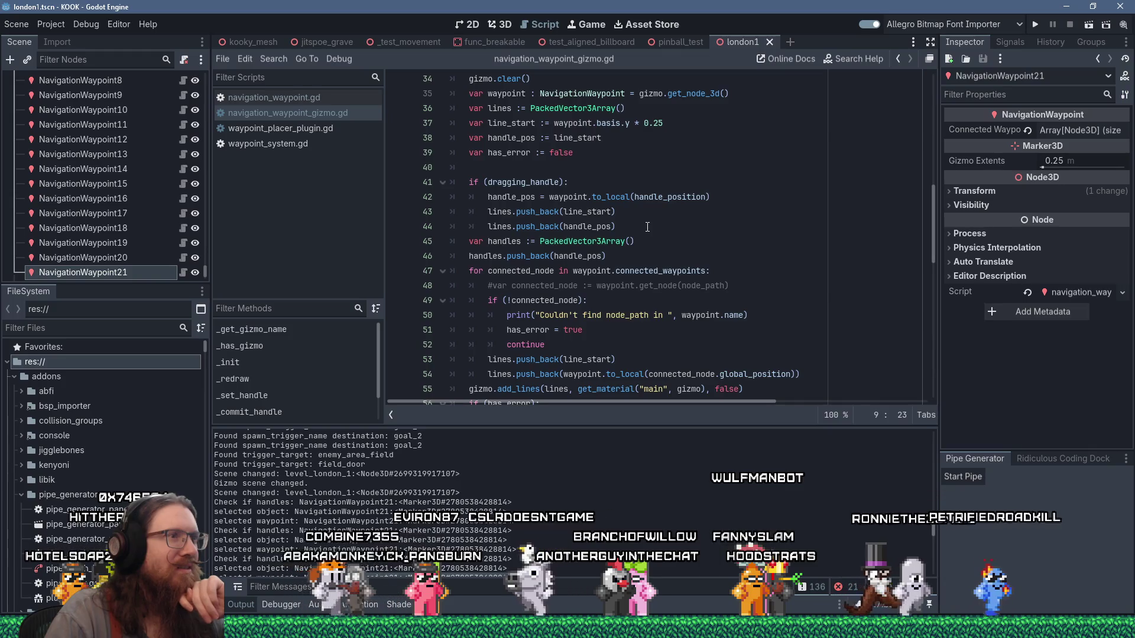
pyautogui.scroll(-3)
pyautogui.scroll(3)
pyautogui.scroll(3)
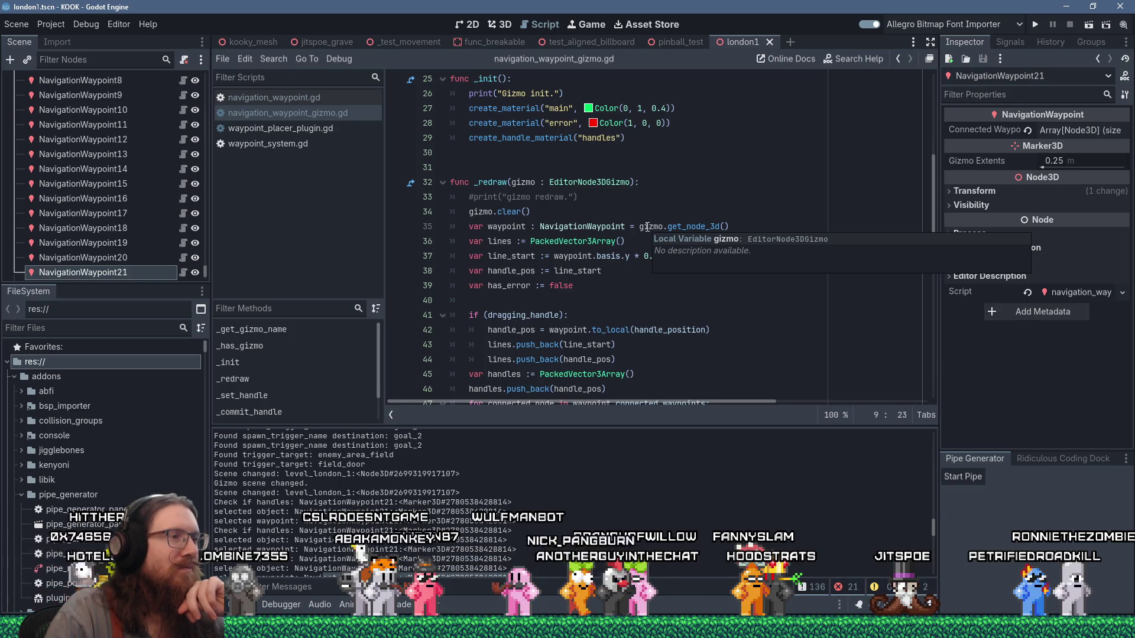
pyautogui.scroll(-3)
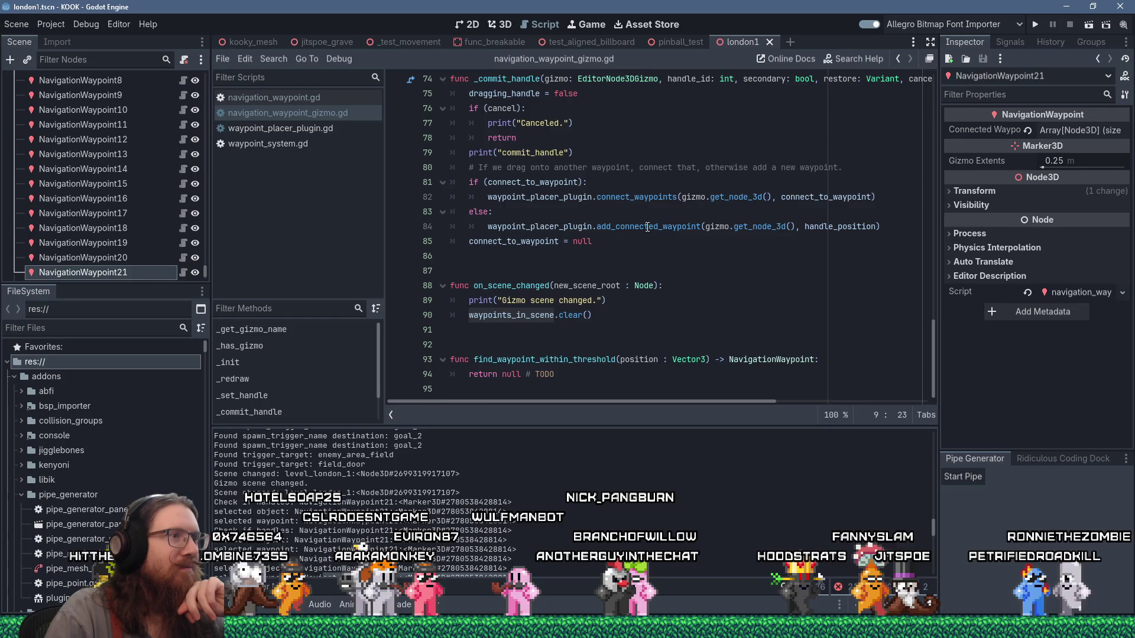
pyautogui.click(859, 358)
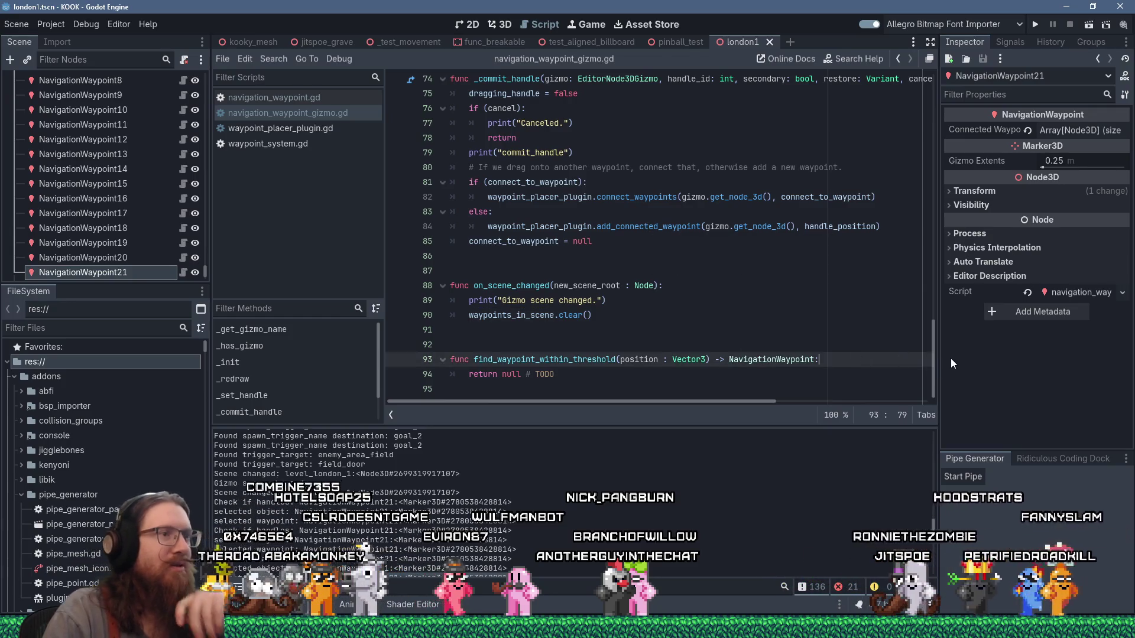
# Add a 'for other_waypoint in waypoints_in_scene:' loop to find_waypoint_within_threshold
pyautogui.press('Return')
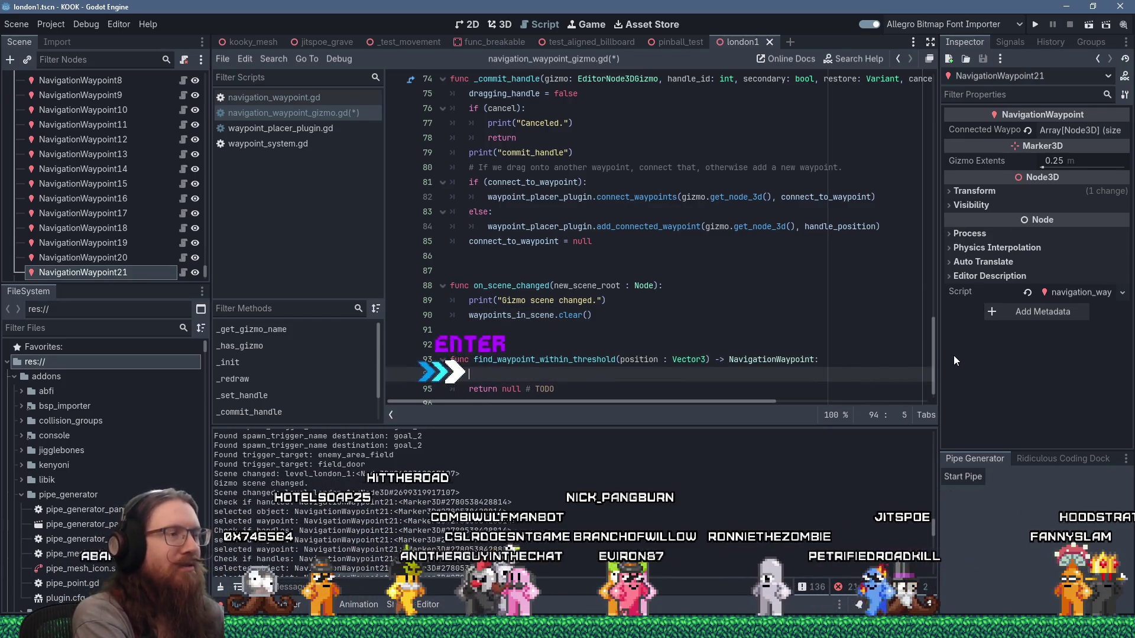
pyautogui.write('r other_wp')
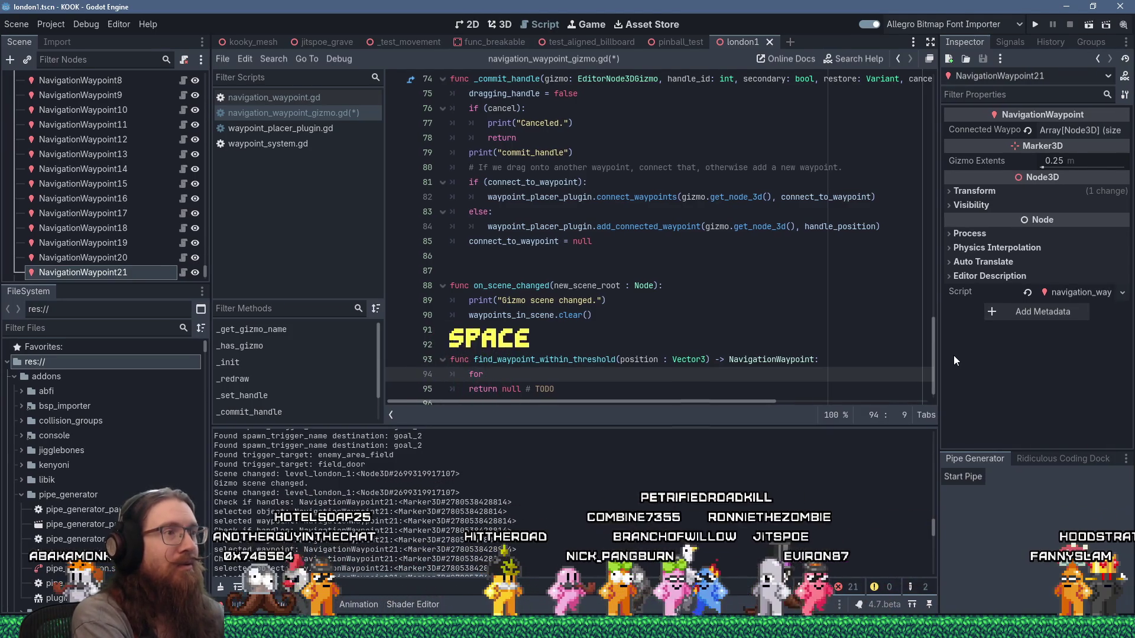
pyautogui.write('ypoint in ')
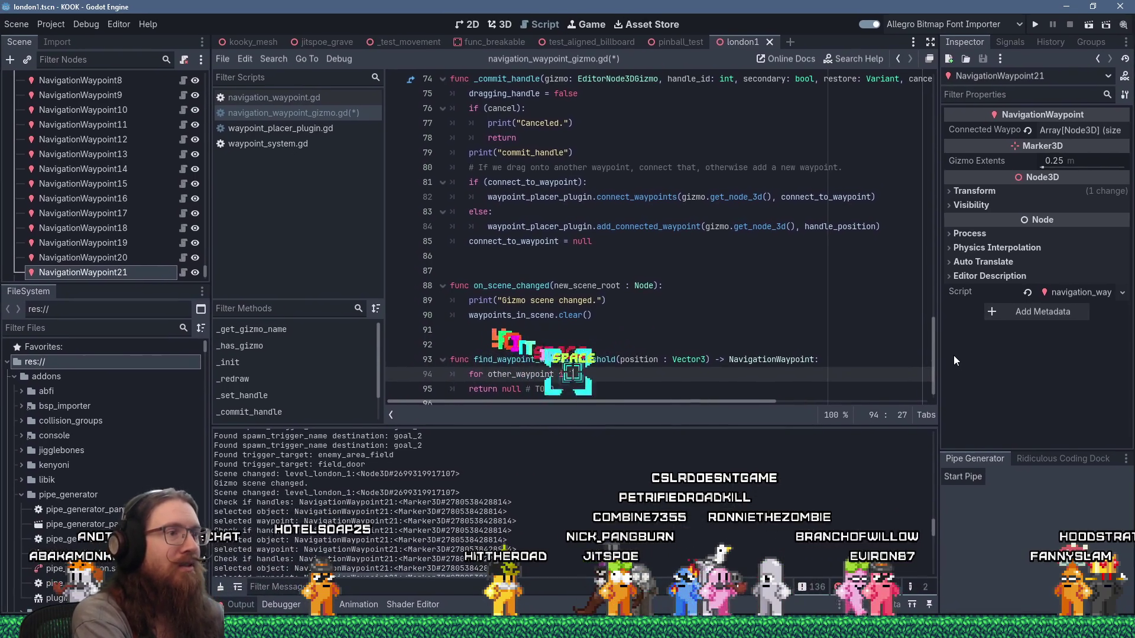
pyautogui.write('waypoints_in_scene')
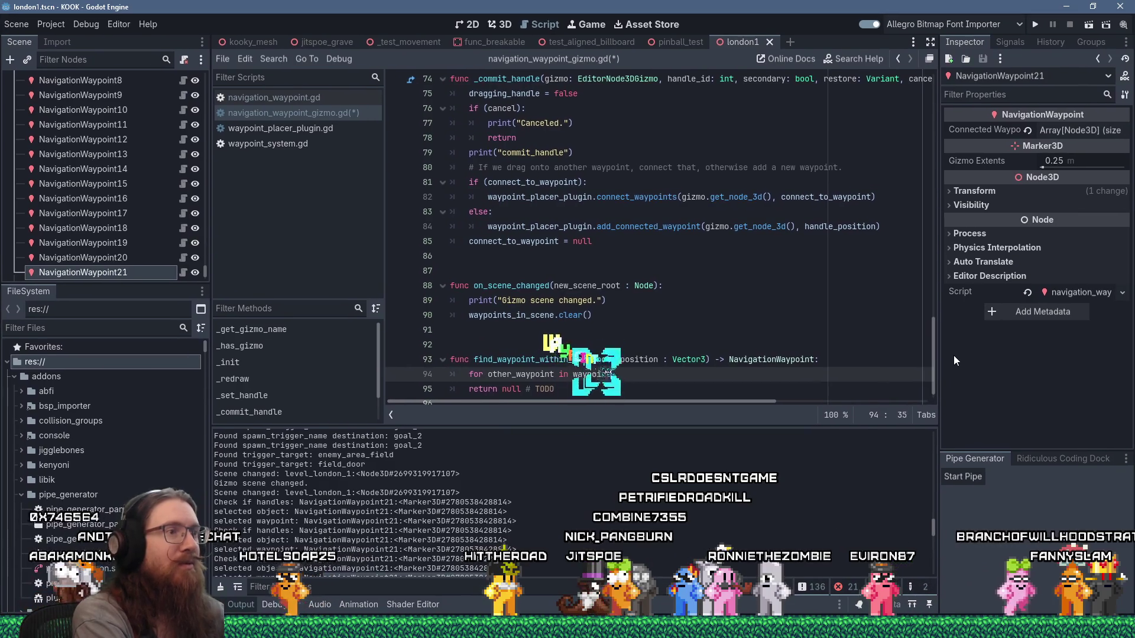
pyautogui.press('Return')
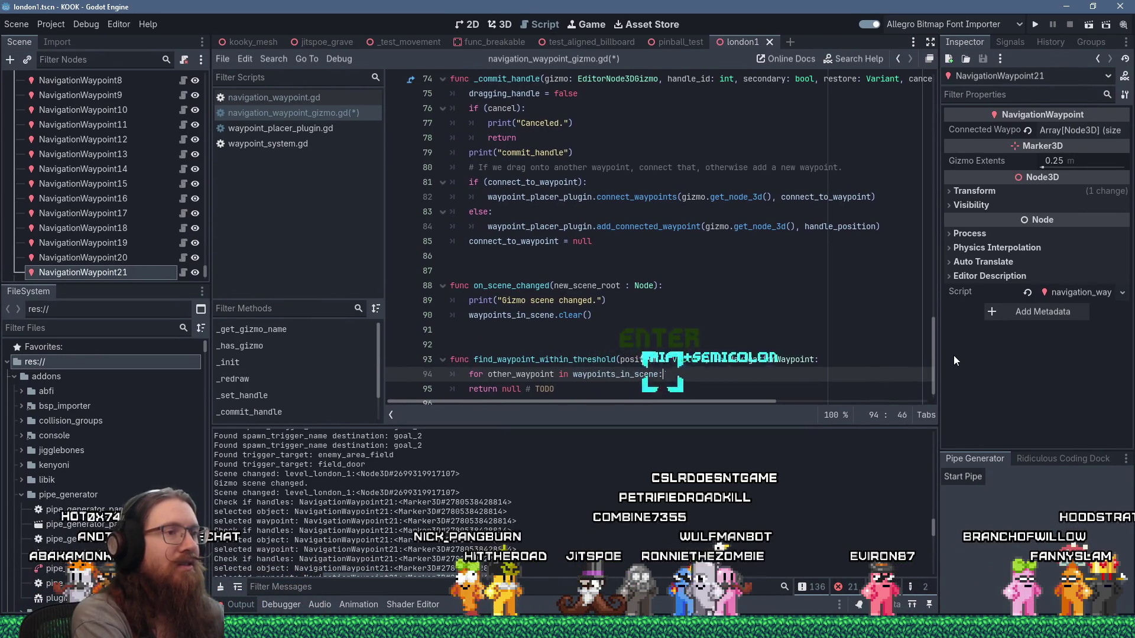
pyautogui.write(':')
pyautogui.press('Return')
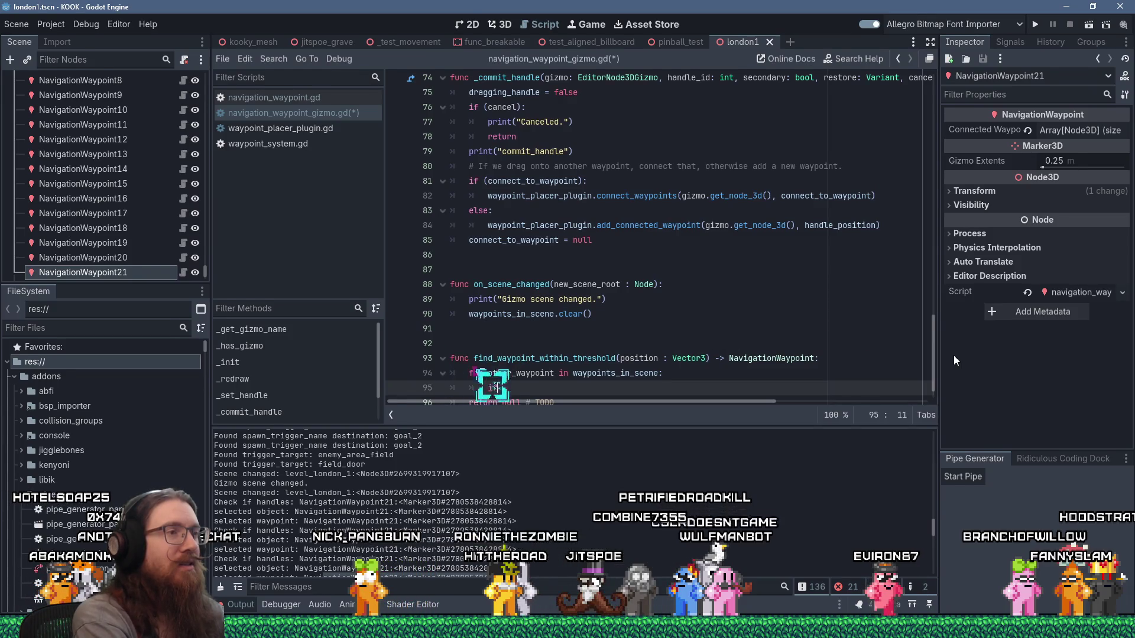
# Begin the check 'if (position.distance_squared_to(other_waypoint.global_position) < 0.' and bring up the calculator
pyautogui.write('if (')
pyautogui.write('position.distance')
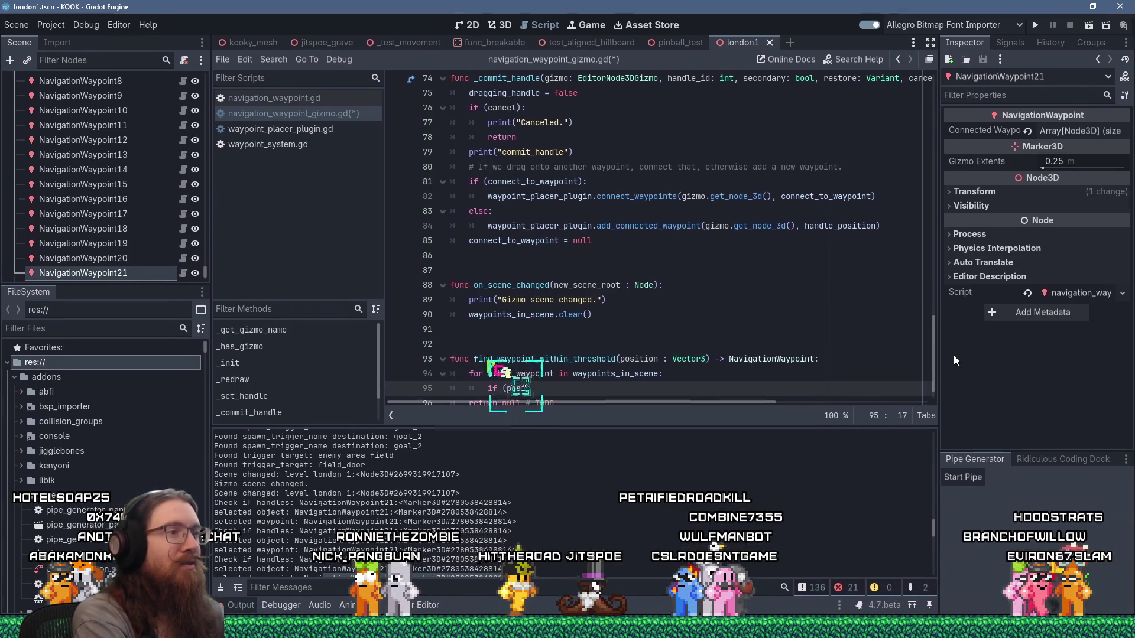
pyautogui.write('_')
pyautogui.press('Return')
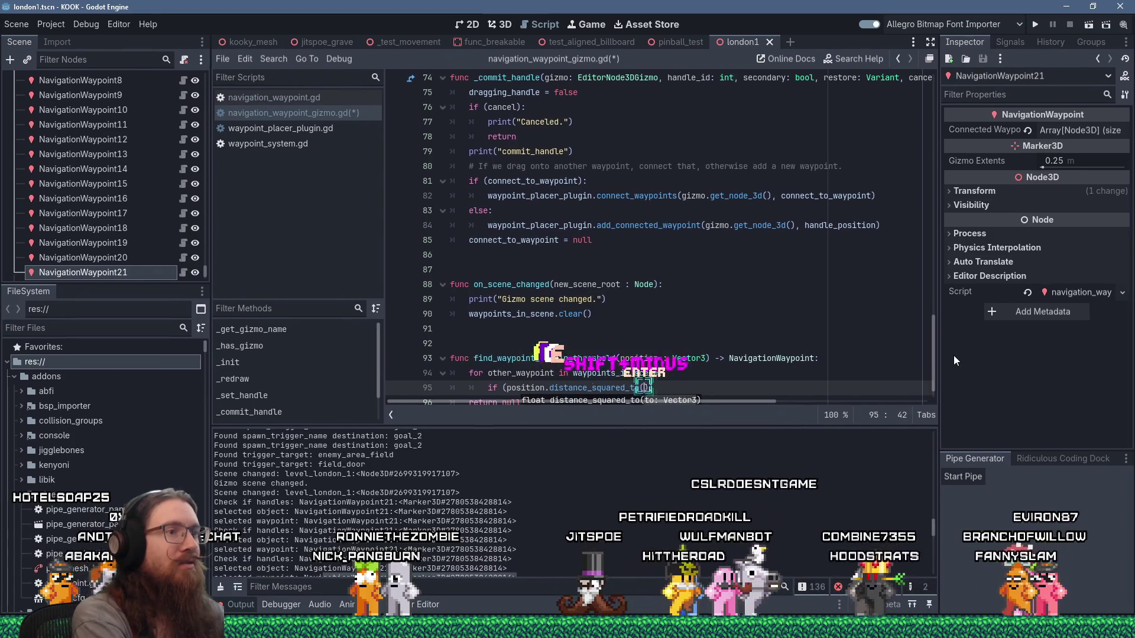
pyautogui.write('other_waypoint.')
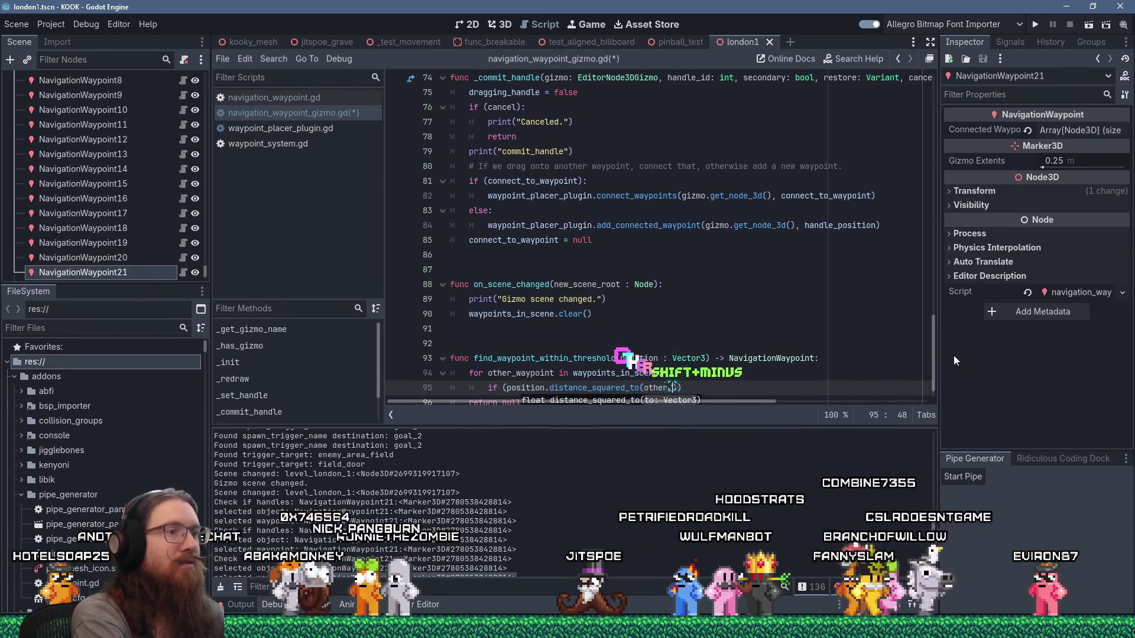
pyautogui.write('global_pos')
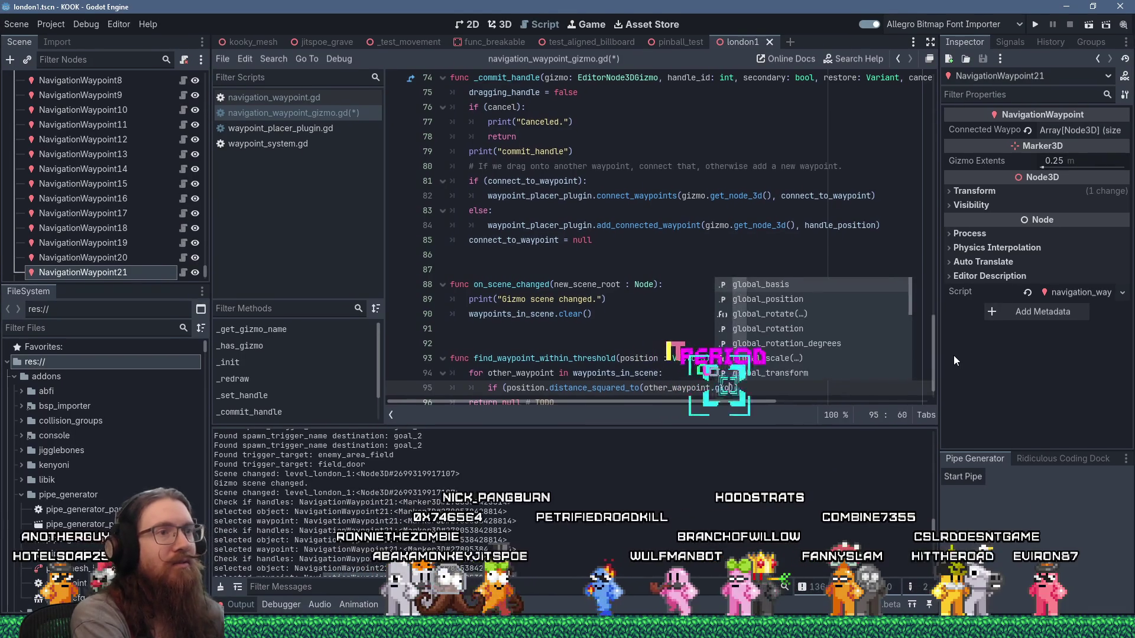
pyautogui.press('Return')
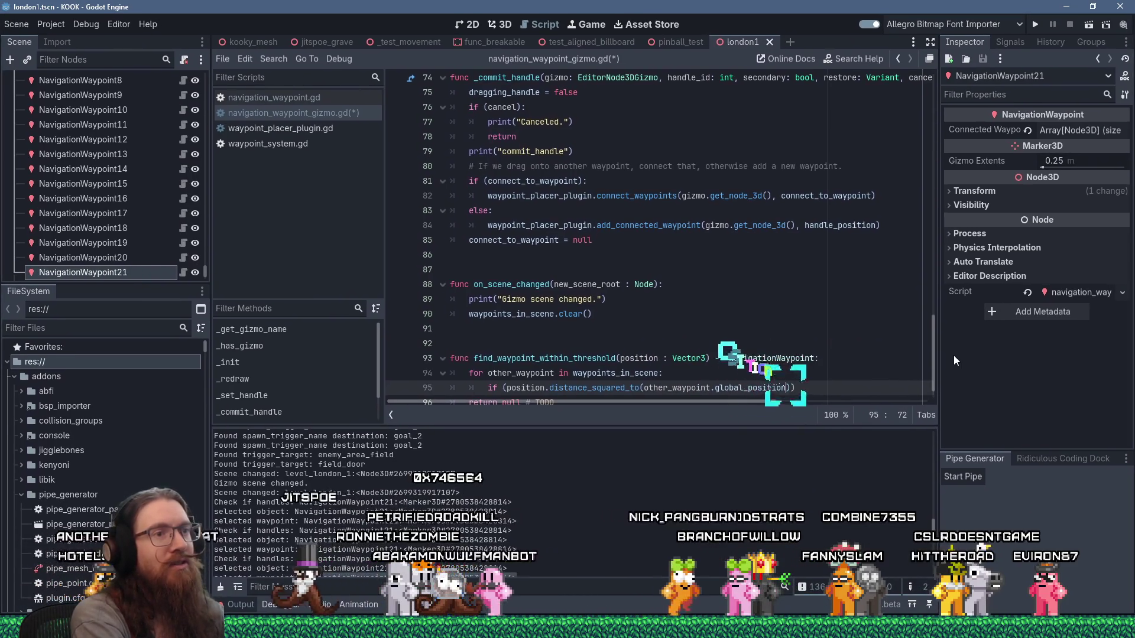
pyautogui.write(') ')
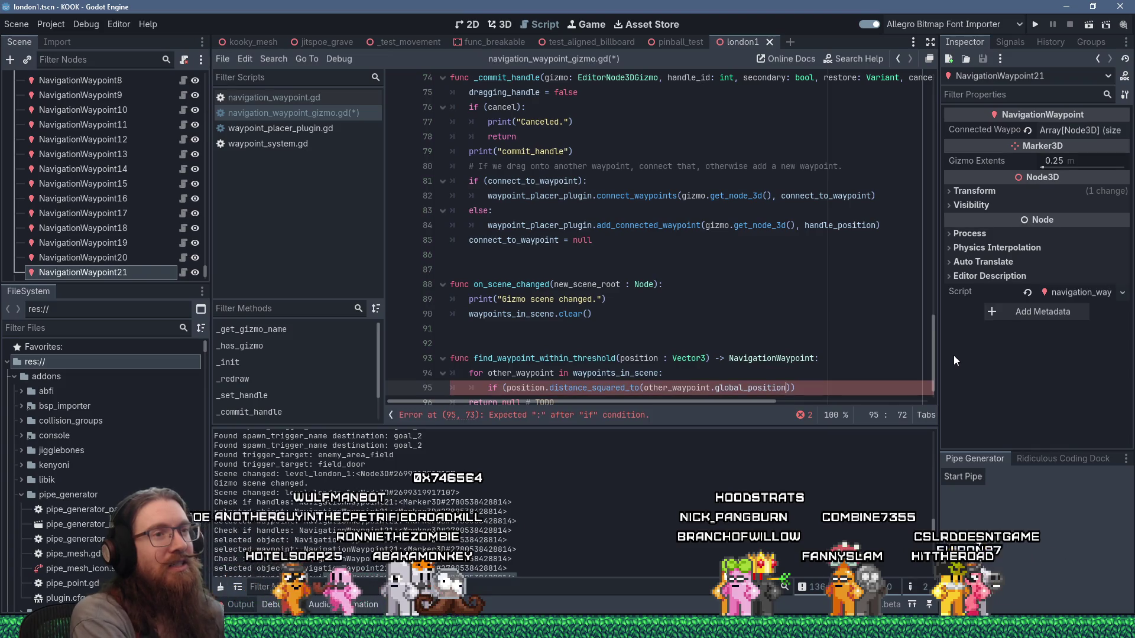
pyautogui.write('< 0')
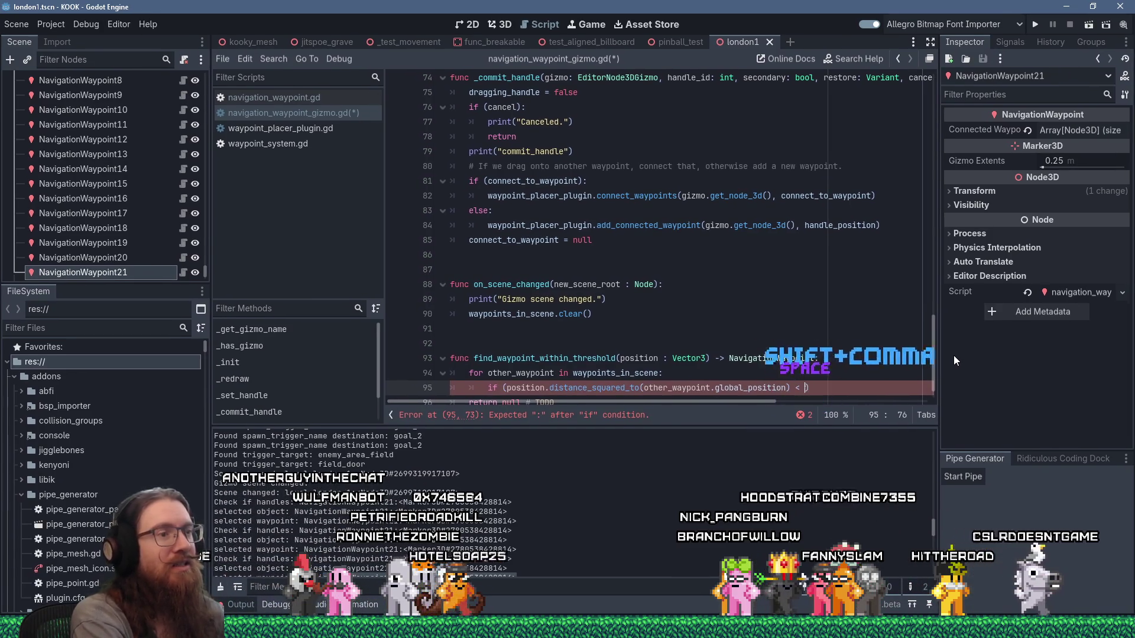
pyautogui.write('.')
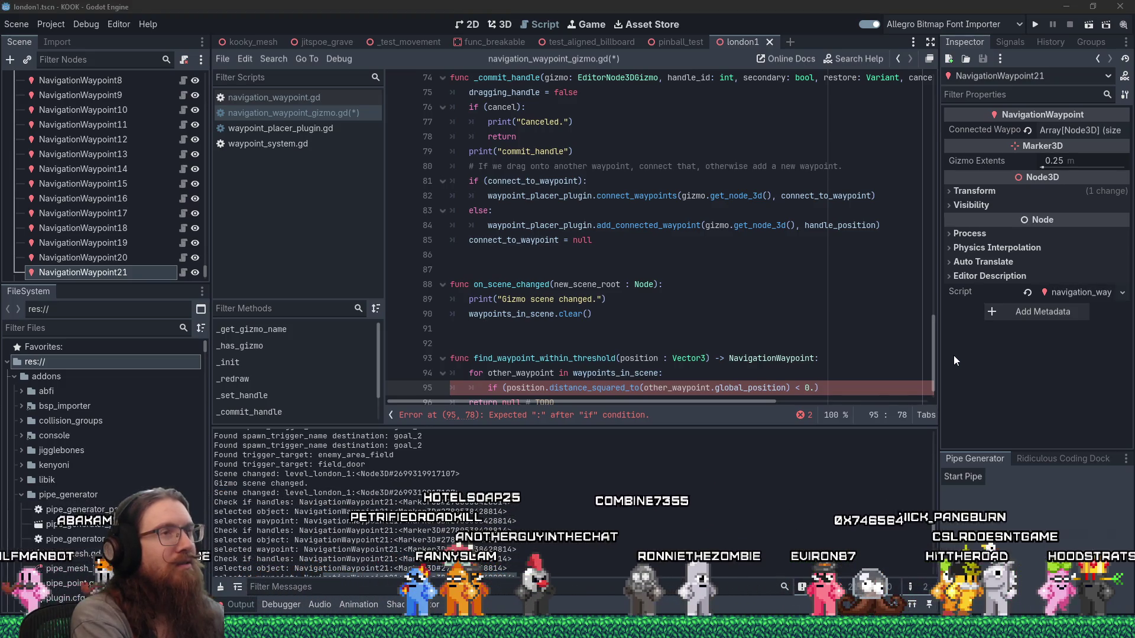
pyautogui.press('XF86Calculator')
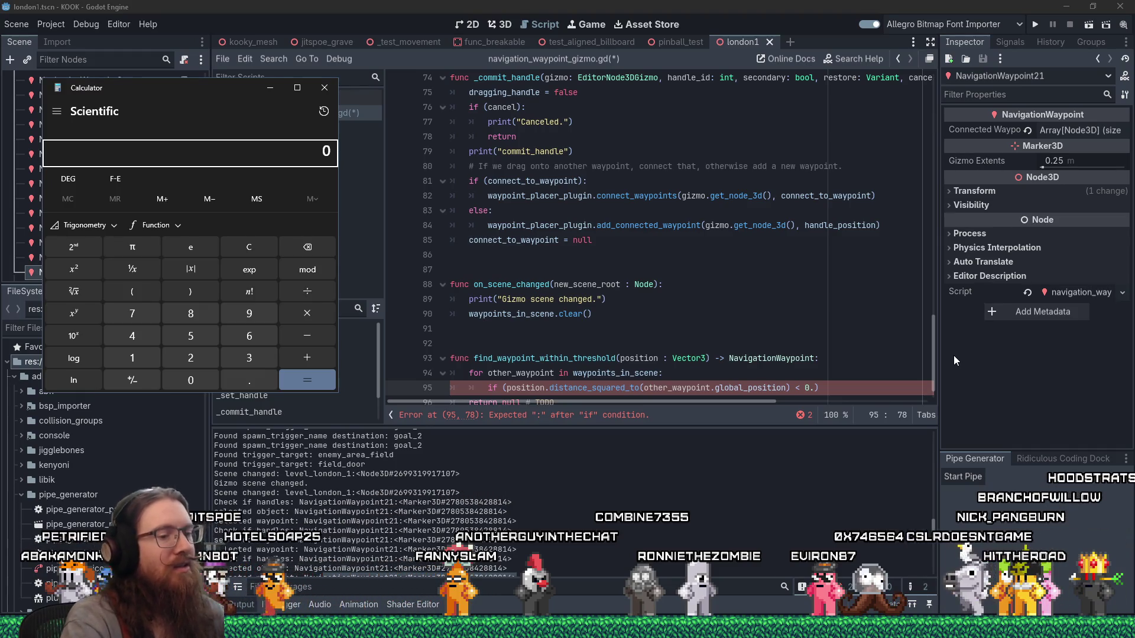
# Close the calculator and complete line 95's distance threshold after '0.' with 25
pyautogui.click(325, 88)
pyautogui.write('25')
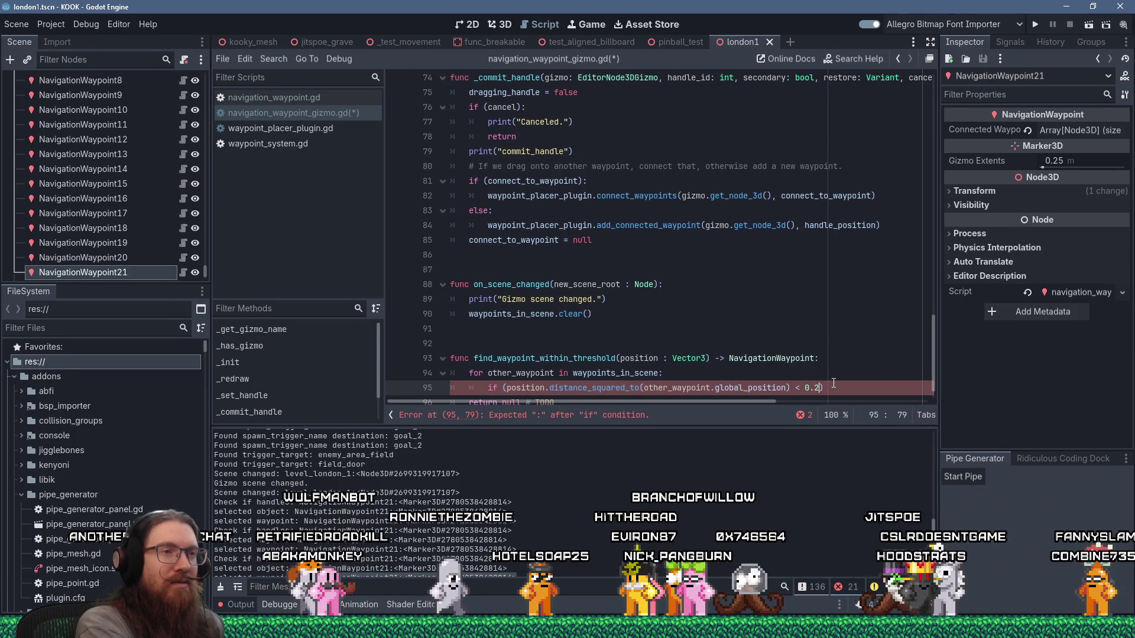
# End the if condition with a colon and return other_waypoint inside it
pyautogui.write(':')
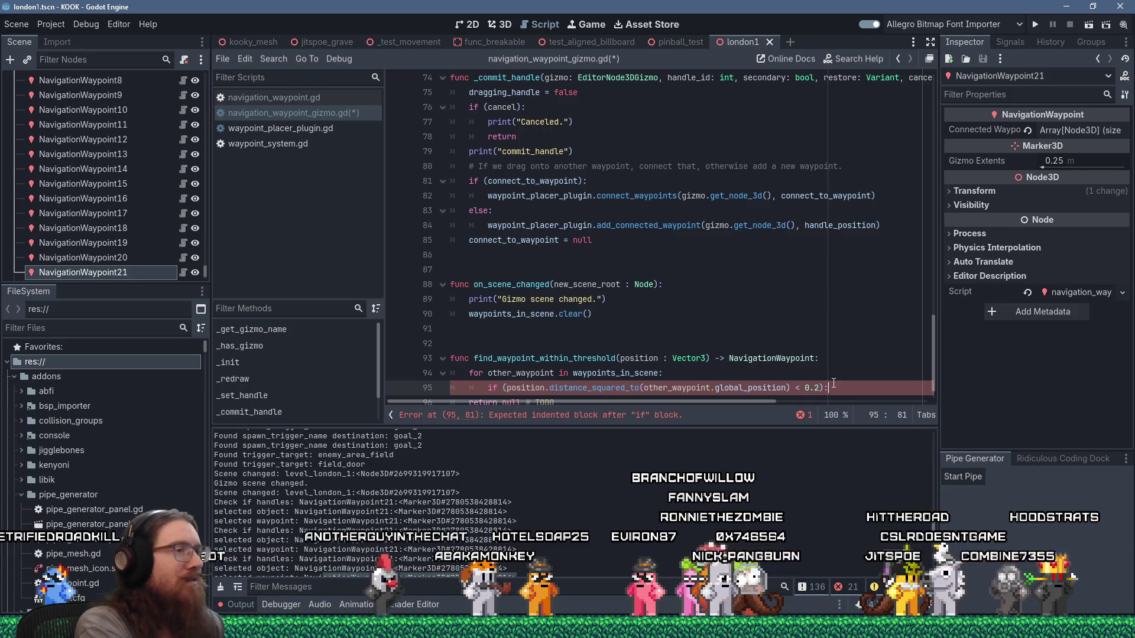
pyautogui.scroll(-3)
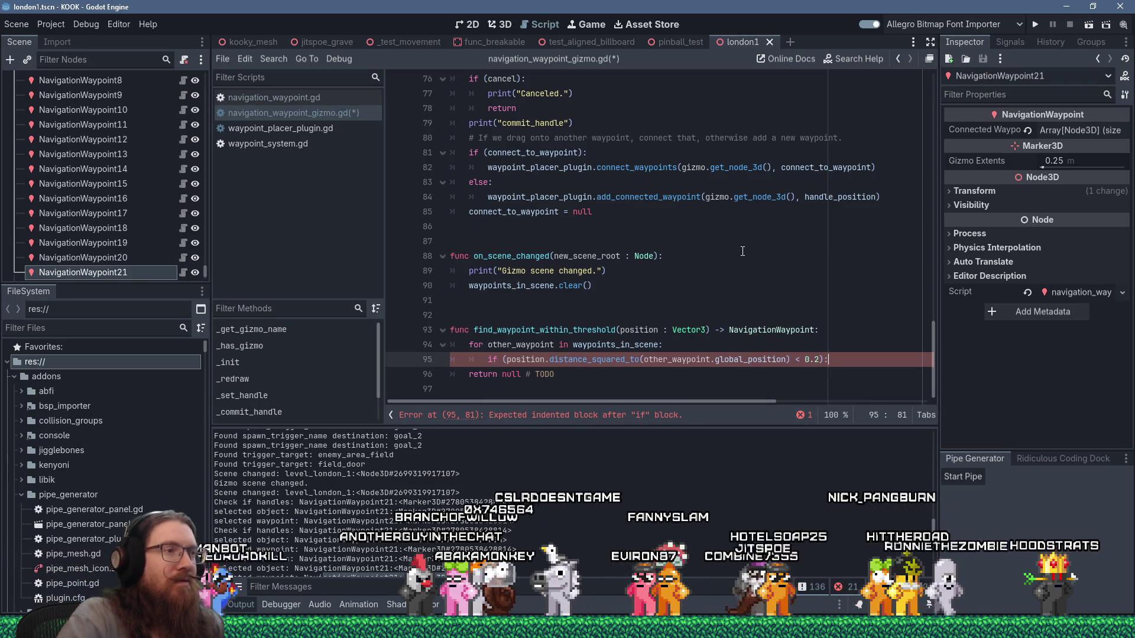
pyautogui.press('Return')
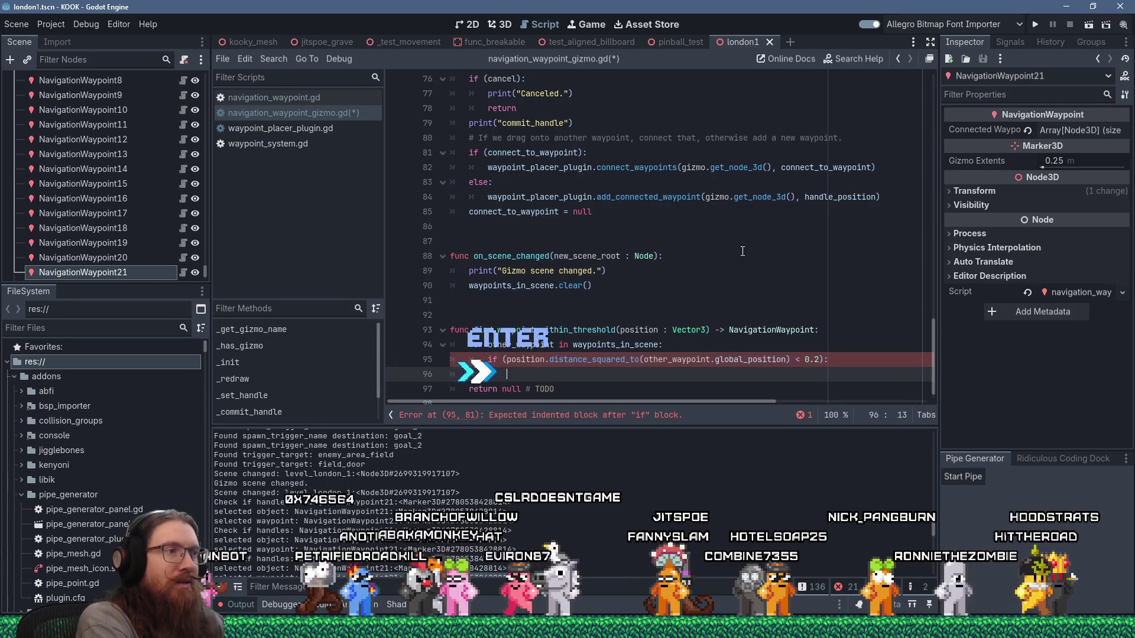
pyautogui.write('return ot')
pyautogui.write('her_wayopint')
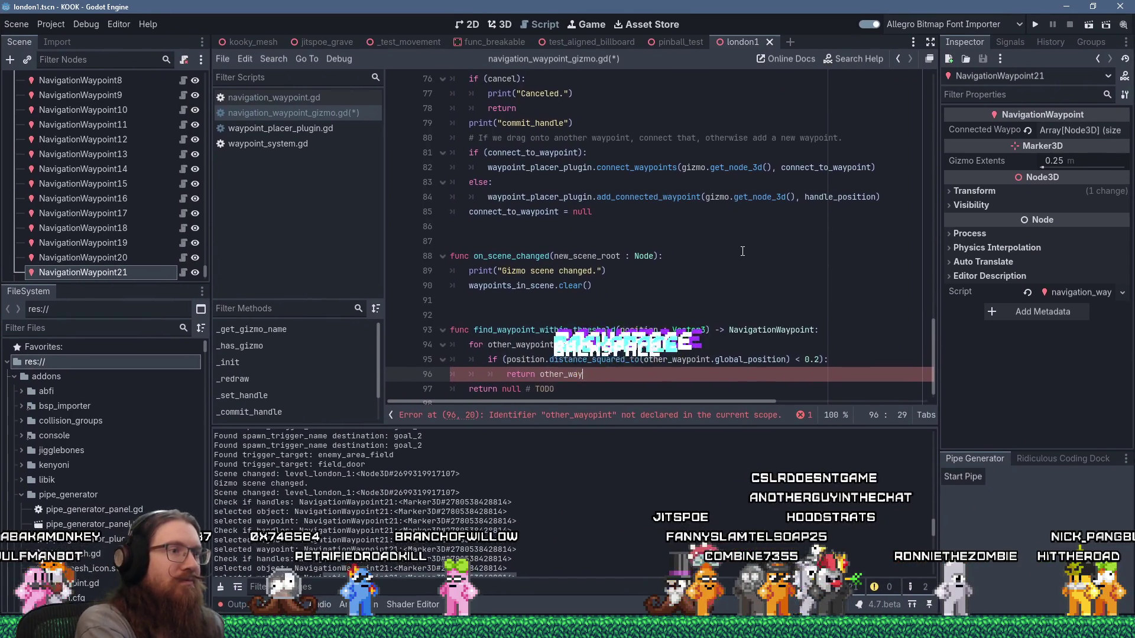
pyautogui.write('point')
pyautogui.press('Down')
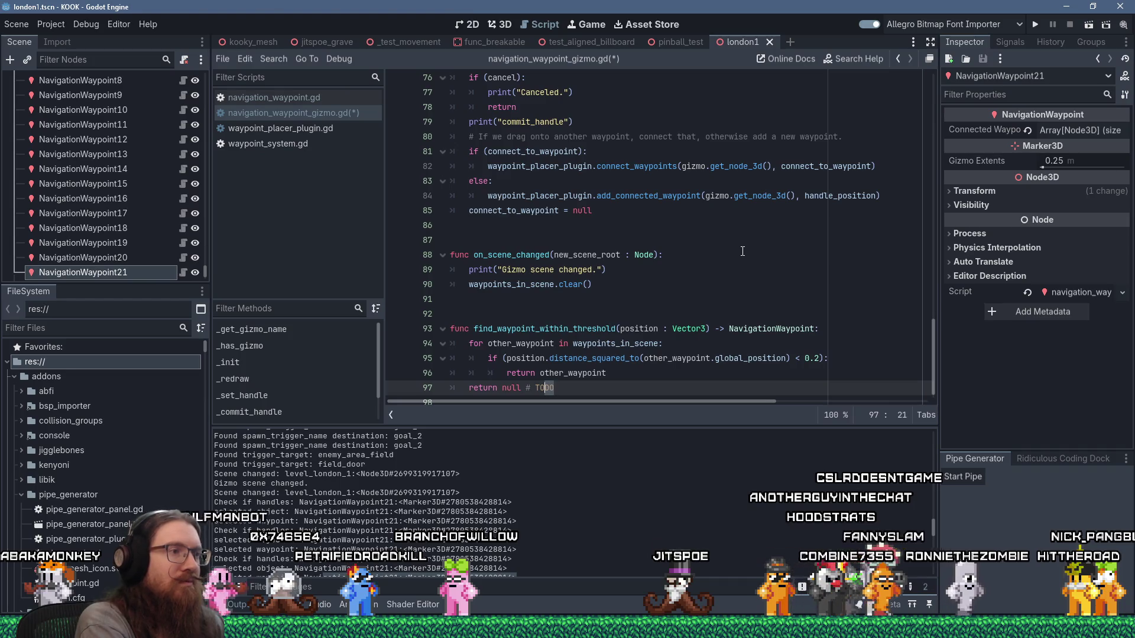
# Replace 'return null # TODO' with a bare return and save the script
pyautogui.press('Delete')
pyautogui.press('Down')
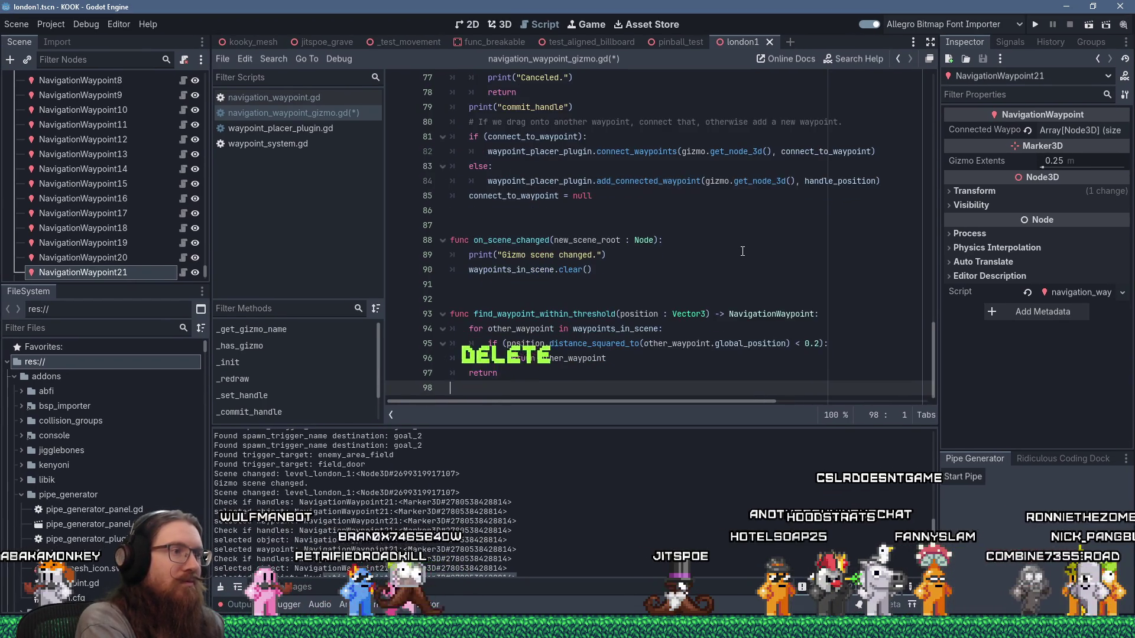
pyautogui.hotkey('ctrl', 's')
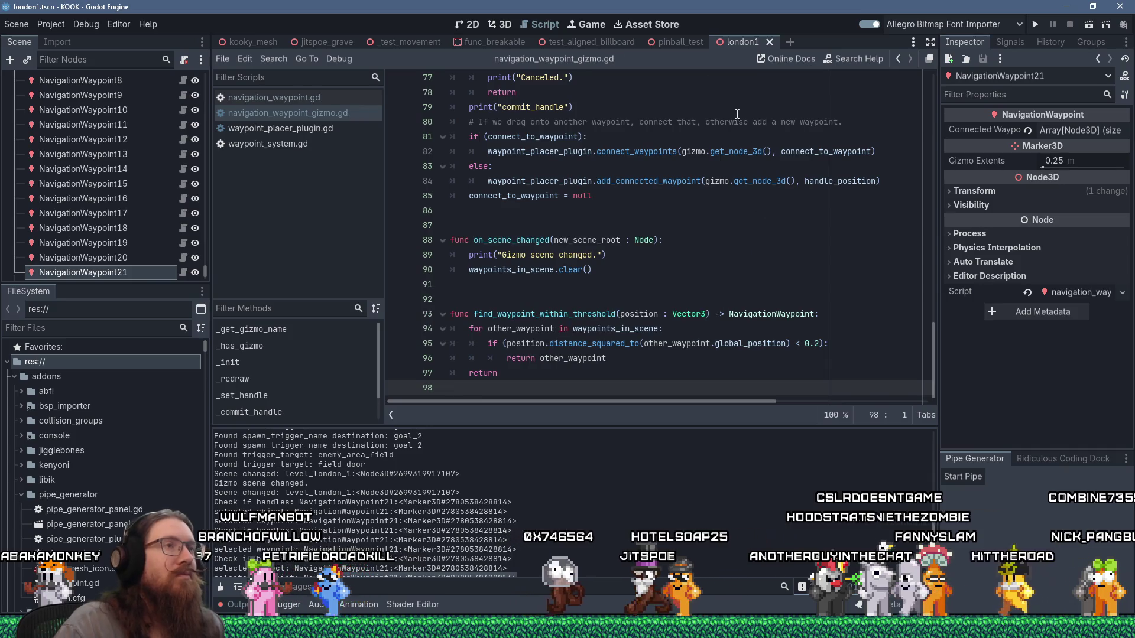
# Switch to the 3D London scene, drag out a waypoint connection, and select NavigationWaypoint8
pyautogui.click(499, 25)
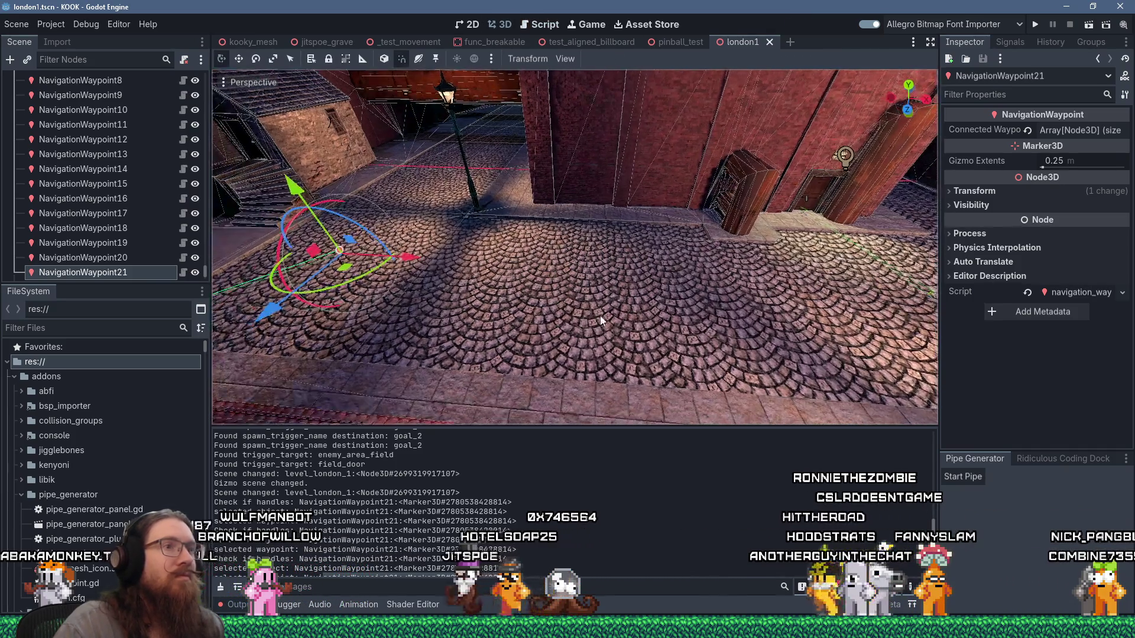
pyautogui.press('w')
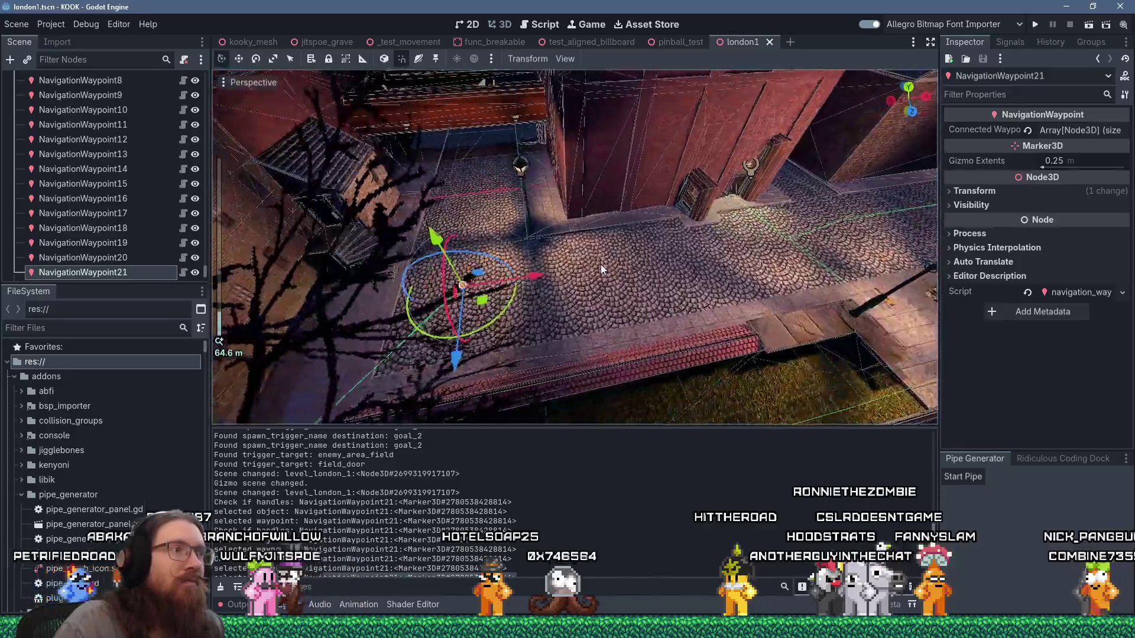
pyautogui.moveTo(400, 312); pyautogui.dragTo(736, 288)
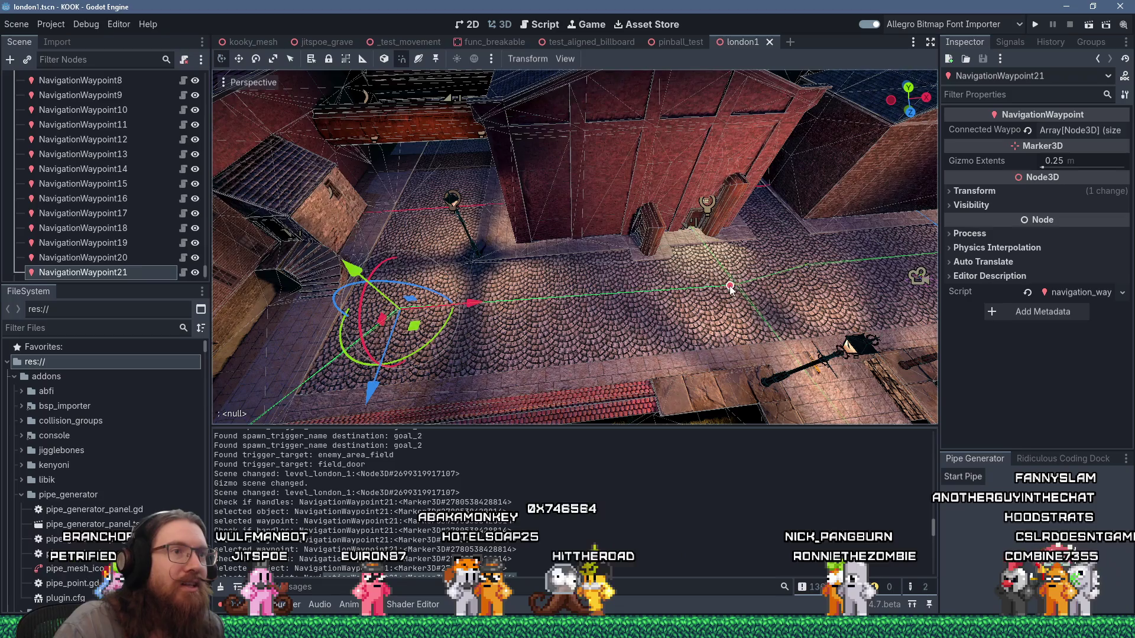
pyautogui.scroll(3)
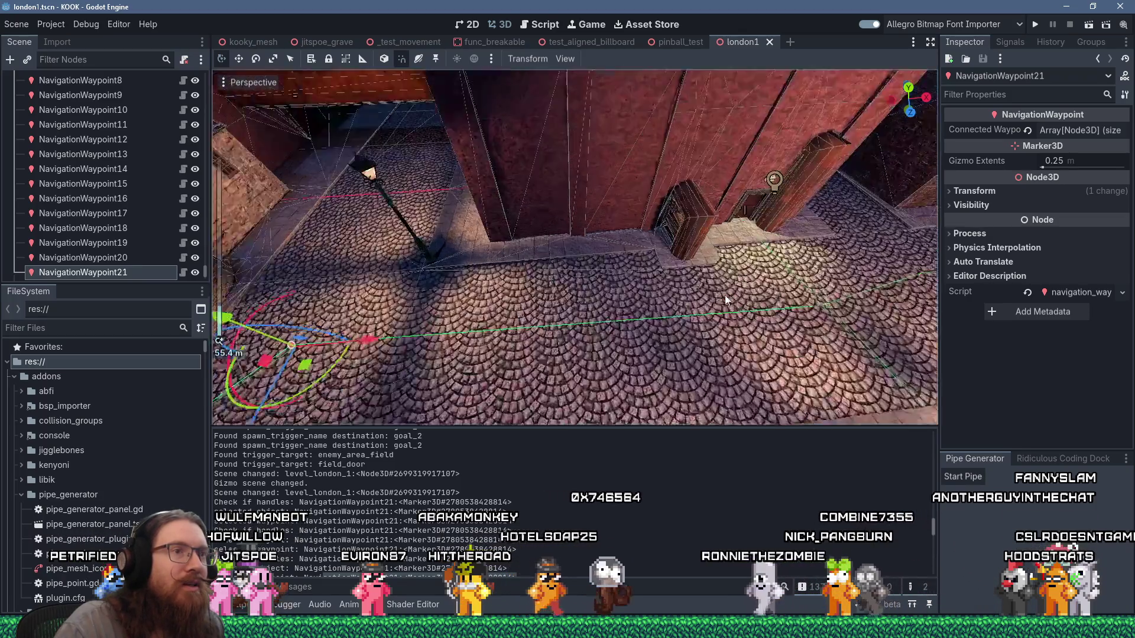
pyautogui.scroll(3)
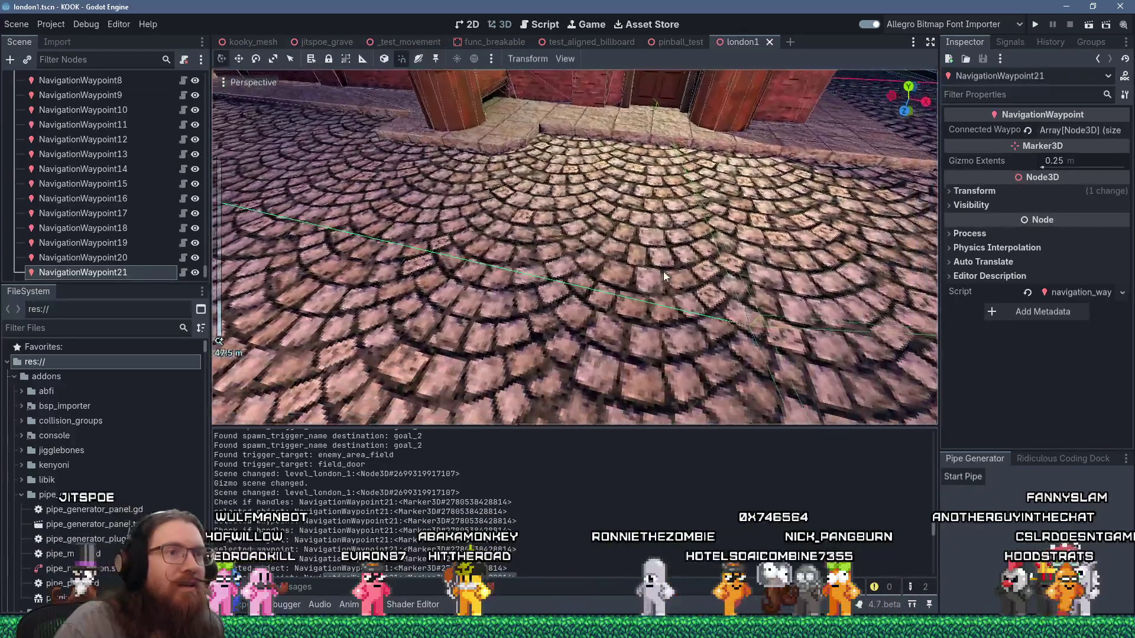
pyautogui.scroll(-3)
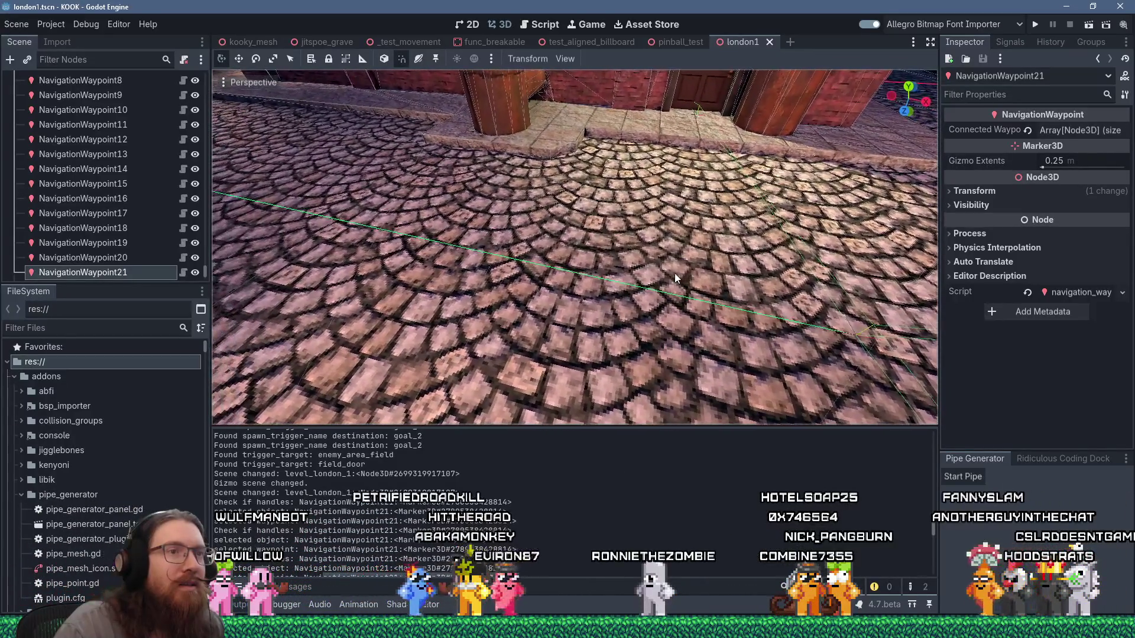
pyautogui.click(875, 335)
pyautogui.scroll(-3)
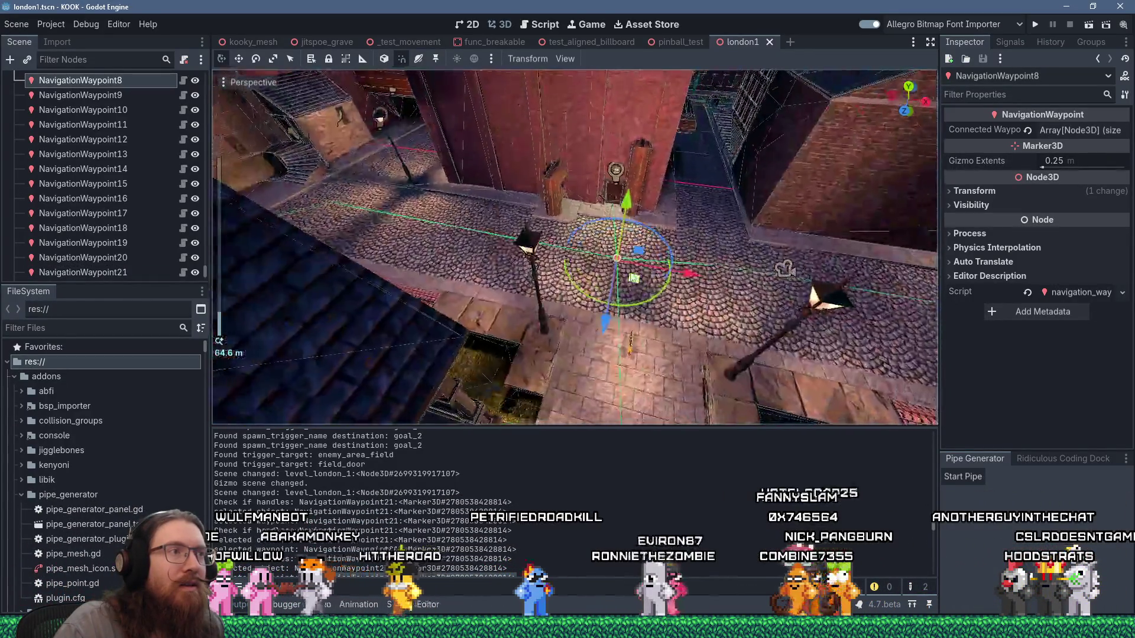
pyautogui.scroll(3)
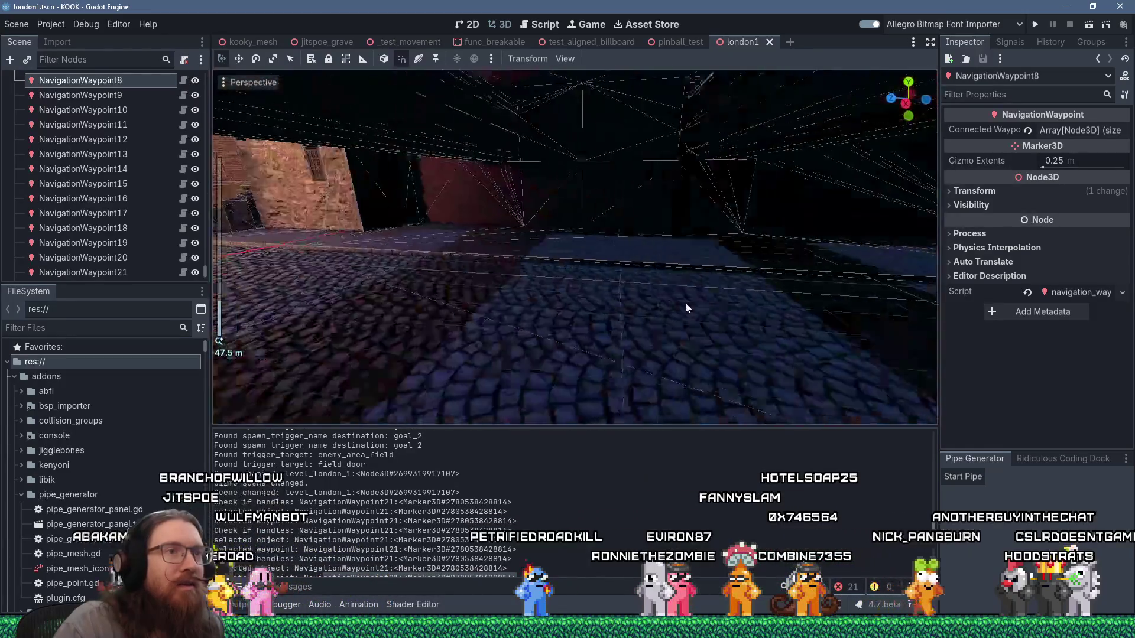
# Fly to a street-level view, save the scene, and place NavigationWaypoint25 on the cobbled street
pyautogui.press('w')
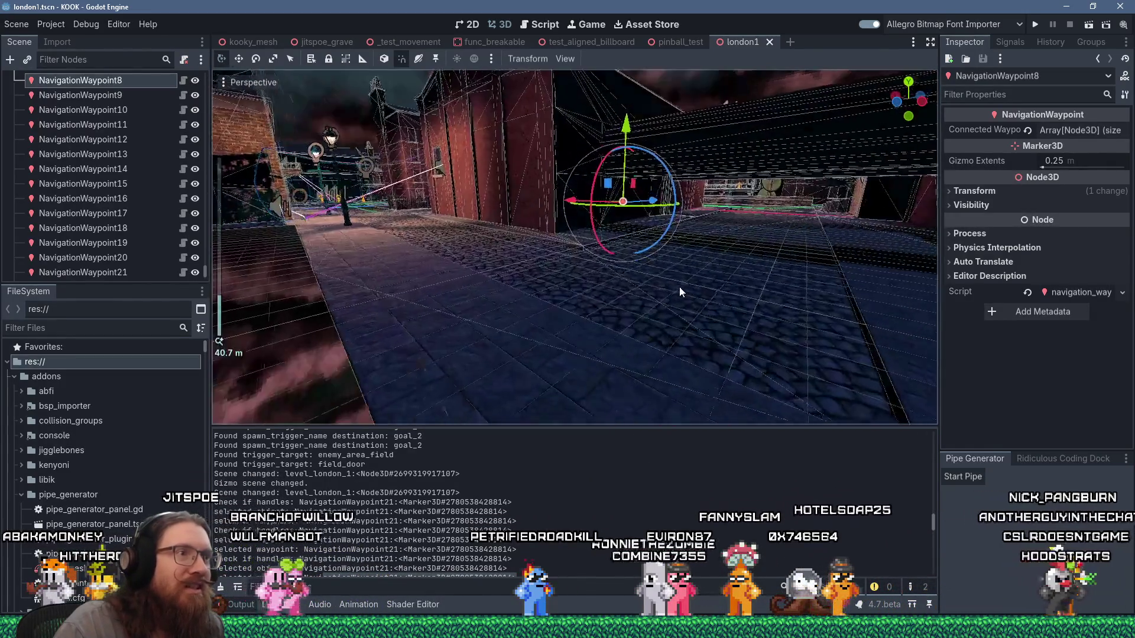
pyautogui.press('a')
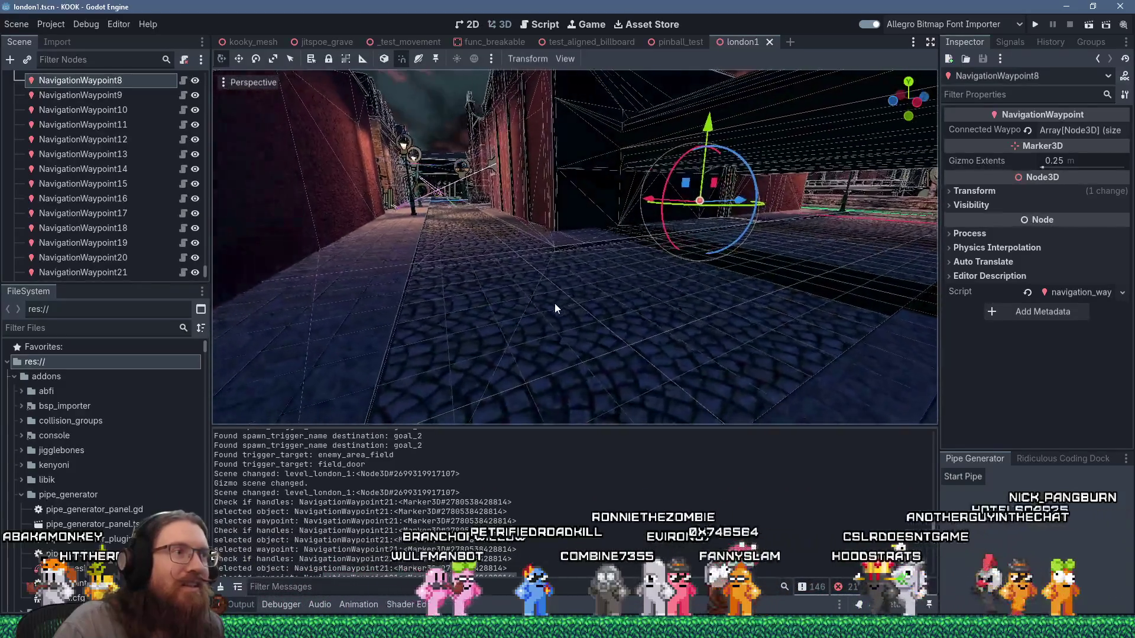
pyautogui.press('e')
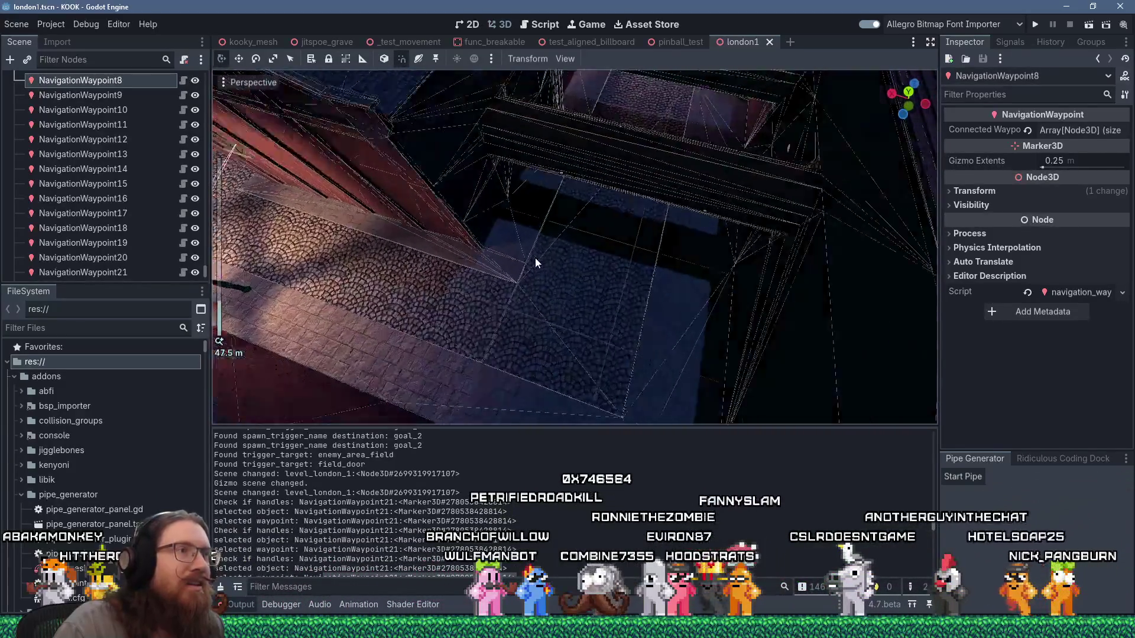
pyautogui.scroll(3)
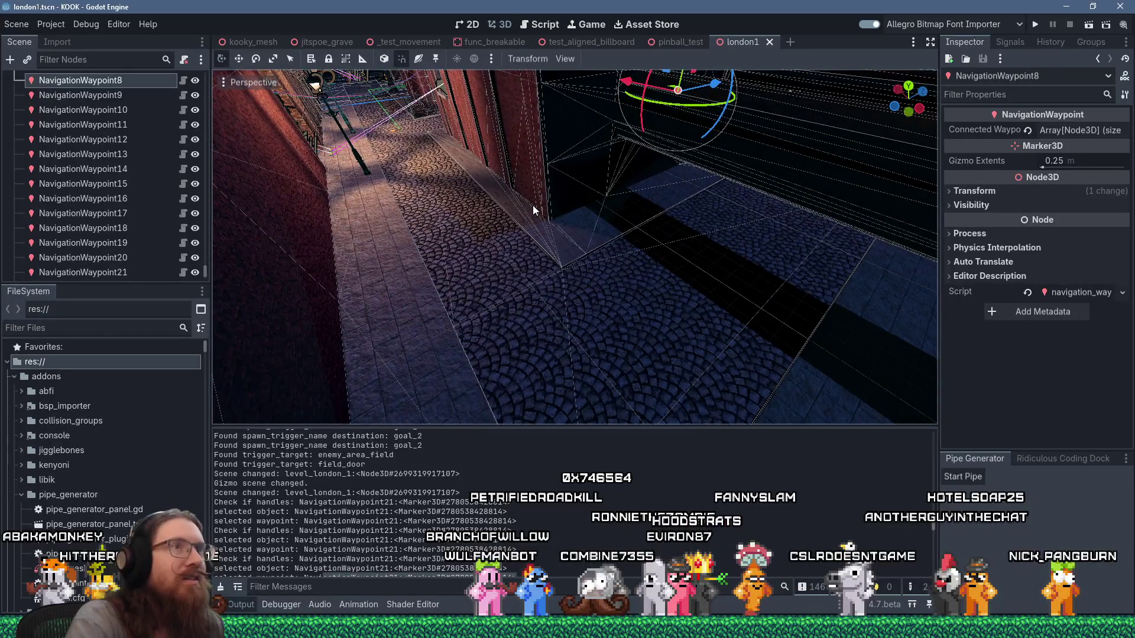
pyautogui.hotkey('ctrl', 's')
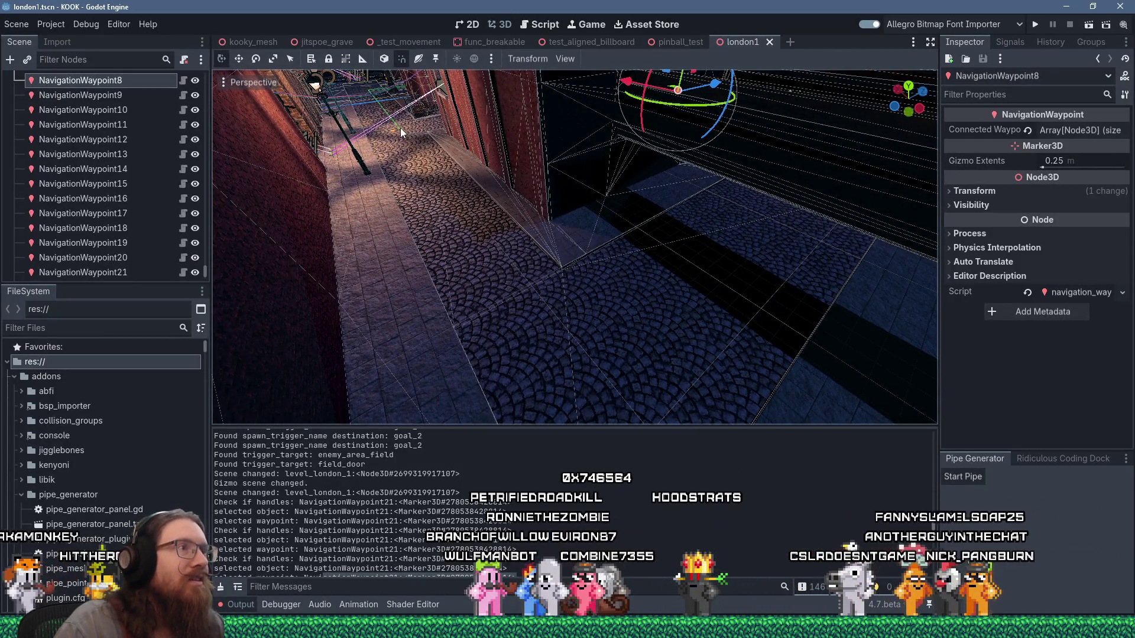
pyautogui.click(399, 128)
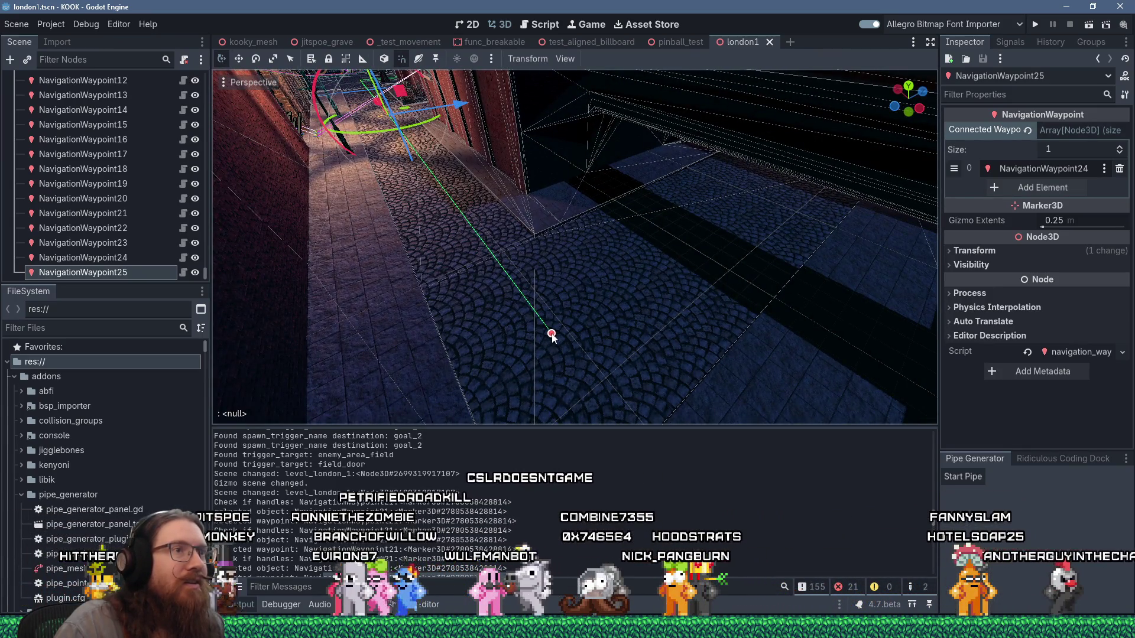
# Place NavigationWaypoint26 further along the street and focus the view on it
pyautogui.click(552, 336)
pyautogui.scroll(3)
pyautogui.scroll(3)
pyautogui.press('f')
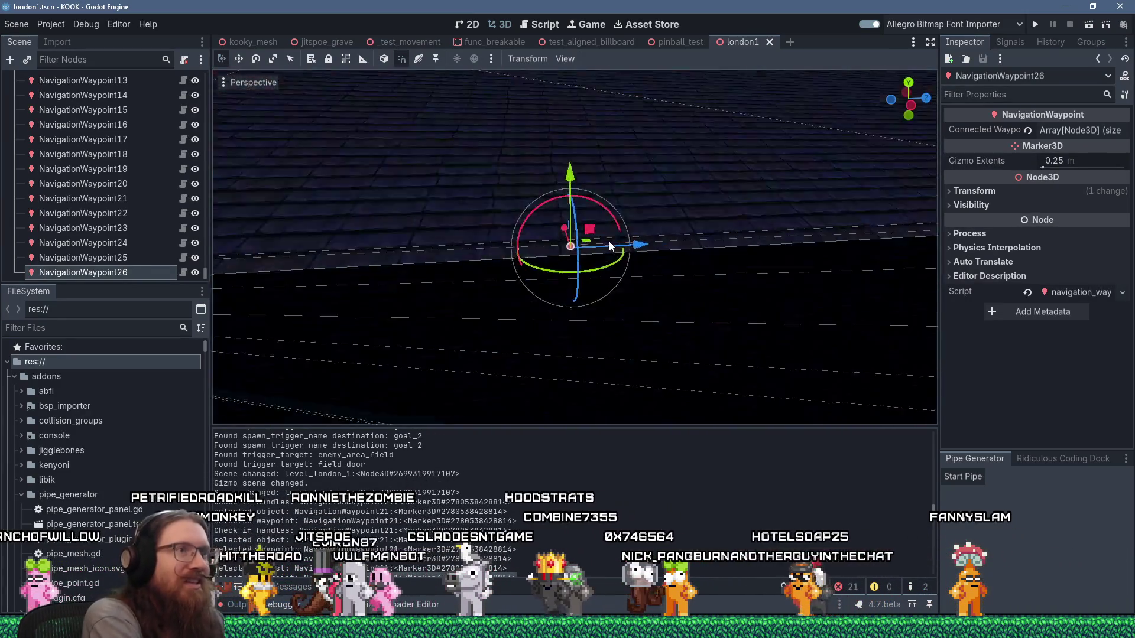
pyautogui.scroll(-3)
# Fly along the street and bring up NavigationWaypoint25, linked to Waypoint24 and Waypoint26
pyautogui.moveTo(542, 320); pyautogui.dragTo(338, 321)
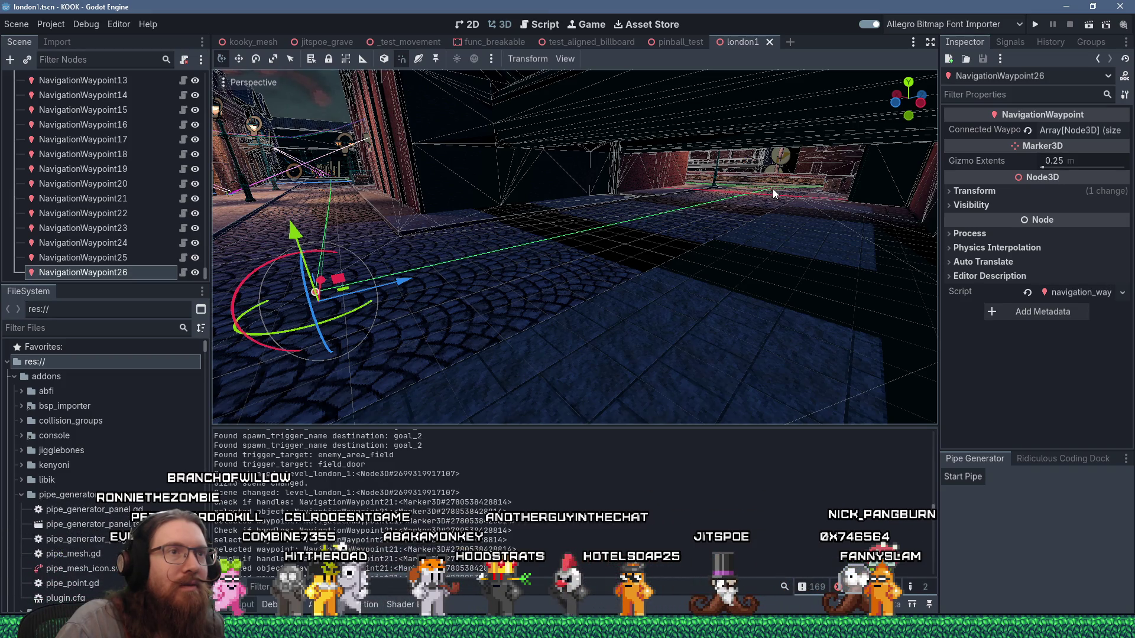
pyautogui.scroll(3)
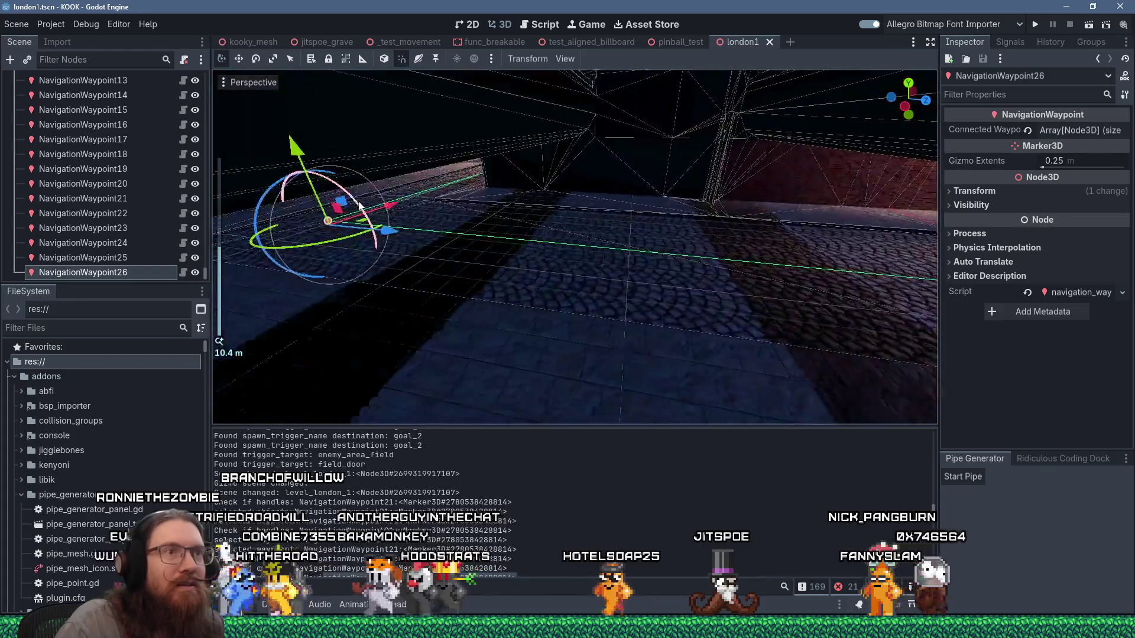
pyautogui.scroll(3)
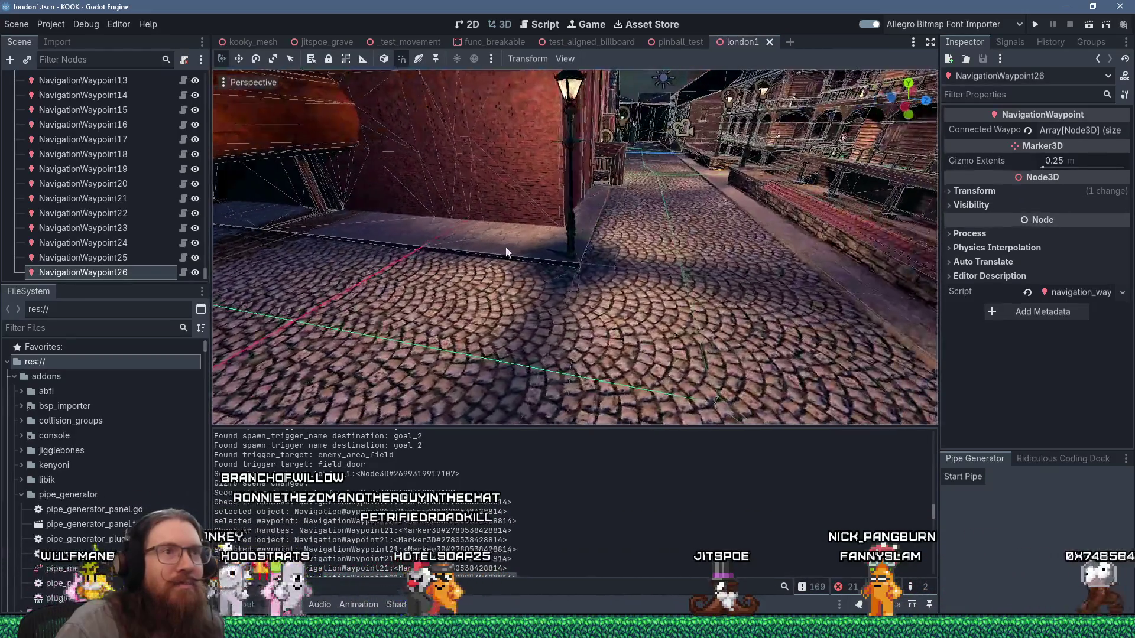
pyautogui.scroll(-3)
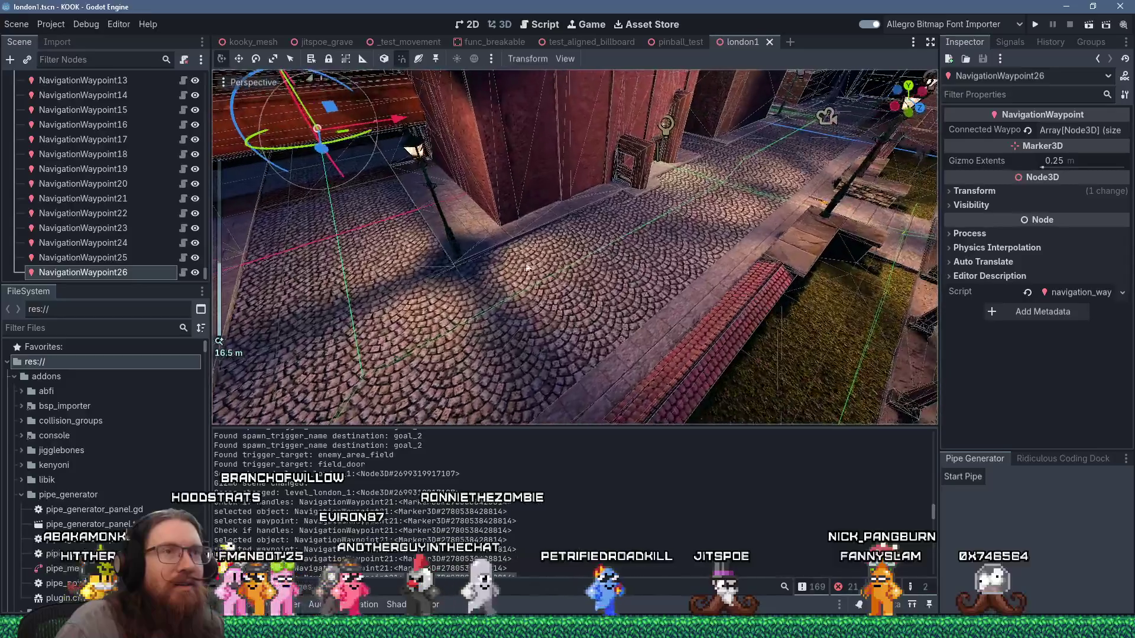
pyautogui.moveTo(718, 249); pyautogui.dragTo(650, 249)
pyautogui.rightClick(174, 257)
pyautogui.click(472, 237)
pyautogui.moveTo(472, 236); pyautogui.dragTo(668, 230)
pyautogui.scroll(-3)
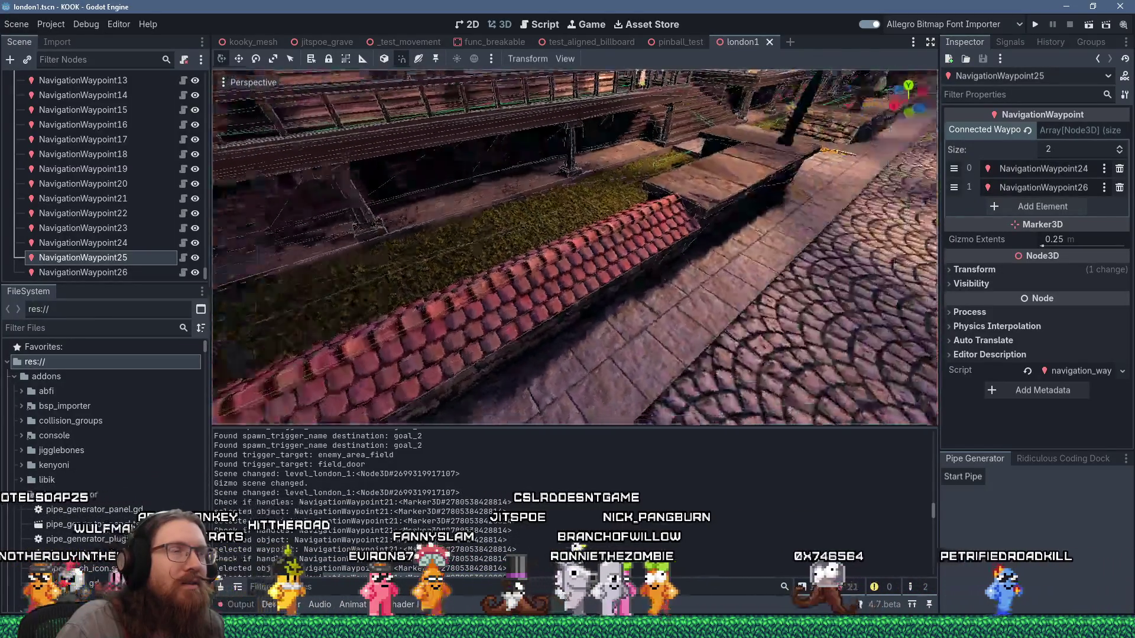
# Select NavigationWaypoint23 and add NavigationWaypoint27 connected to it
pyautogui.scroll(-3)
pyautogui.scroll(3)
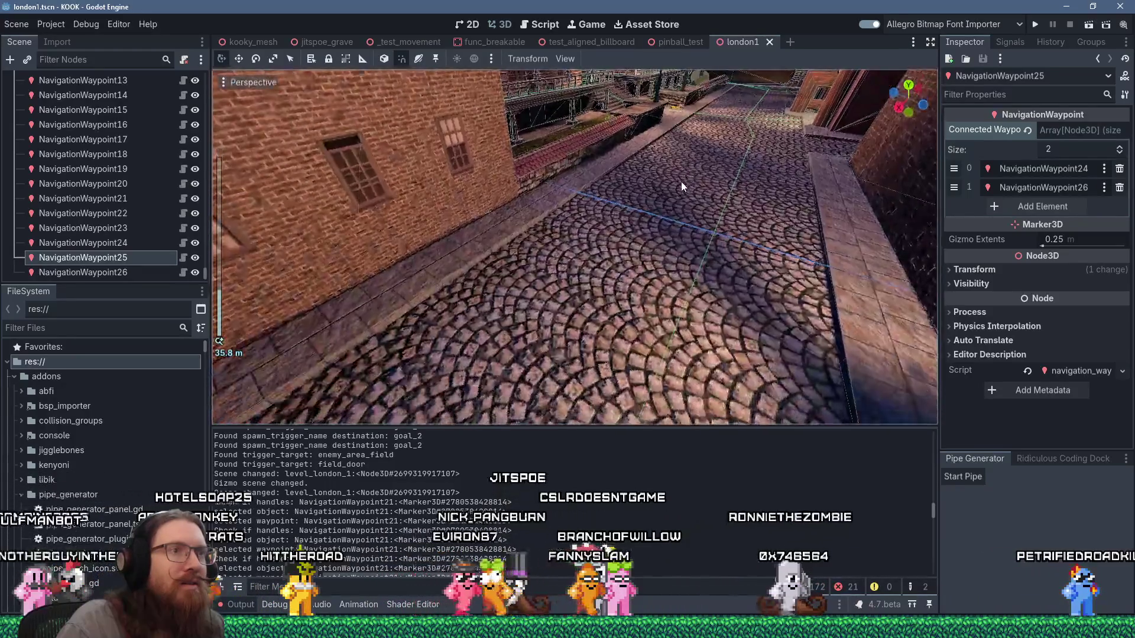
pyautogui.rightClick(681, 182)
pyautogui.moveTo(682, 182); pyautogui.dragTo(592, 136)
pyautogui.scroll(-3)
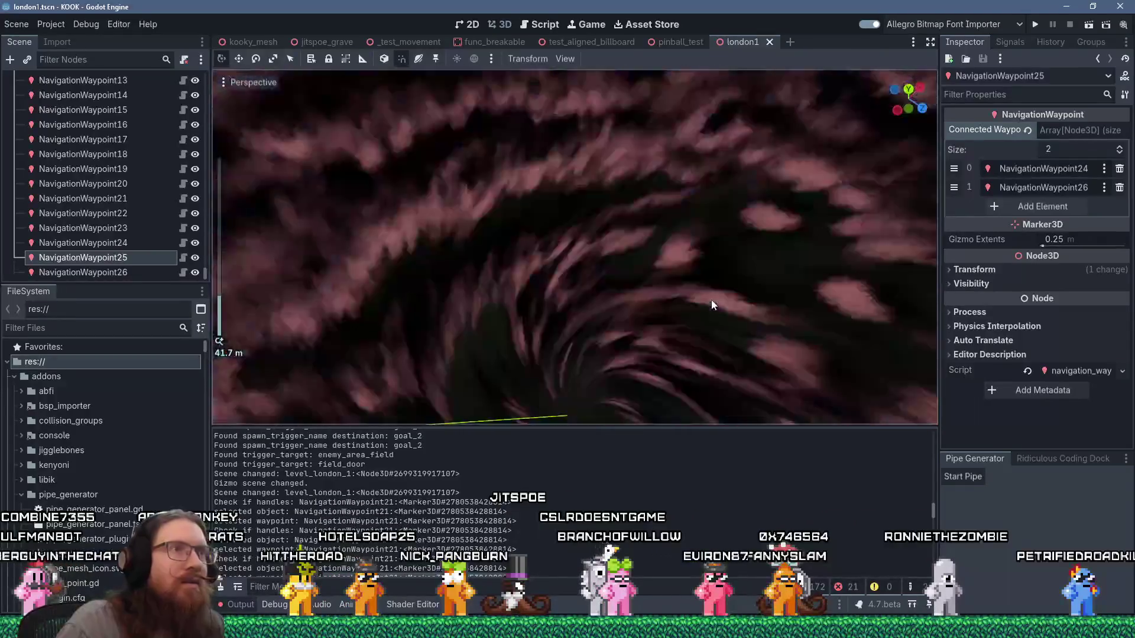
pyautogui.scroll(3)
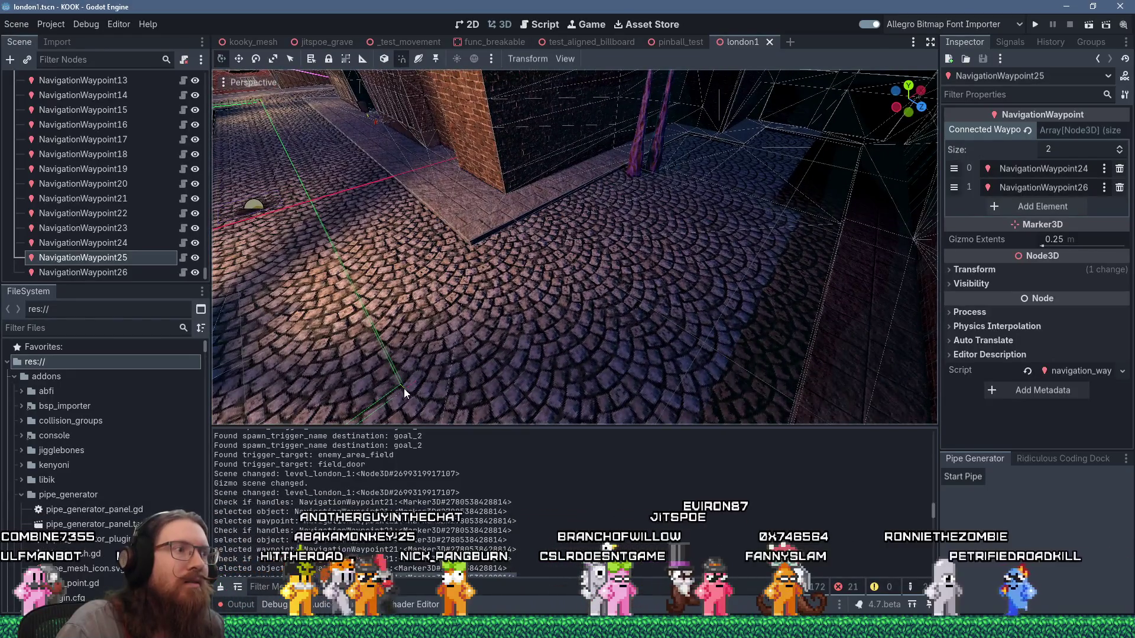
pyautogui.click(405, 389)
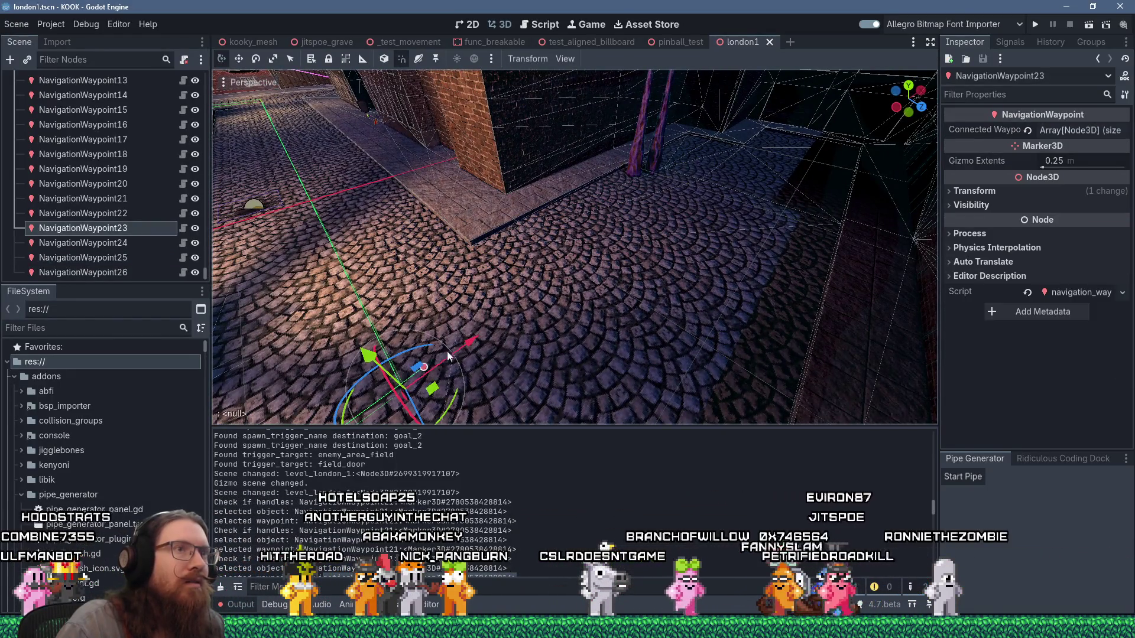
pyautogui.click(816, 155)
# Select NavigationWaypoint25 and add NavigationWaypoint28 by the gate, connected to it
pyautogui.moveTo(640, 253); pyautogui.dragTo(599, 227)
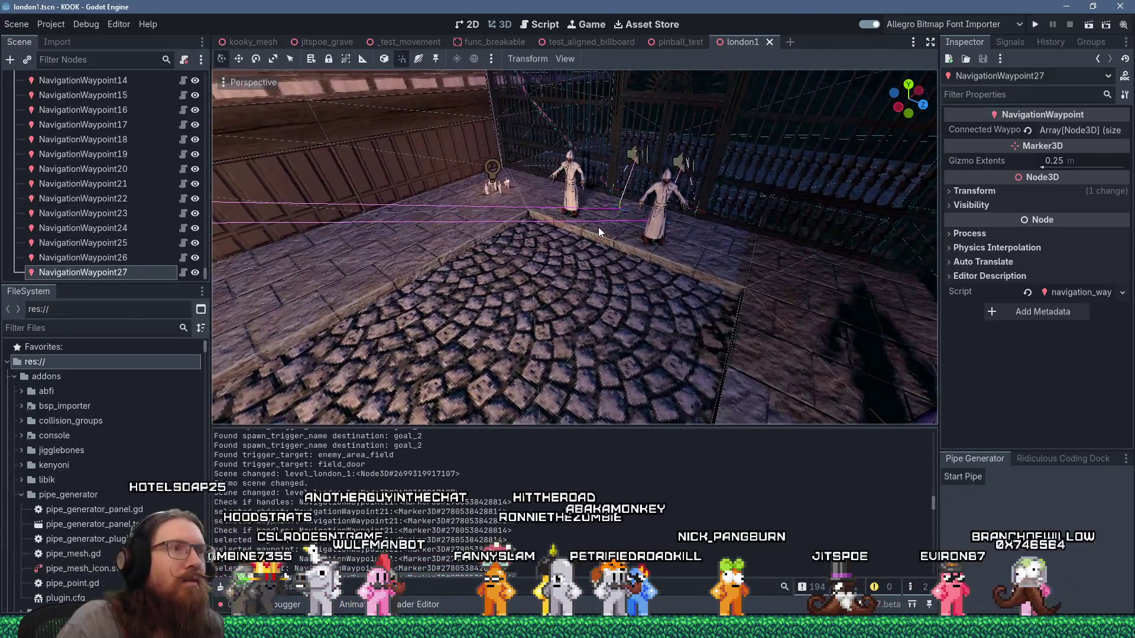
pyautogui.scroll(-3)
pyautogui.scroll(3)
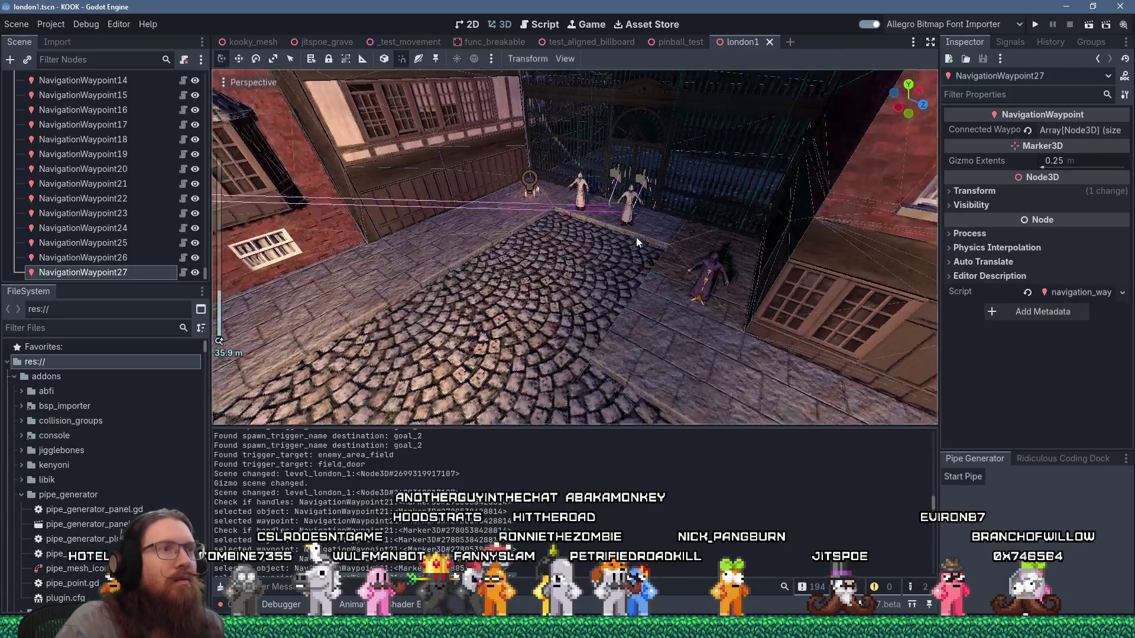
pyautogui.moveTo(651, 211); pyautogui.dragTo(680, 218)
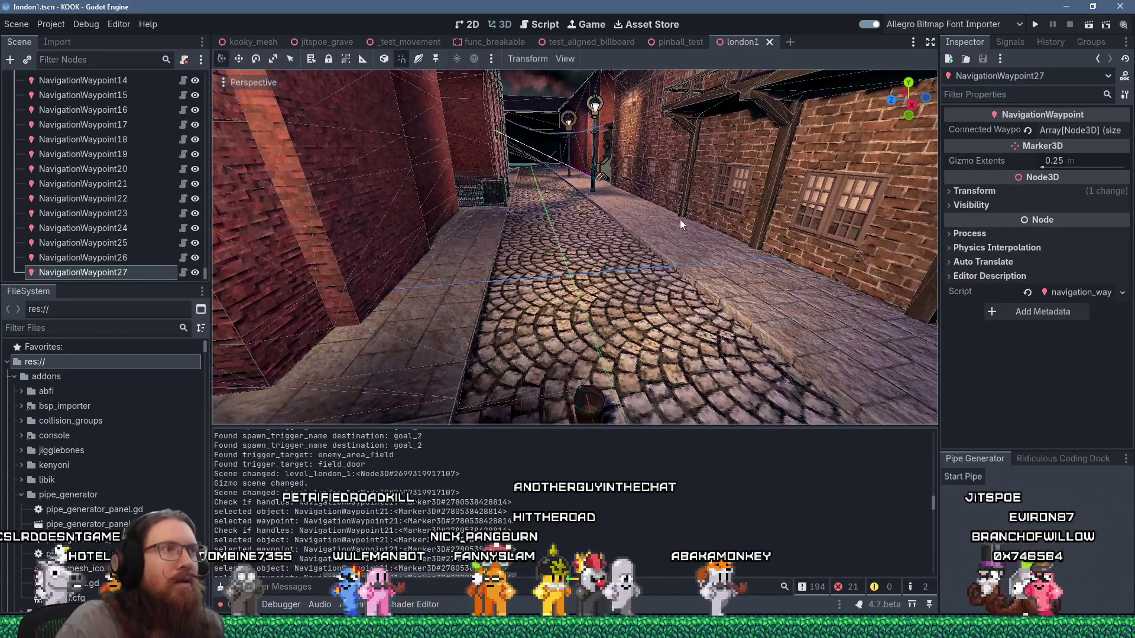
pyautogui.scroll(-3)
pyautogui.scroll(3)
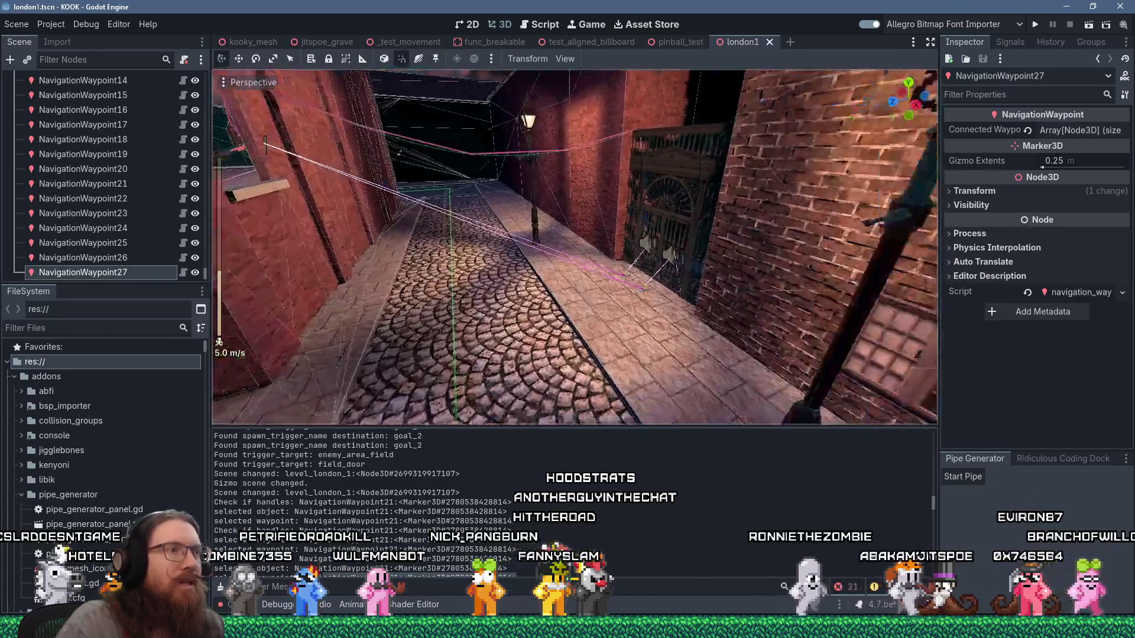
pyautogui.scroll(-3)
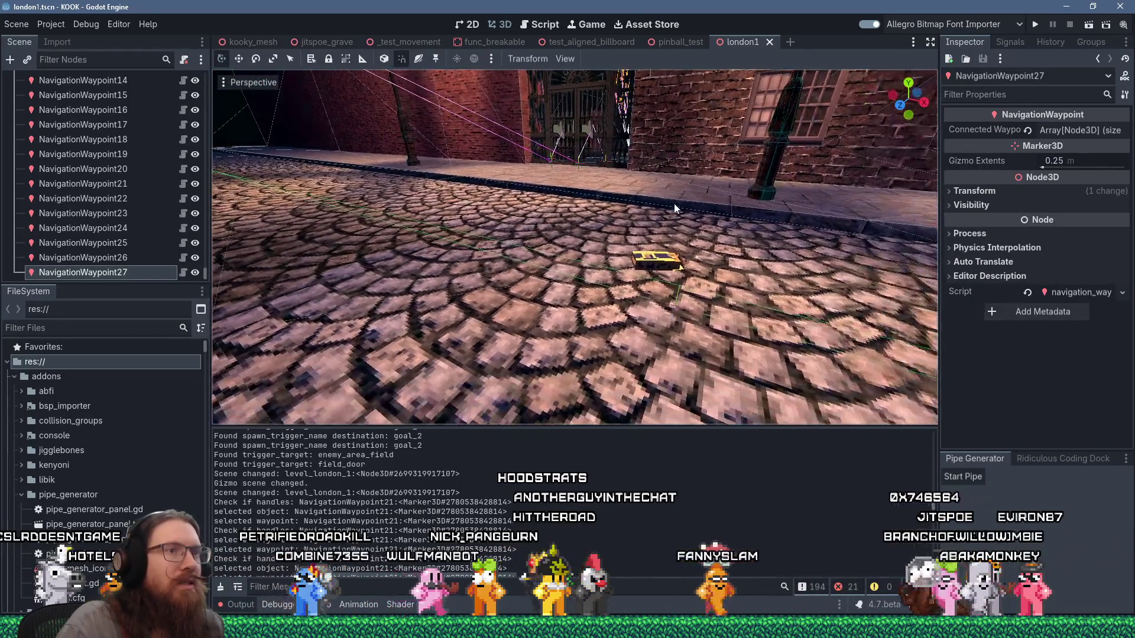
pyautogui.scroll(3)
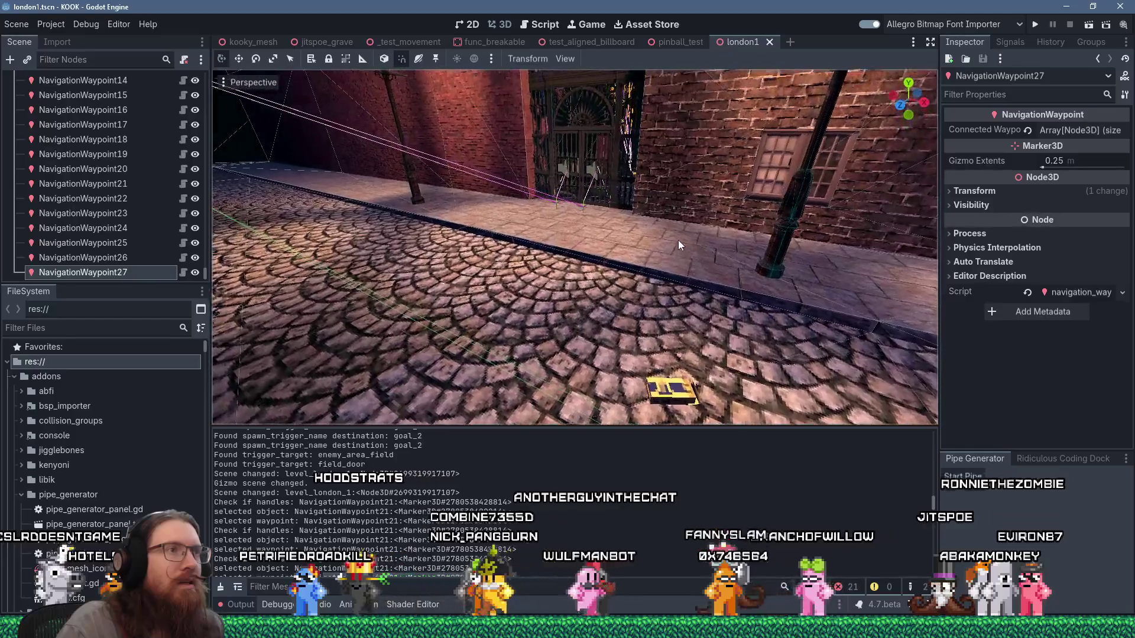
pyautogui.moveTo(647, 258); pyautogui.dragTo(541, 281)
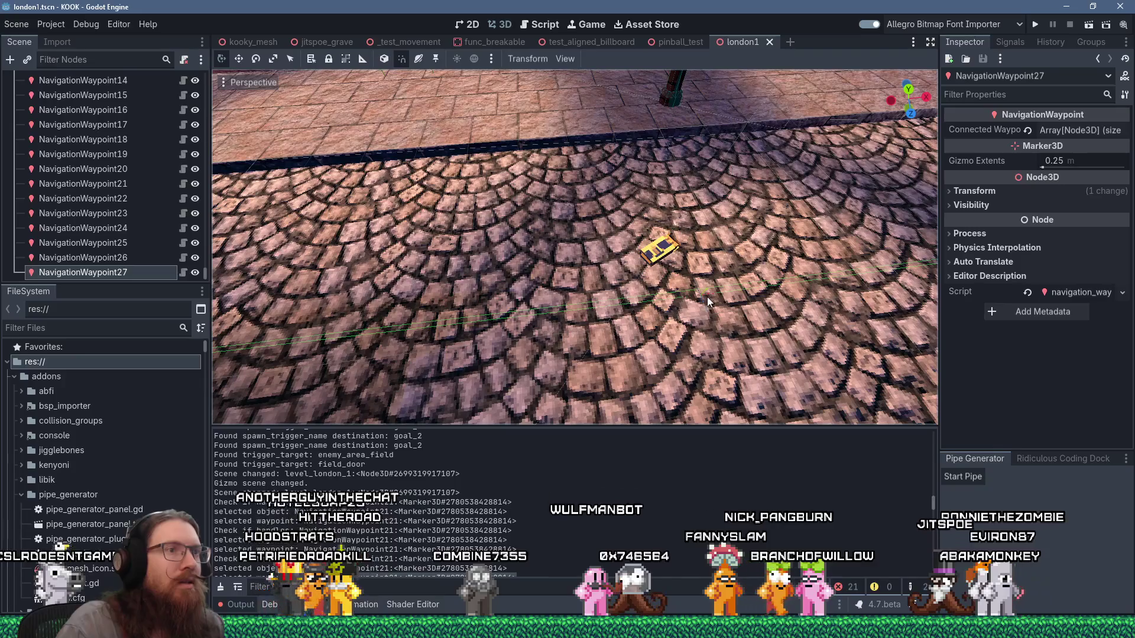
pyautogui.click(707, 289)
pyautogui.moveTo(607, 303); pyautogui.dragTo(715, 277)
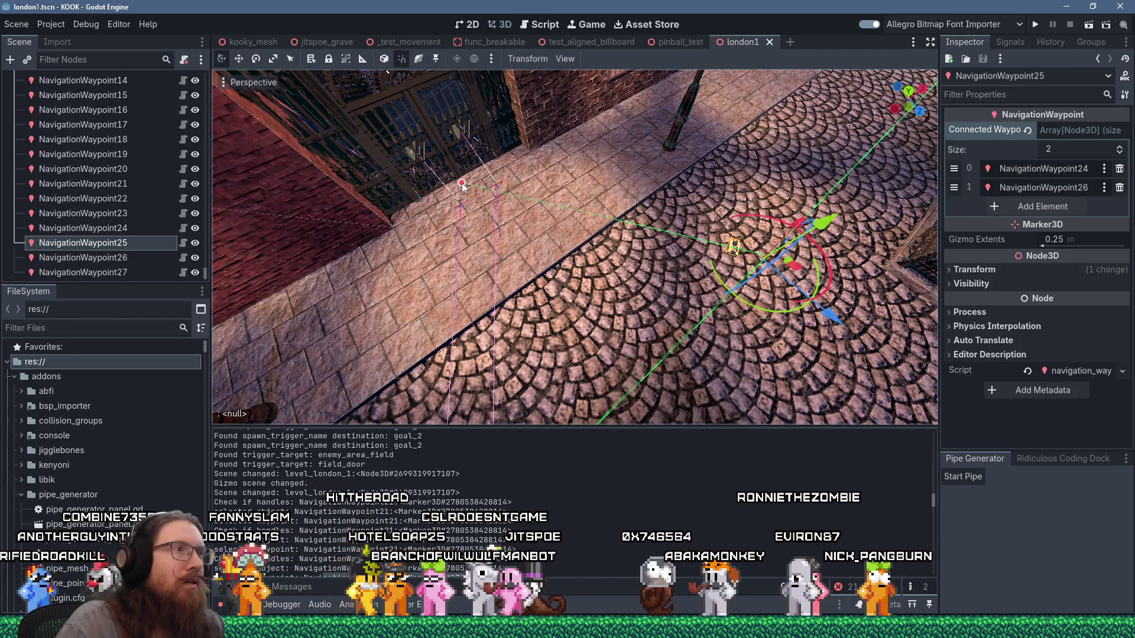
pyautogui.click(462, 186)
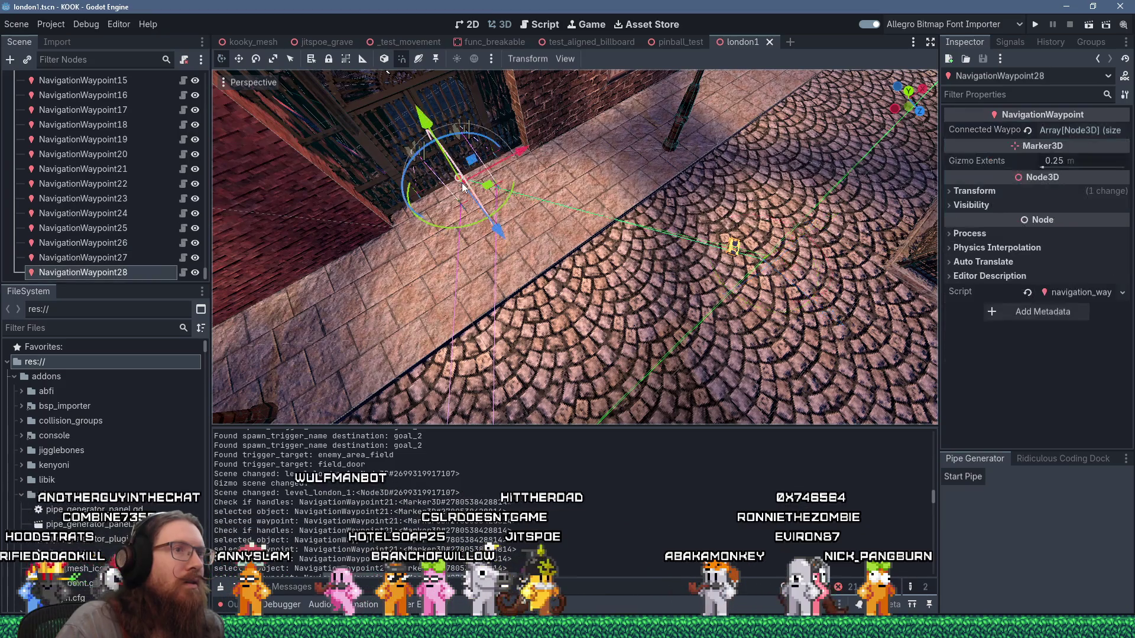
# View the gate and brick wall corner, then select NavigationWaypoint22
pyautogui.moveTo(473, 201); pyautogui.dragTo(615, 280)
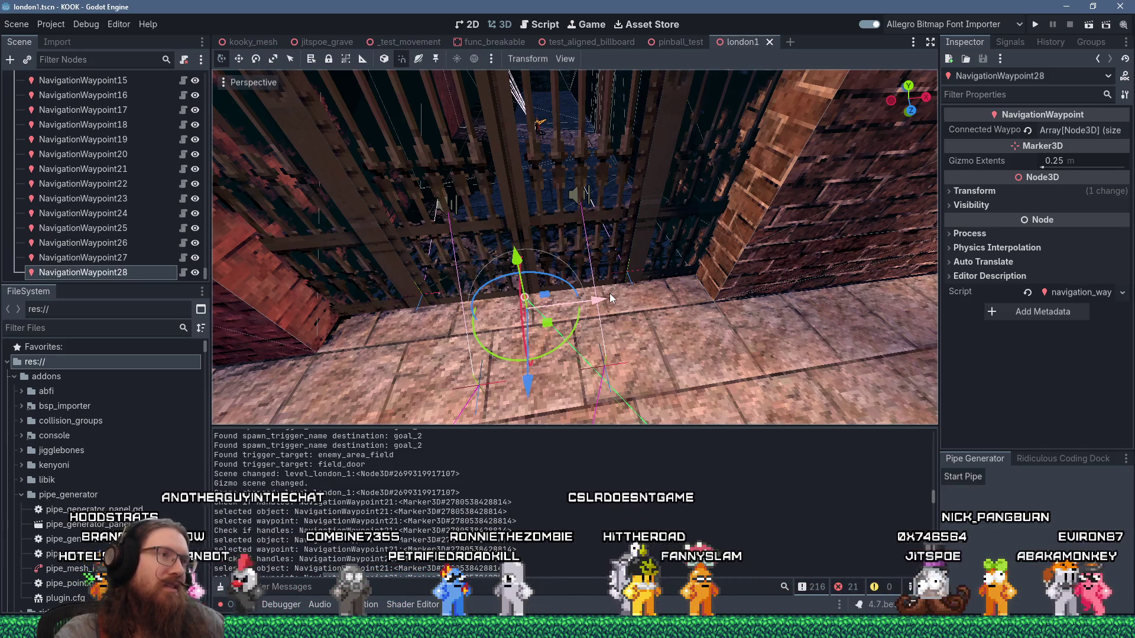
pyautogui.scroll(-3)
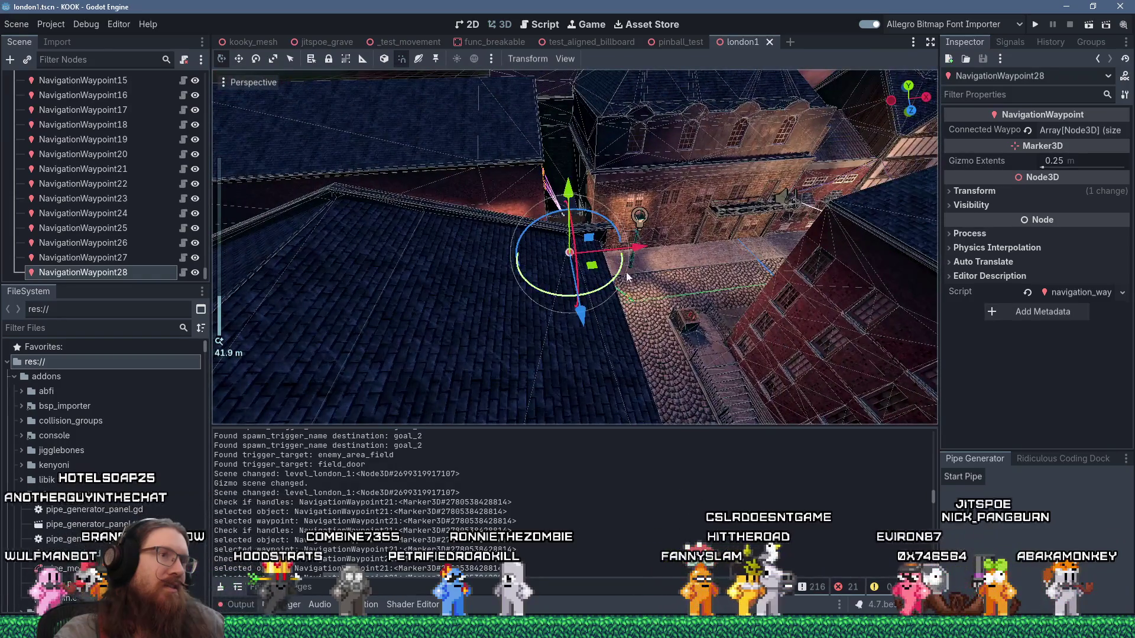
pyautogui.scroll(3)
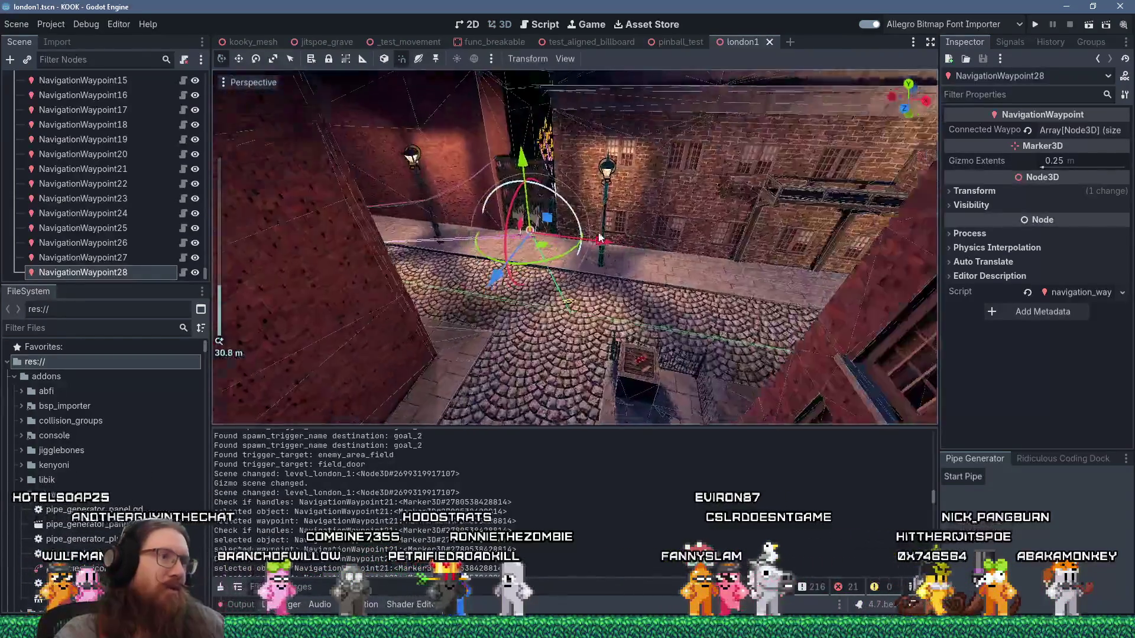
pyautogui.rightClick(596, 229)
pyautogui.moveTo(587, 249); pyautogui.dragTo(532, 236)
pyautogui.click(285, 131)
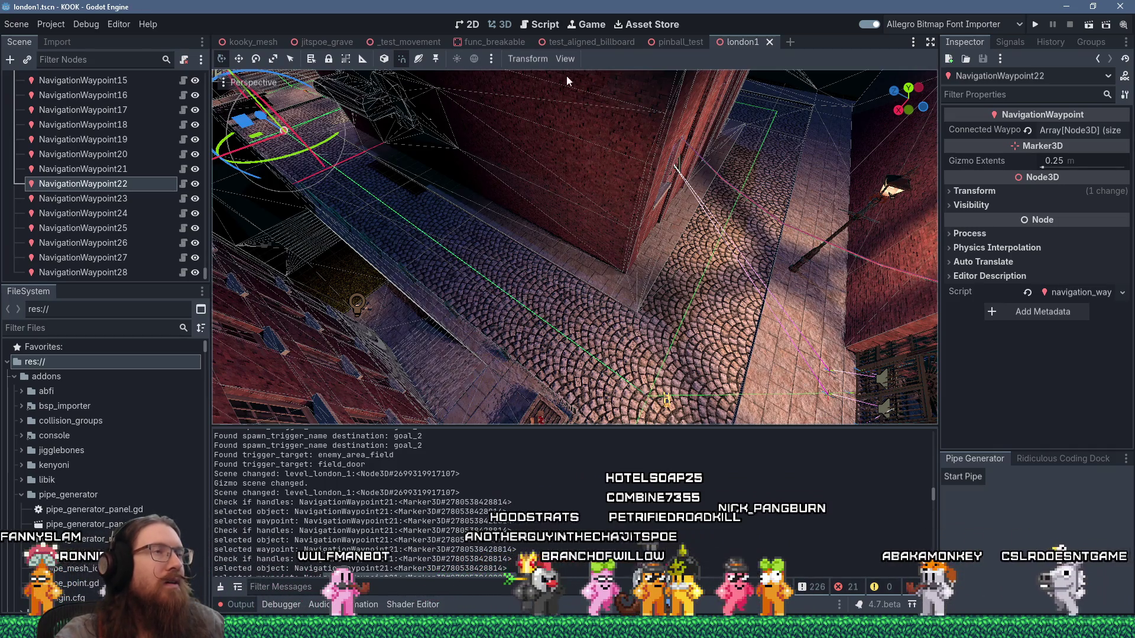
# Change line 95's threshold in navigation_waypoint_gizmo.gd from 0.2 to 0.3 and save
pyautogui.click(533, 24)
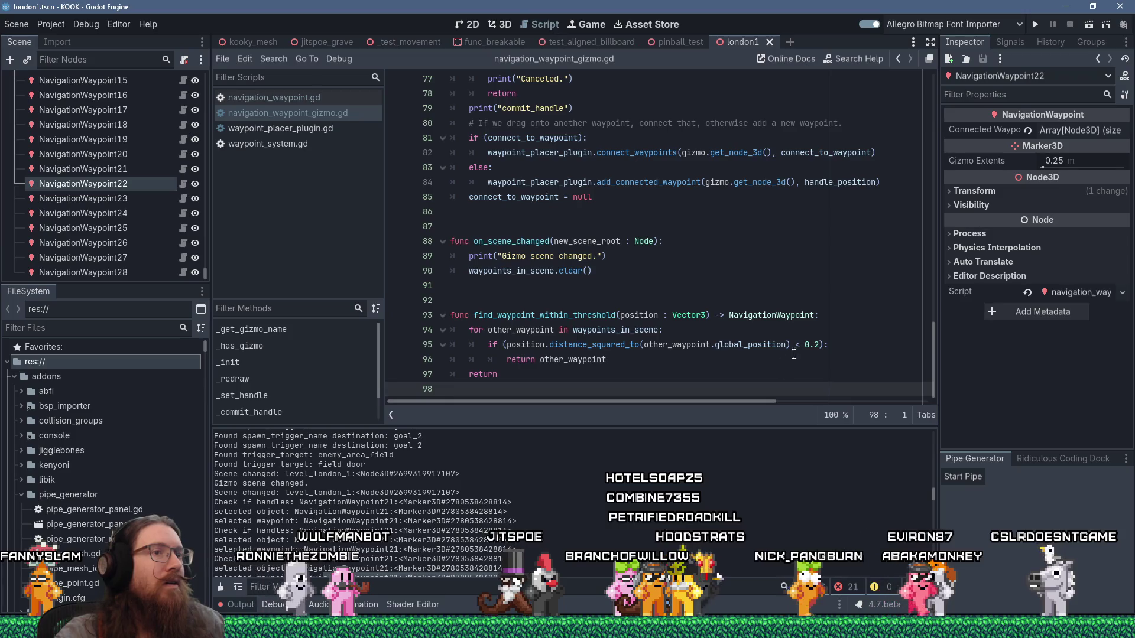
pyautogui.click(814, 345)
pyautogui.write('3')
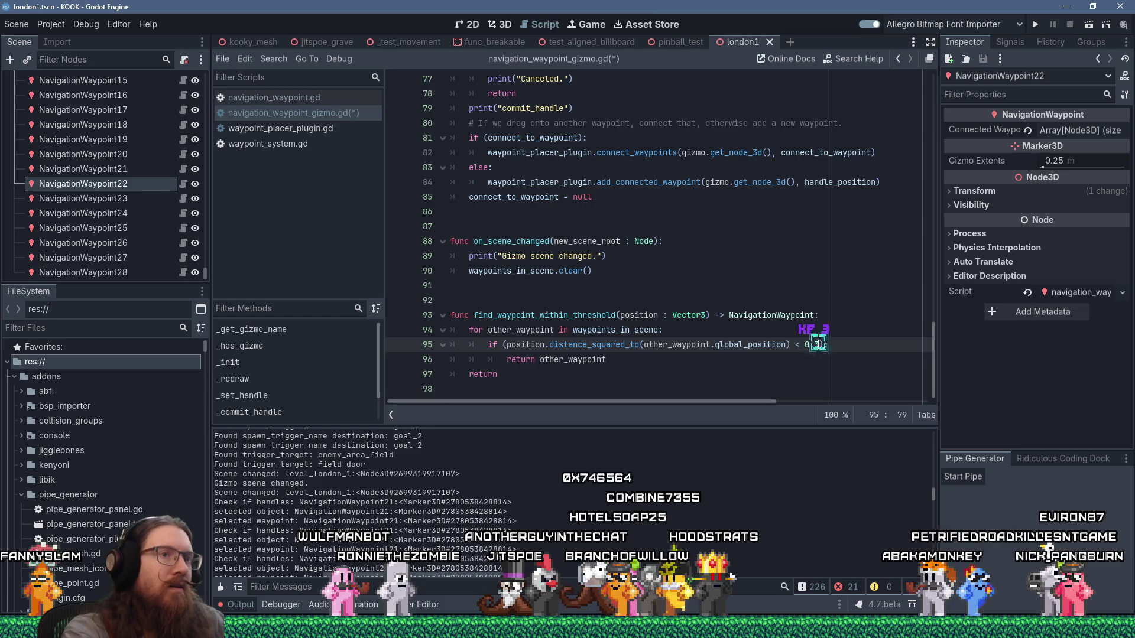
pyautogui.hotkey('ctrl', 's')
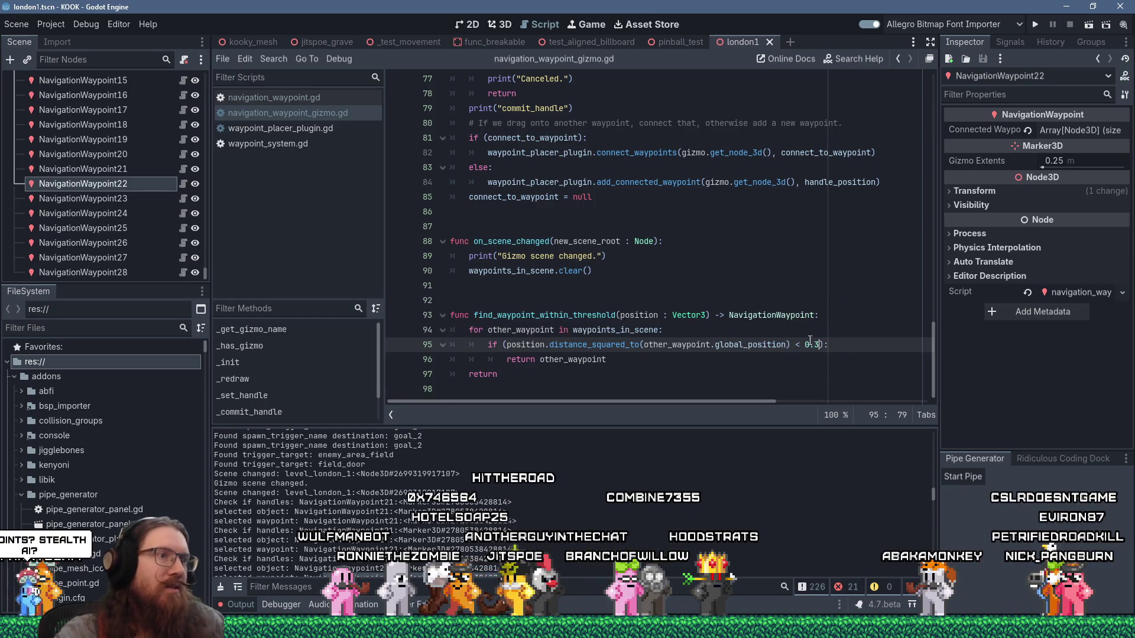
pyautogui.click(771, 315)
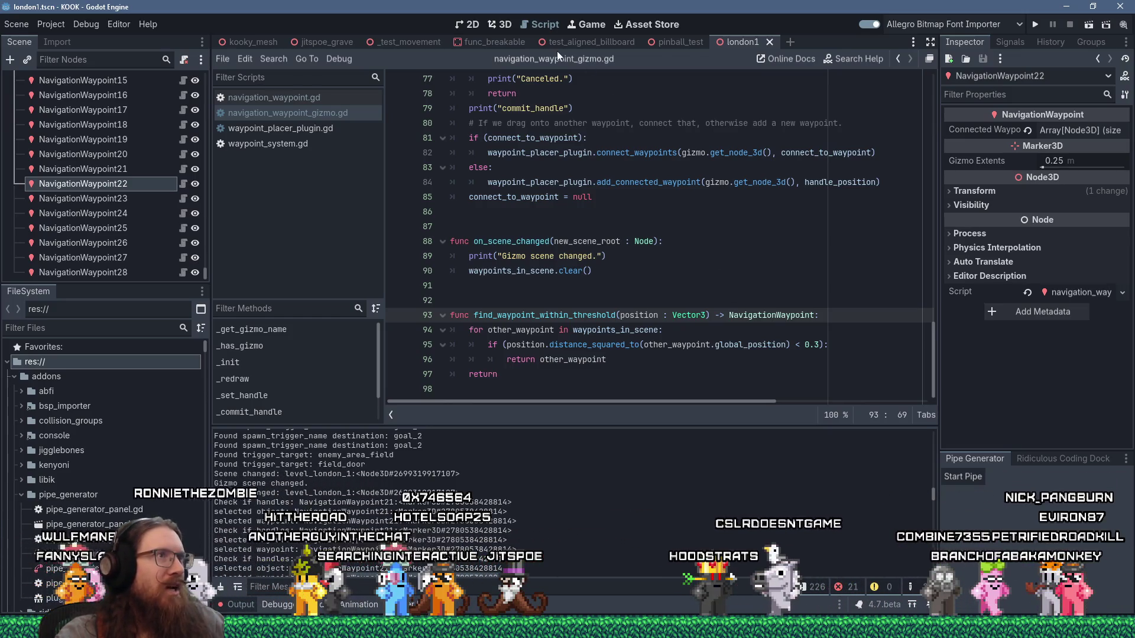
pyautogui.click(504, 29)
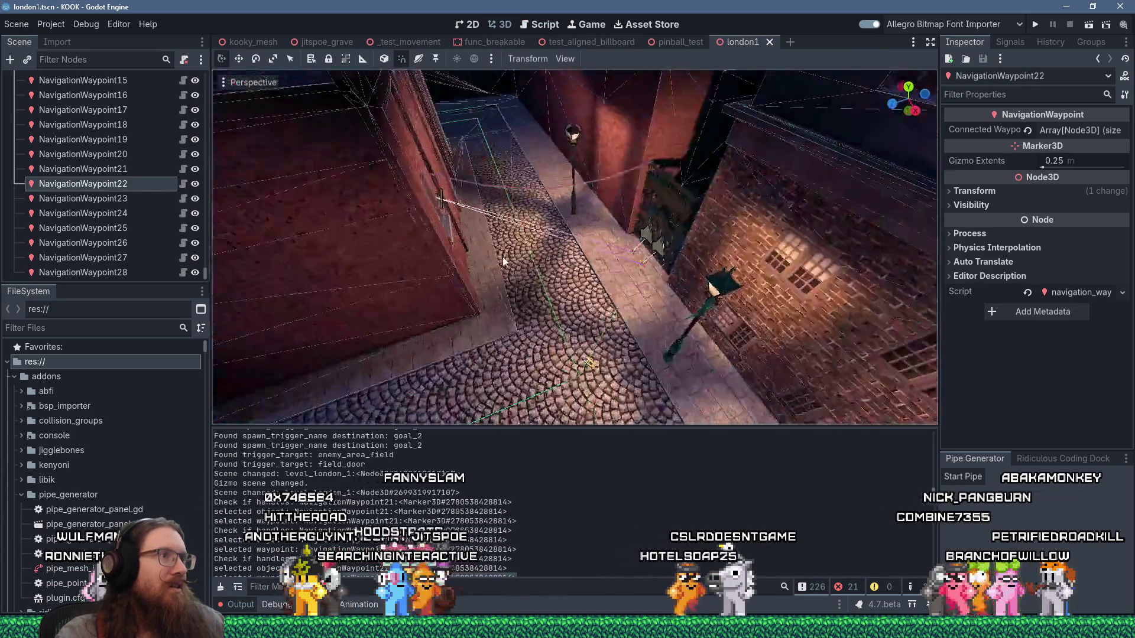
pyautogui.scroll(3)
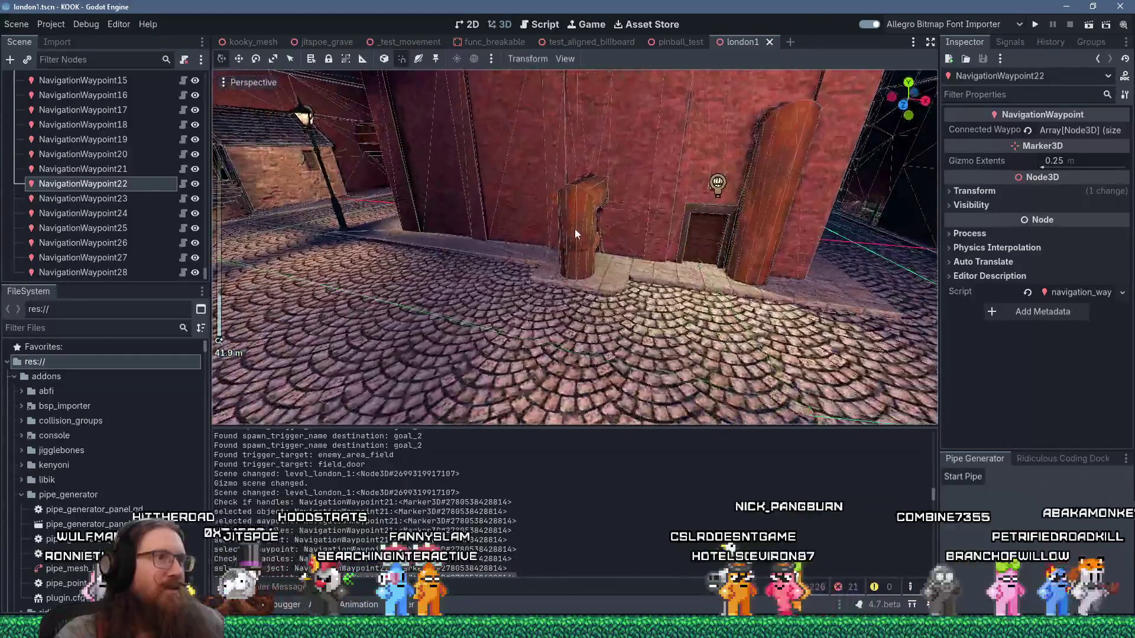
pyautogui.scroll(3)
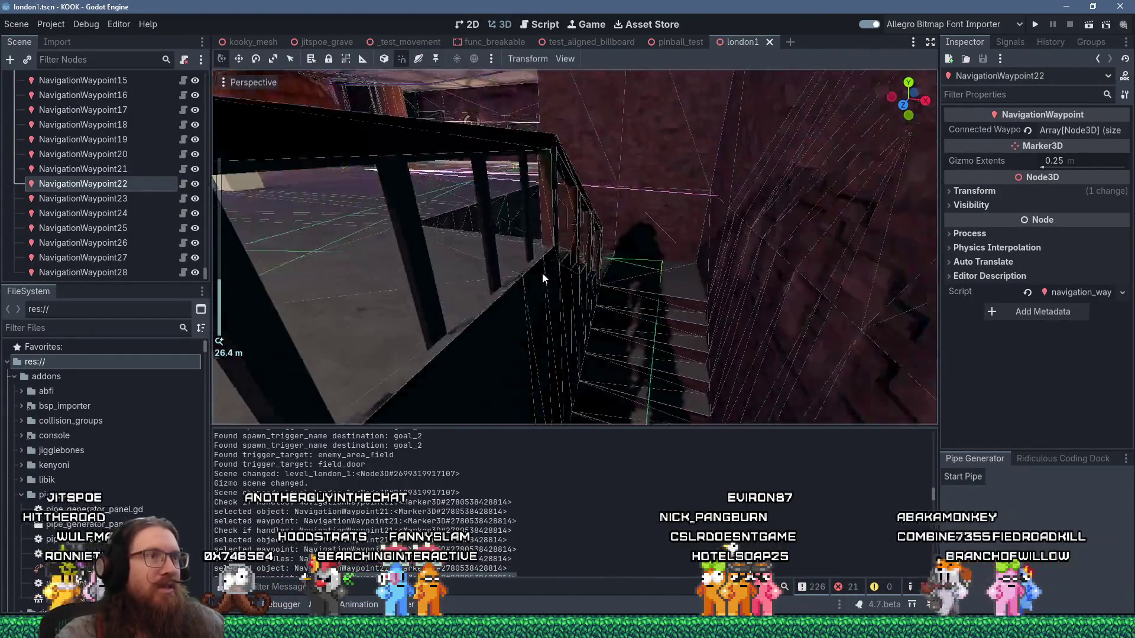
pyautogui.scroll(3)
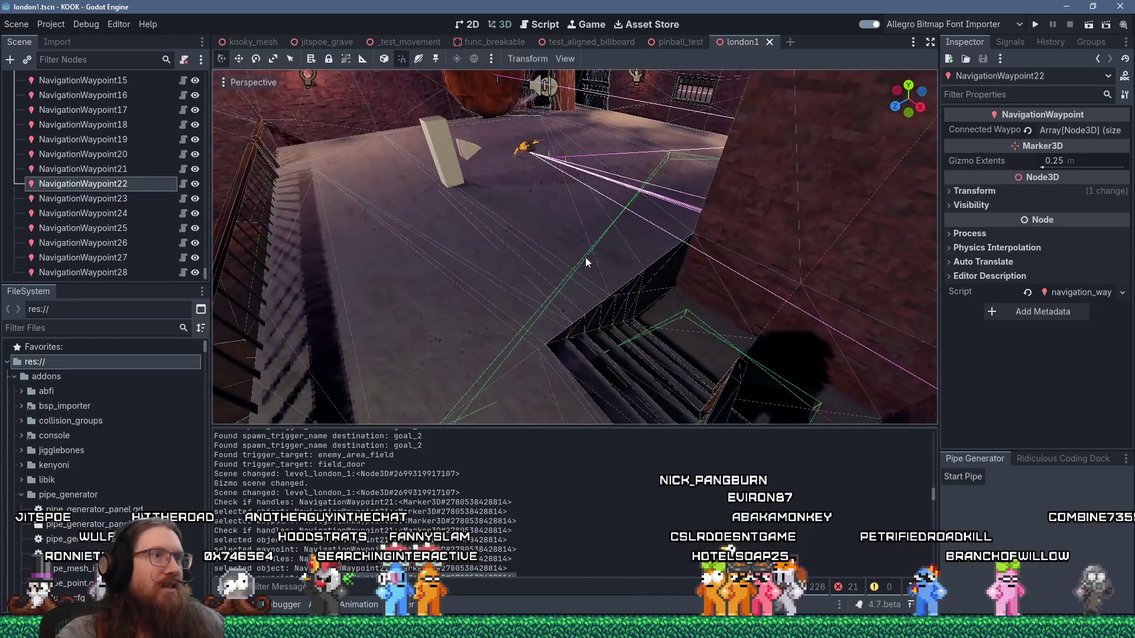
pyautogui.scroll(-3)
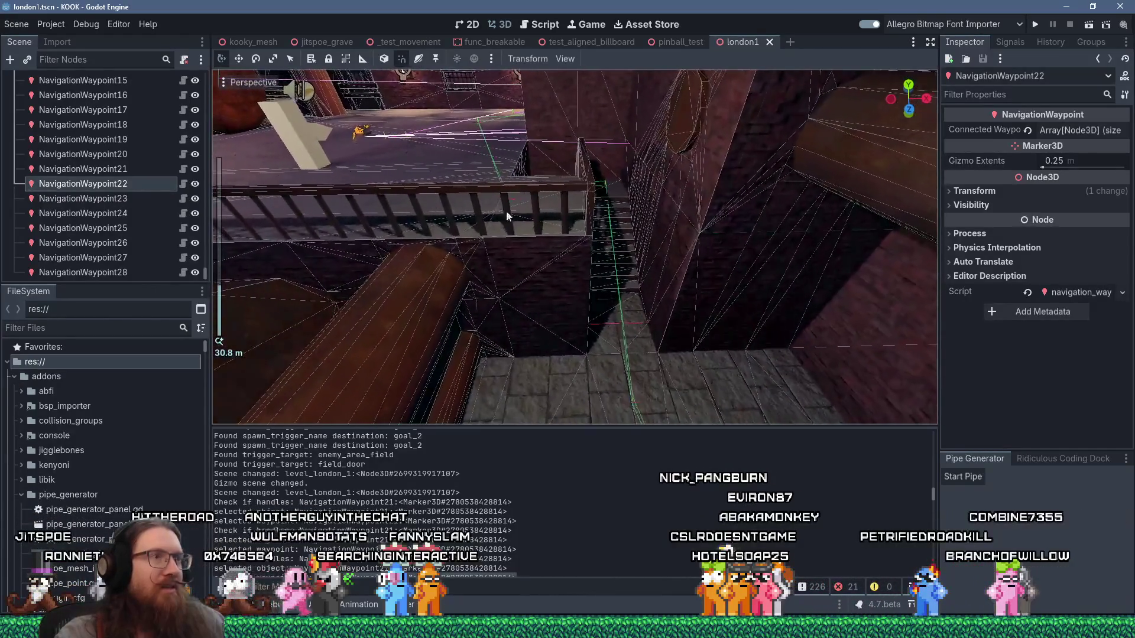
pyautogui.moveTo(507, 204); pyautogui.dragTo(675, 292)
pyautogui.scroll(3)
pyautogui.scroll(3)
pyautogui.scroll(3)
pyautogui.scroll(-3)
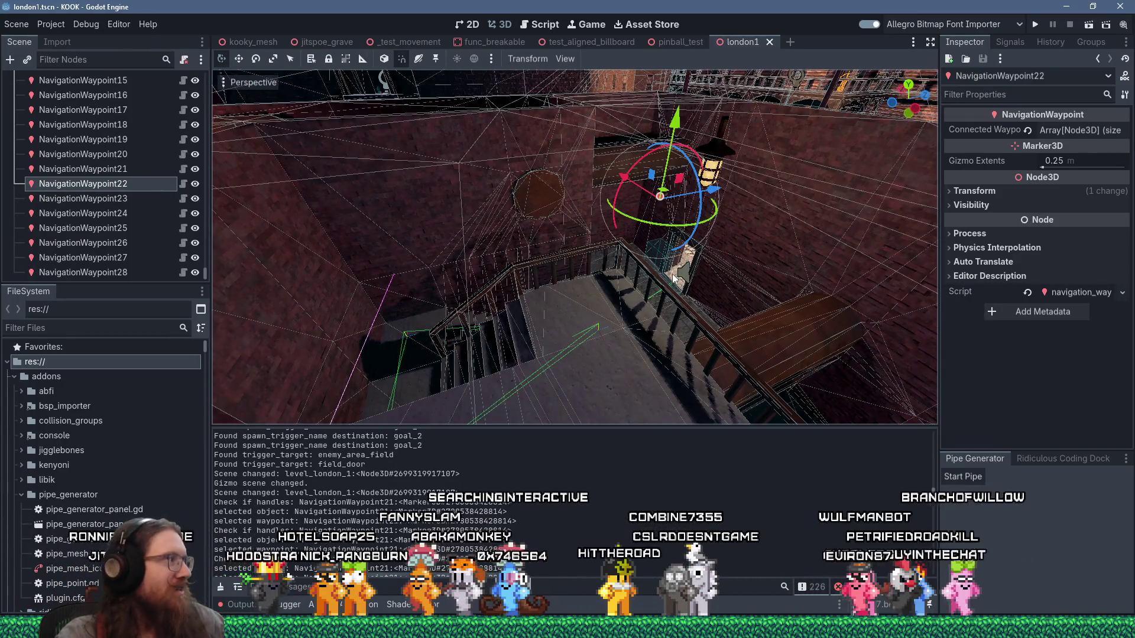
pyautogui.moveTo(670, 296); pyautogui.dragTo(650, 254)
pyautogui.moveTo(614, 338); pyautogui.dragTo(646, 318)
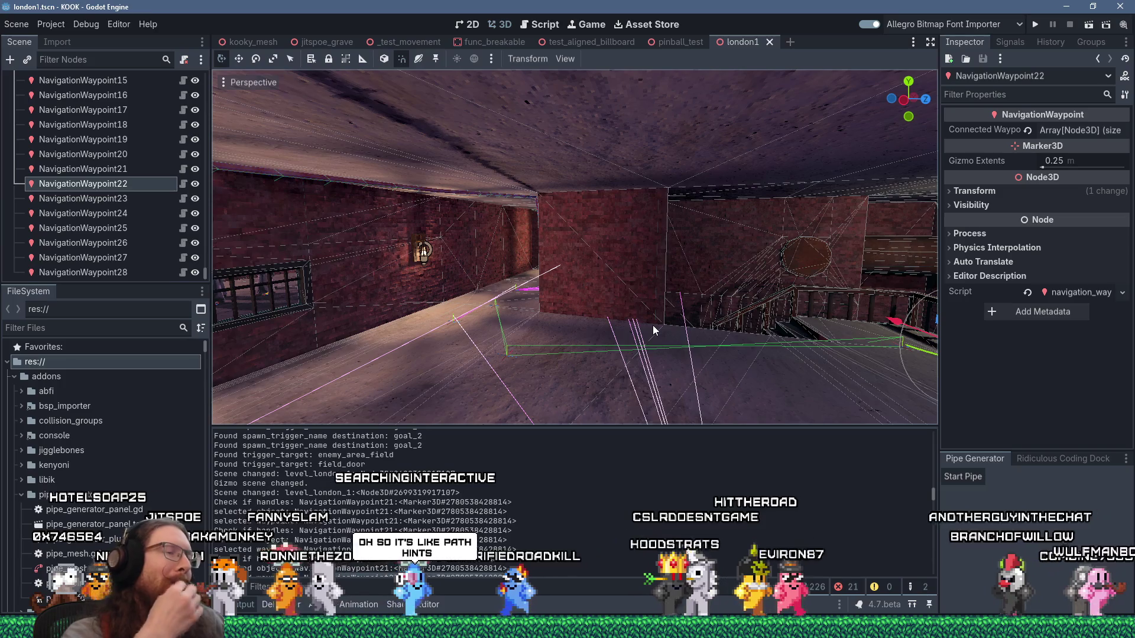
pyautogui.scroll(3)
pyautogui.moveTo(604, 357); pyautogui.dragTo(602, 312)
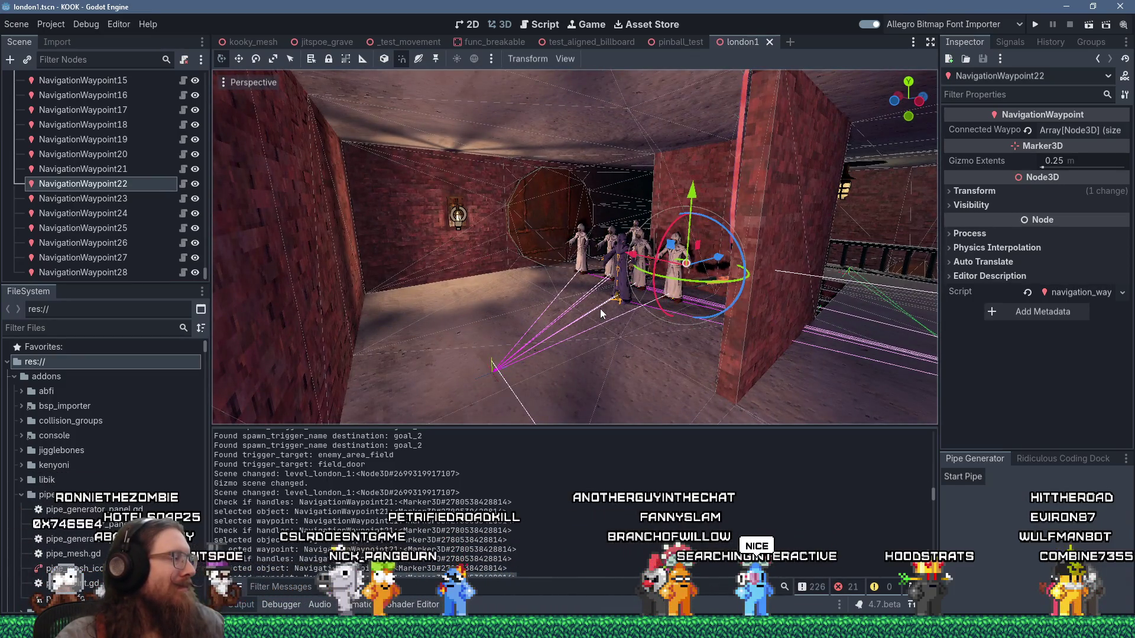
pyautogui.moveTo(512, 319); pyautogui.dragTo(576, 282)
pyautogui.press('f')
pyautogui.scroll(-3)
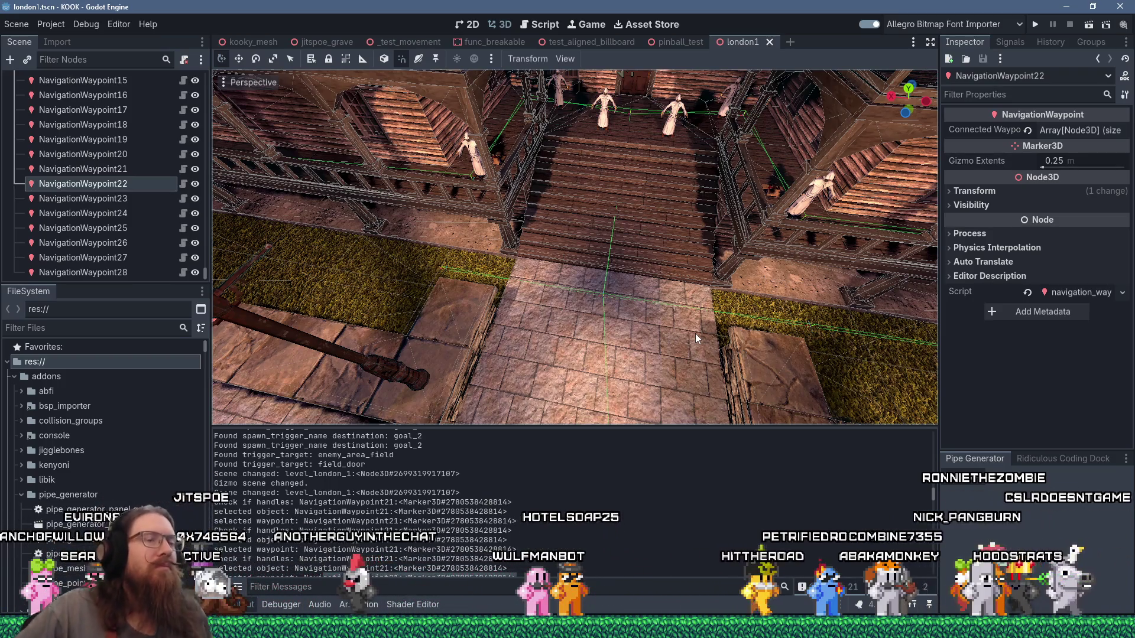
# Fly down the cobbled alley into the room with the robed figures, inspecting waypoint lines
pyautogui.moveTo(695, 333); pyautogui.dragTo(690, 276)
pyautogui.scroll(-3)
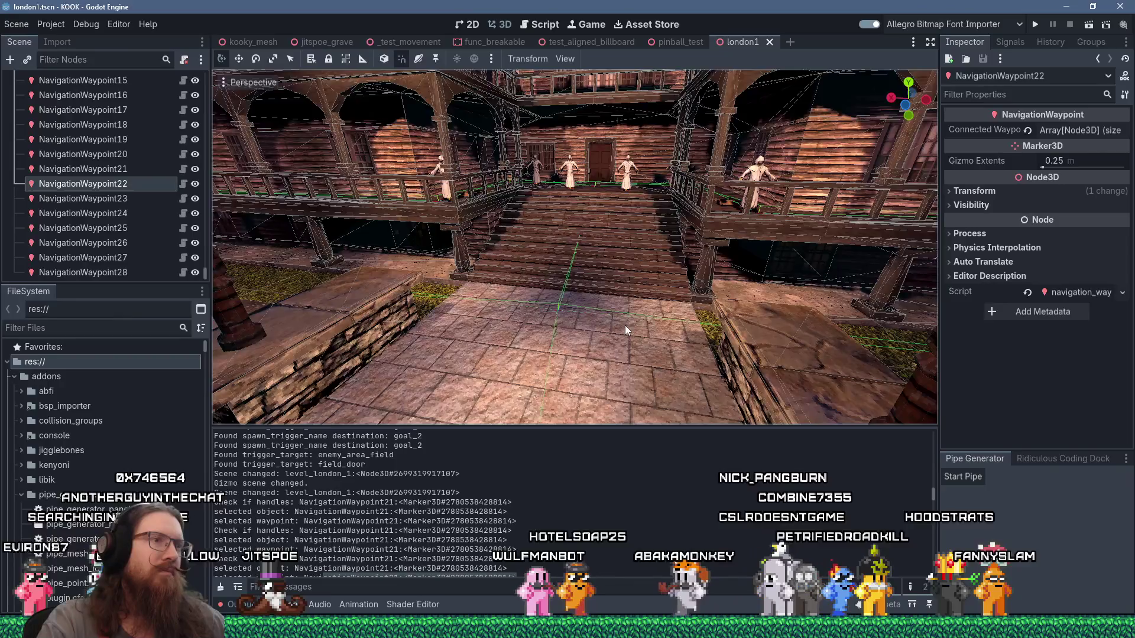
pyautogui.scroll(-3)
pyautogui.moveTo(626, 325); pyautogui.dragTo(732, 360)
pyautogui.scroll(-3)
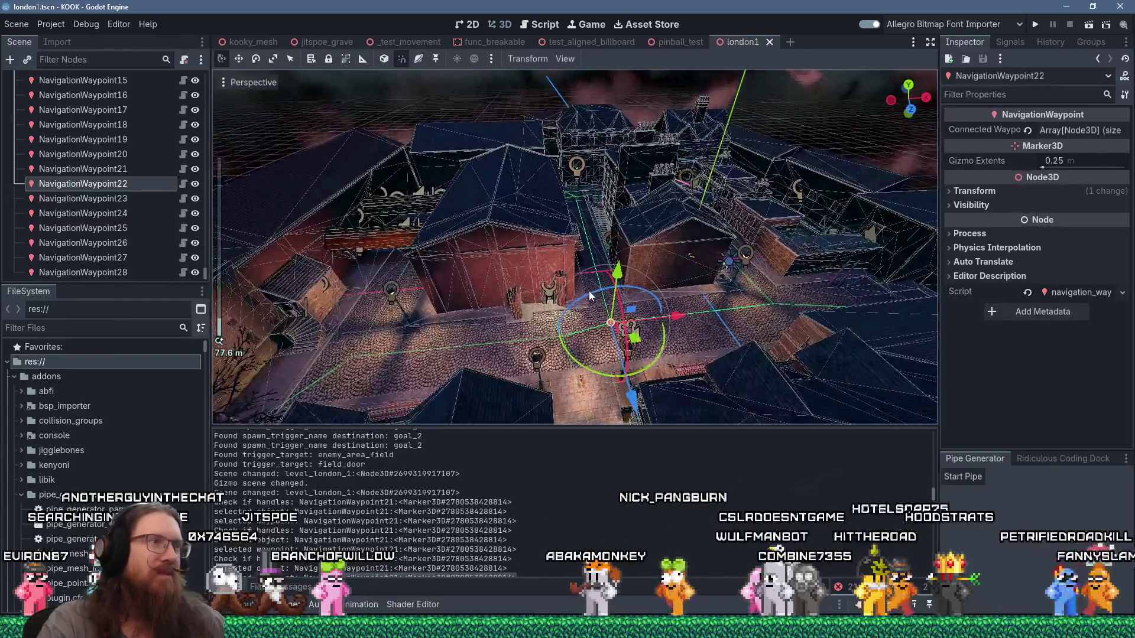
pyautogui.moveTo(604, 275); pyautogui.dragTo(508, 292)
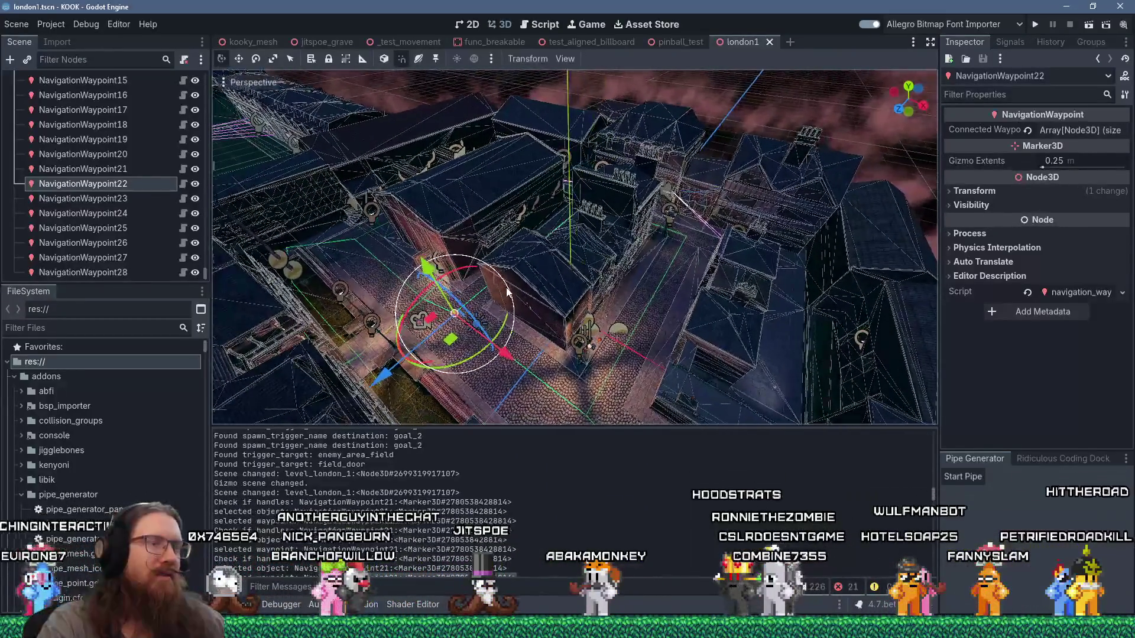
pyautogui.moveTo(693, 324); pyautogui.dragTo(688, 279)
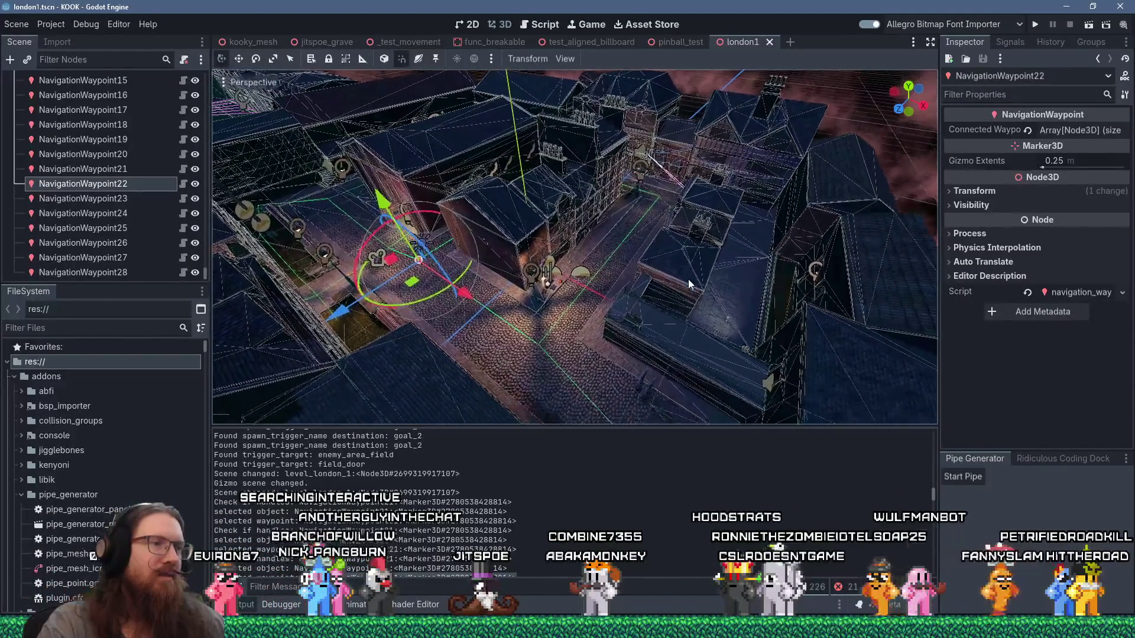
pyautogui.scroll(3)
pyautogui.scroll(3)
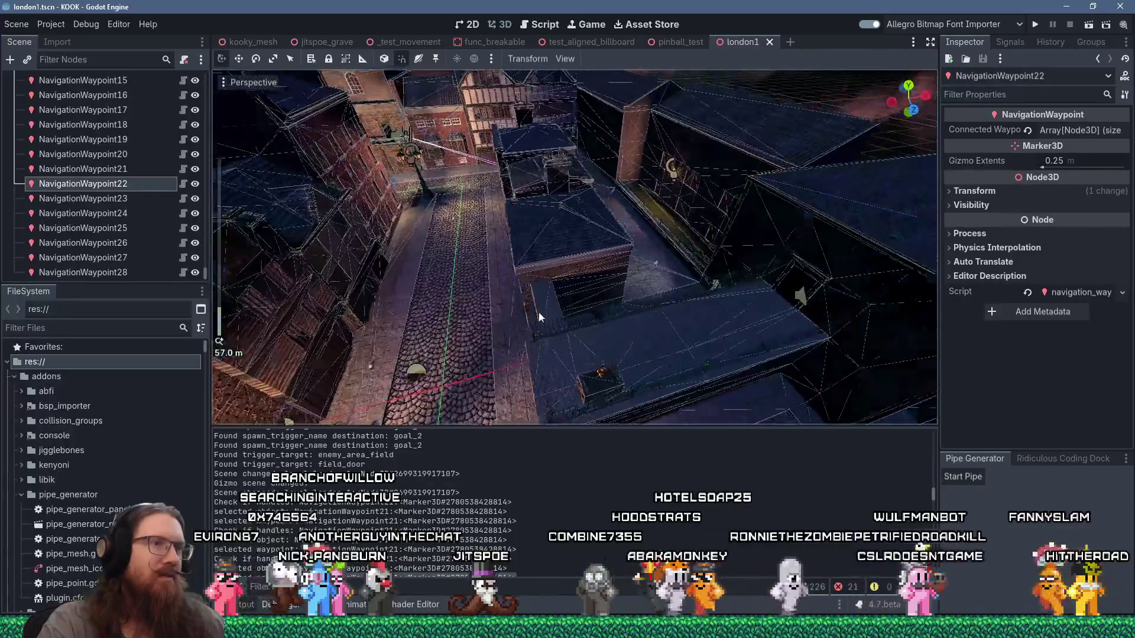
pyautogui.moveTo(477, 302); pyautogui.dragTo(568, 314)
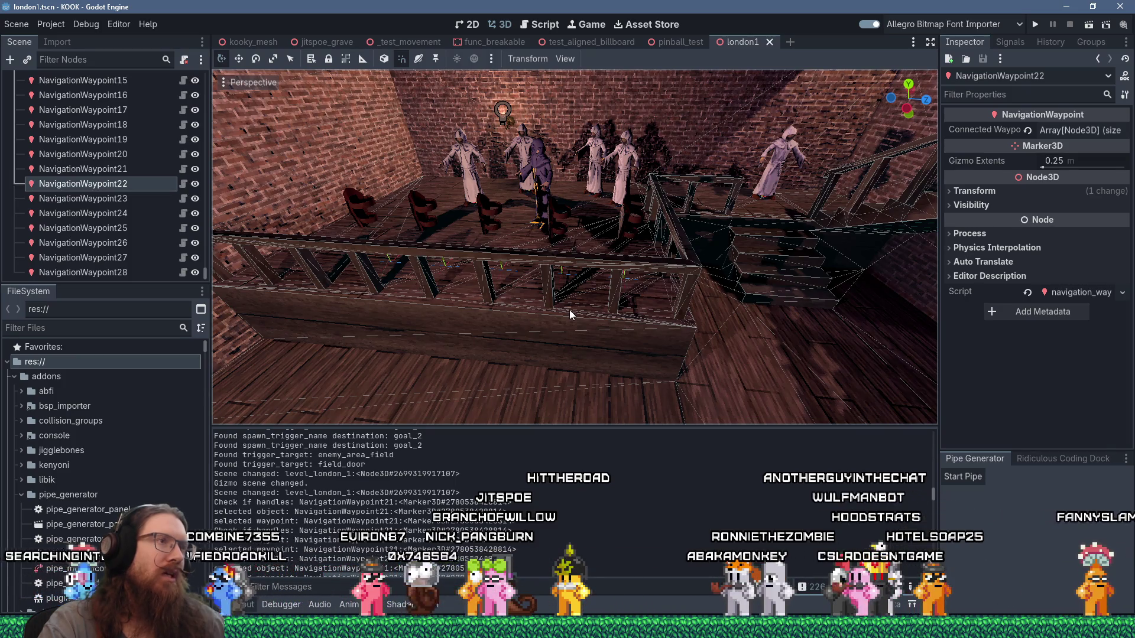
# Look along the alley toward the waypoint and save the london1 scene
pyautogui.scroll(3)
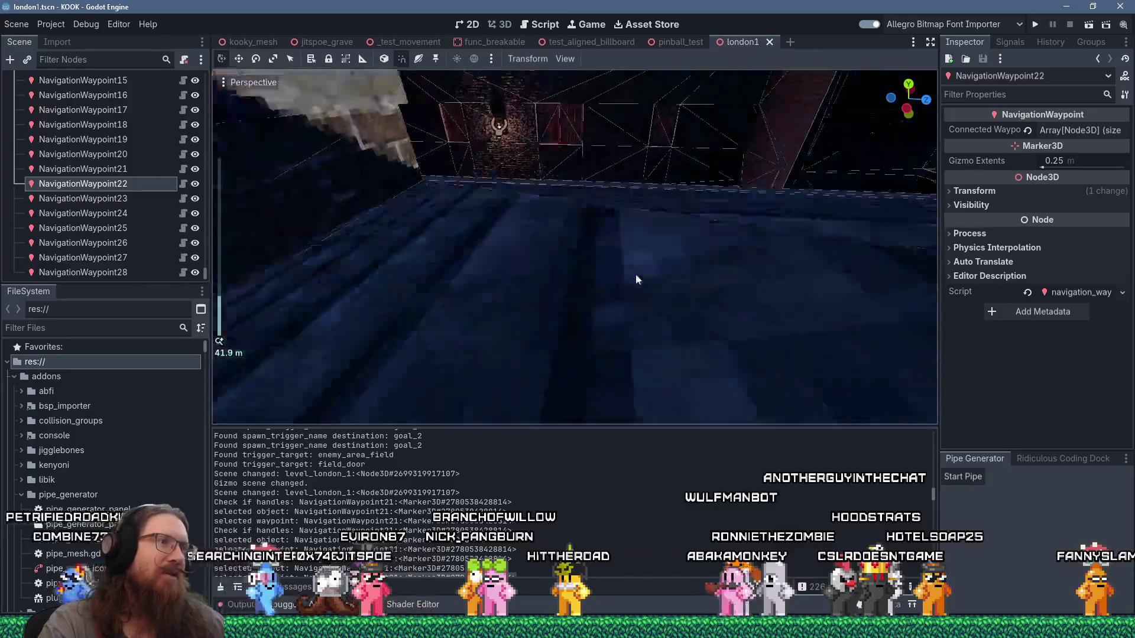
pyautogui.scroll(-3)
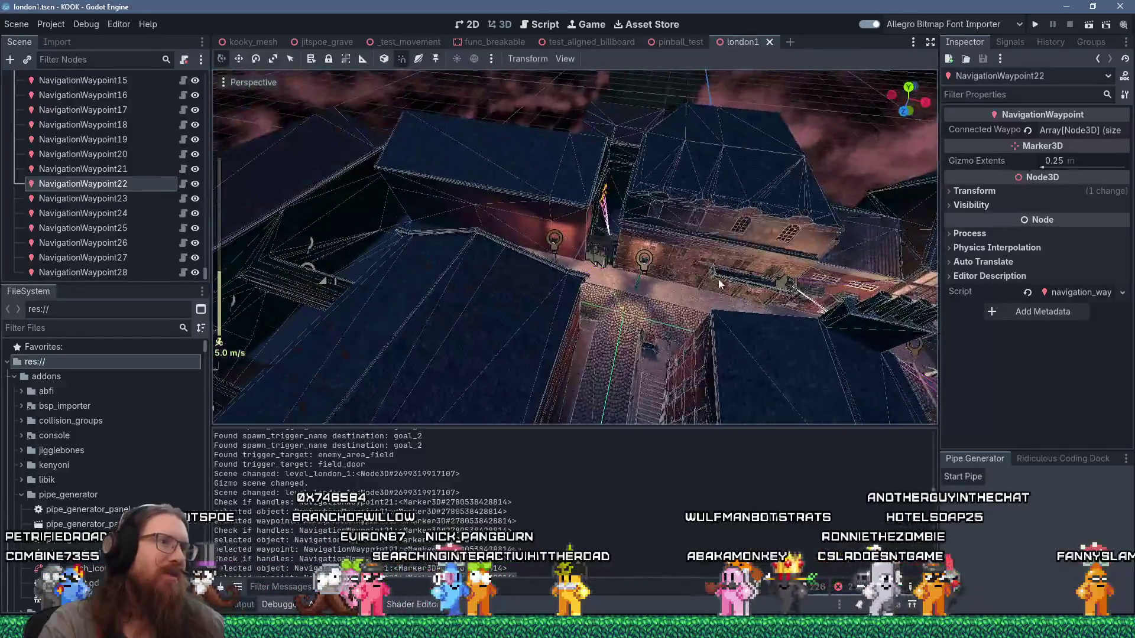
pyautogui.scroll(3)
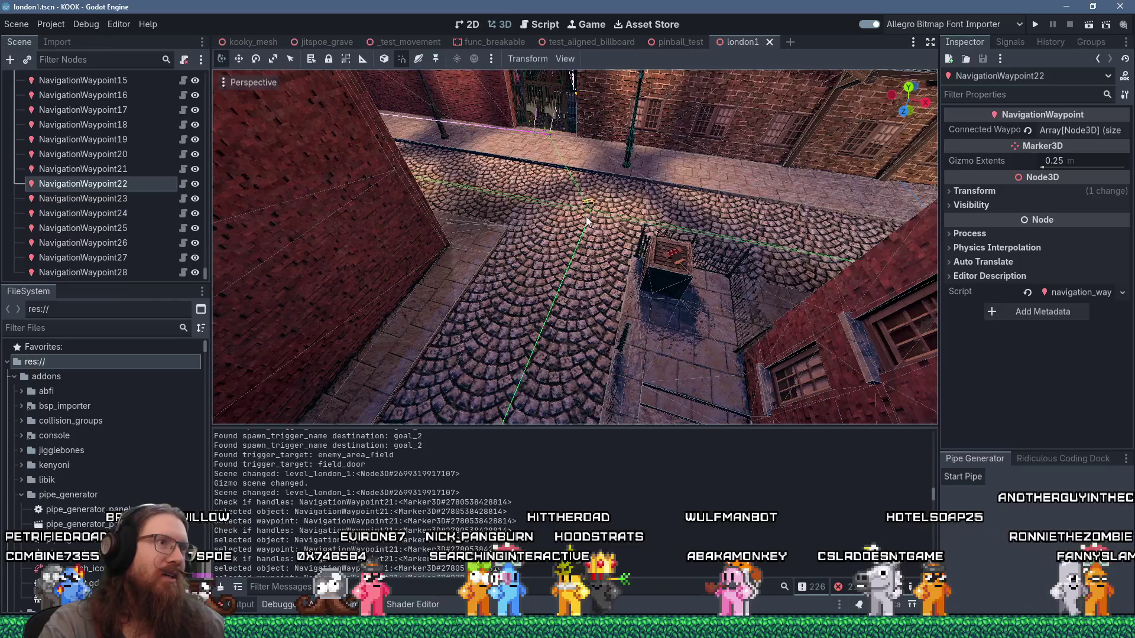
pyautogui.scroll(-3)
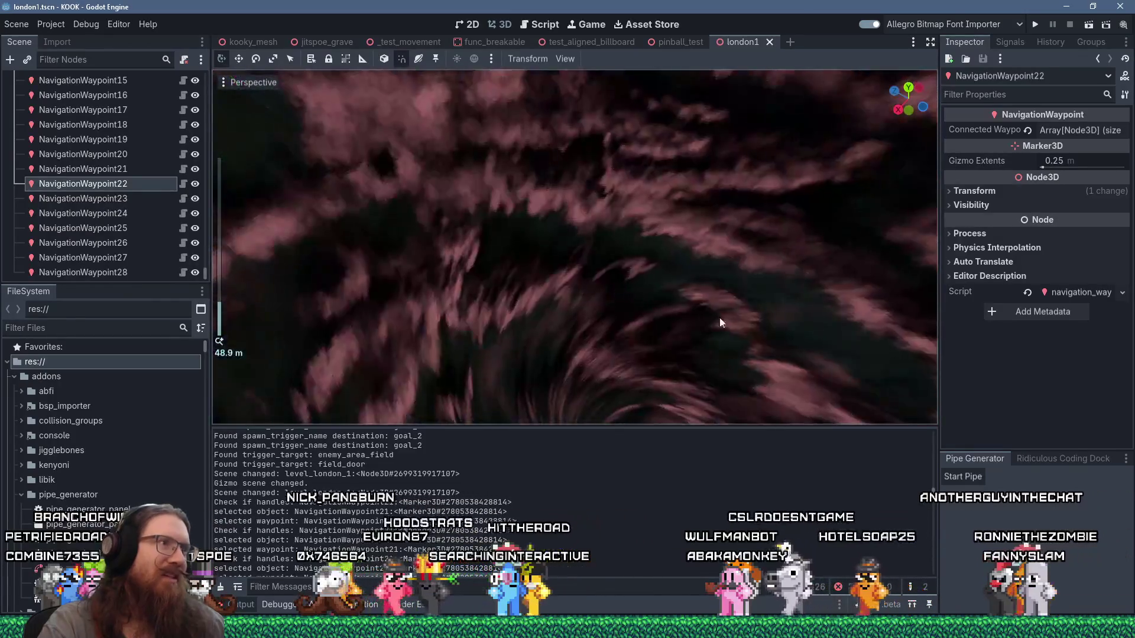
pyautogui.scroll(3)
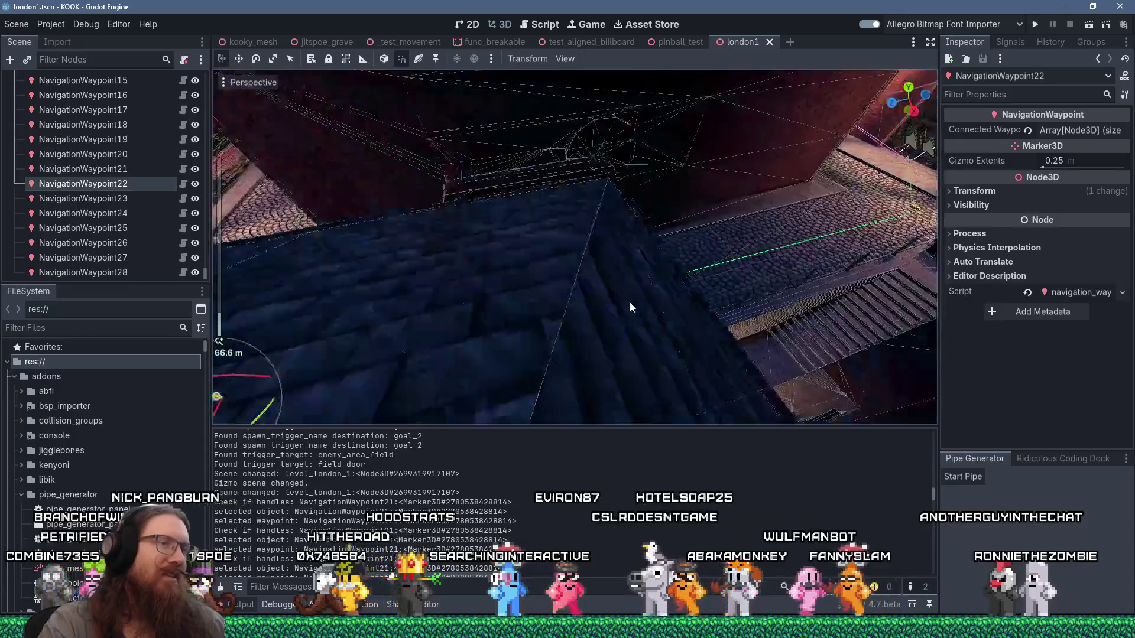
pyautogui.scroll(3)
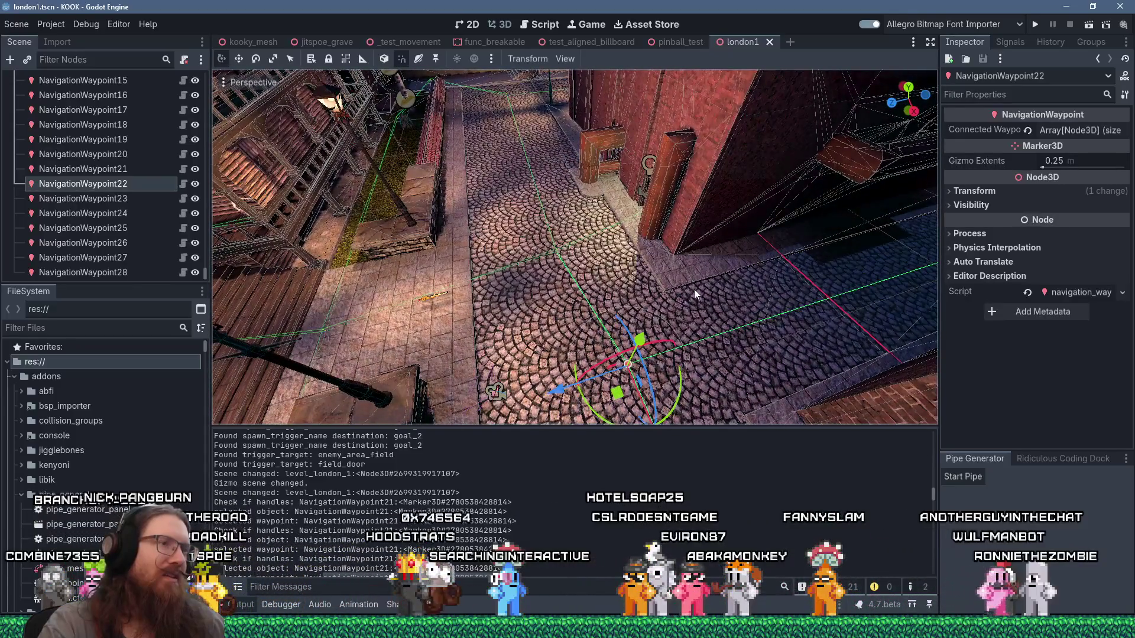
pyautogui.scroll(3)
pyautogui.scroll(3)
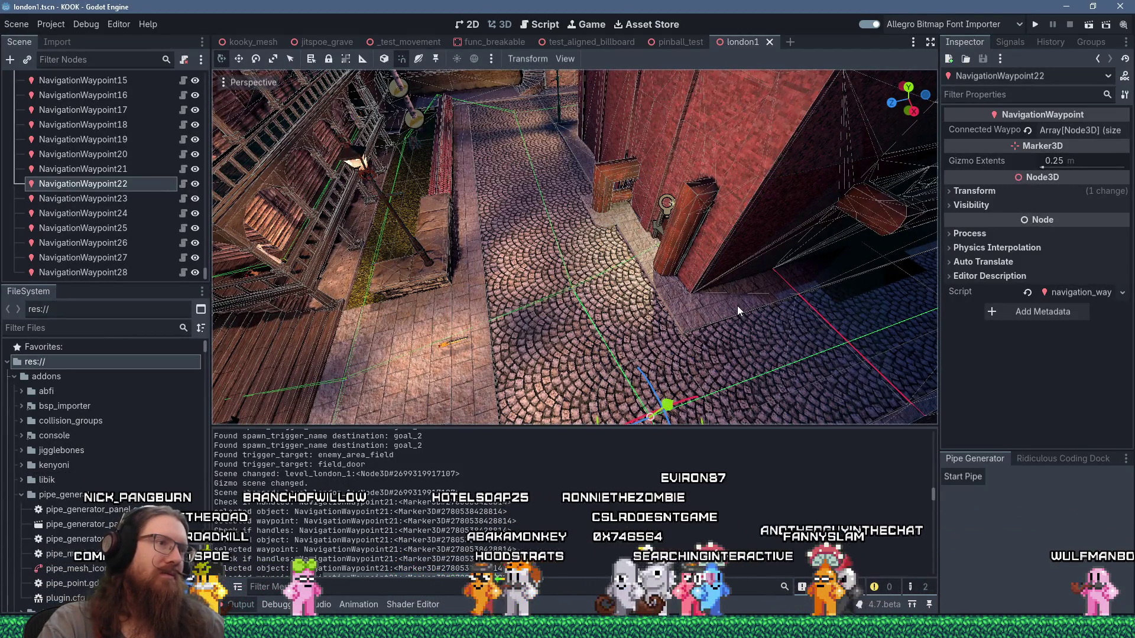
pyautogui.moveTo(737, 306); pyautogui.dragTo(587, 343)
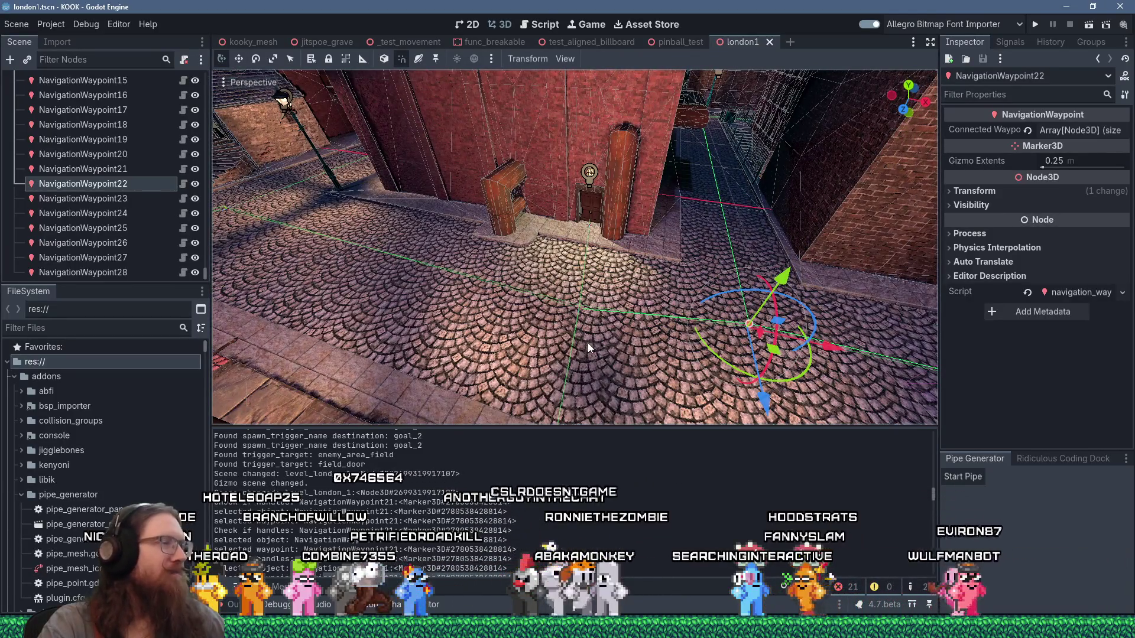
pyautogui.hotkey('ctrl', 's')
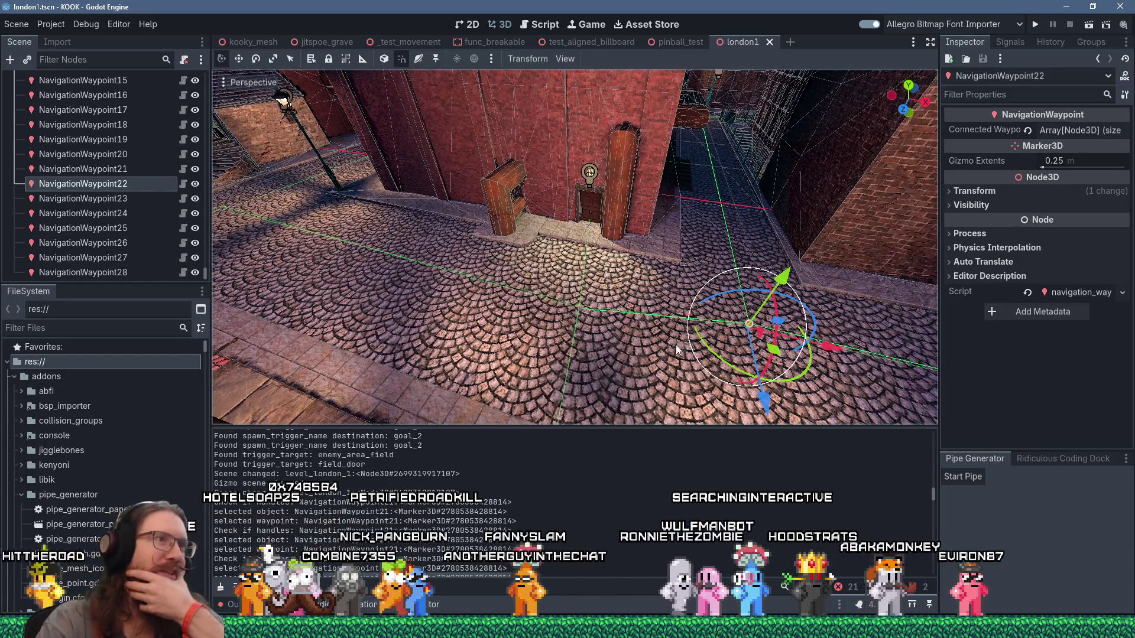
# Swing the view up to the peaked-roof building
pyautogui.scroll(3)
pyautogui.scroll(-3)
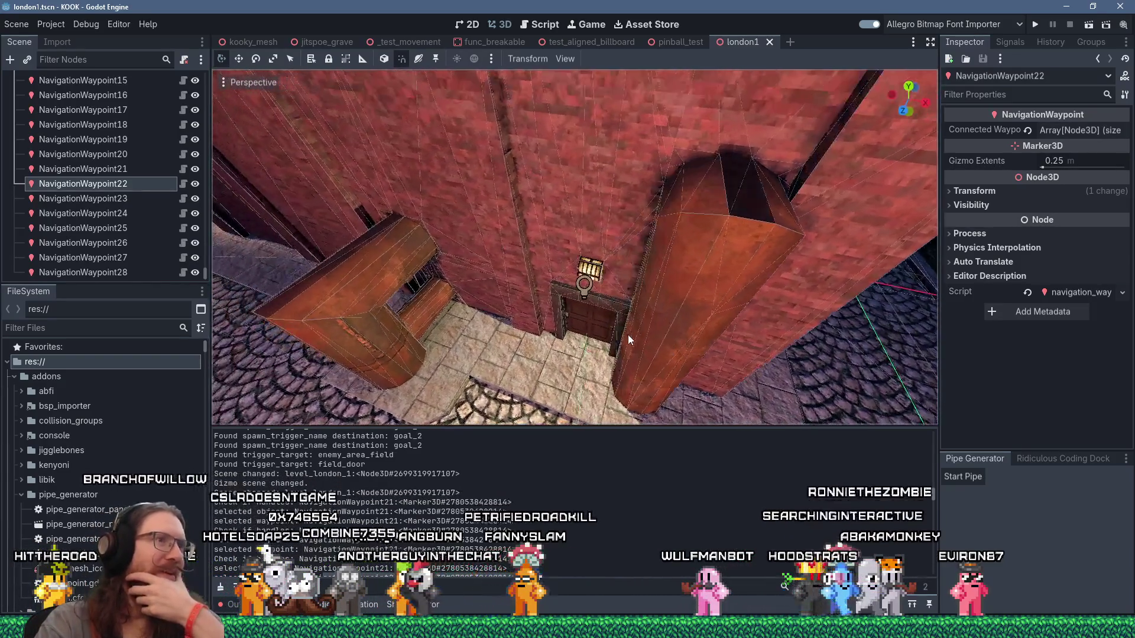
pyautogui.scroll(3)
pyautogui.scroll(-3)
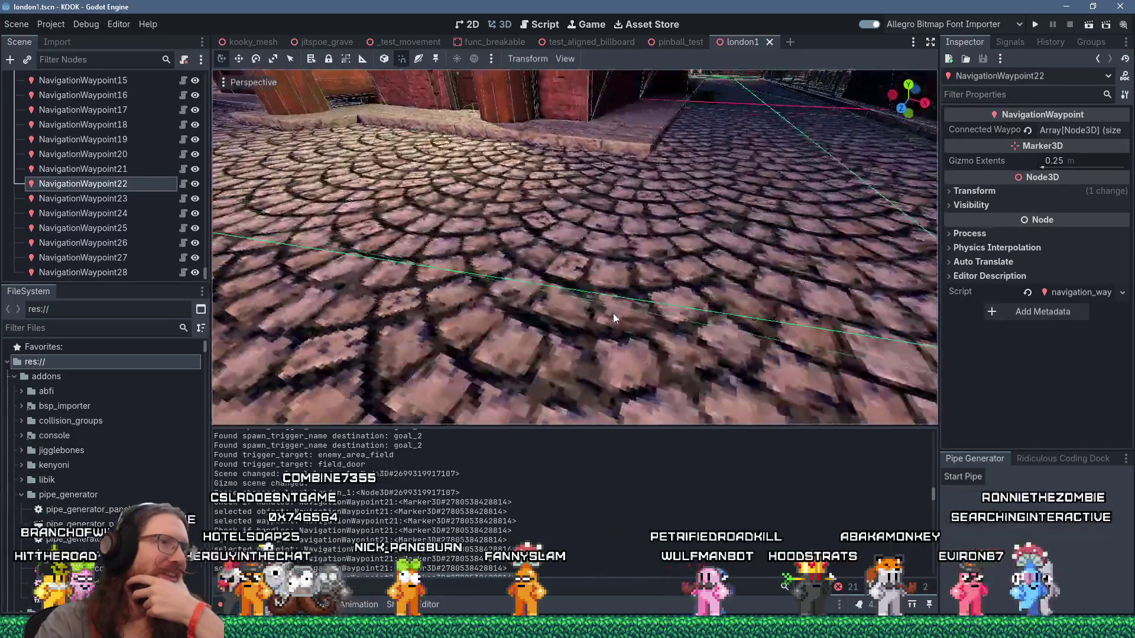
pyautogui.moveTo(629, 316); pyautogui.dragTo(745, 347)
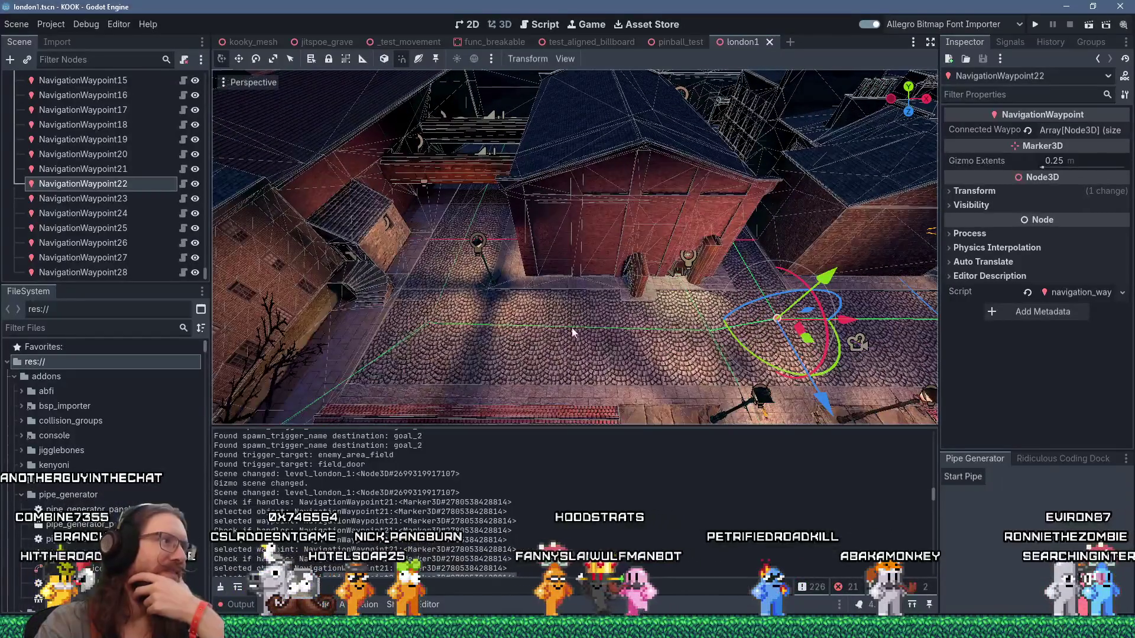
pyautogui.scroll(3)
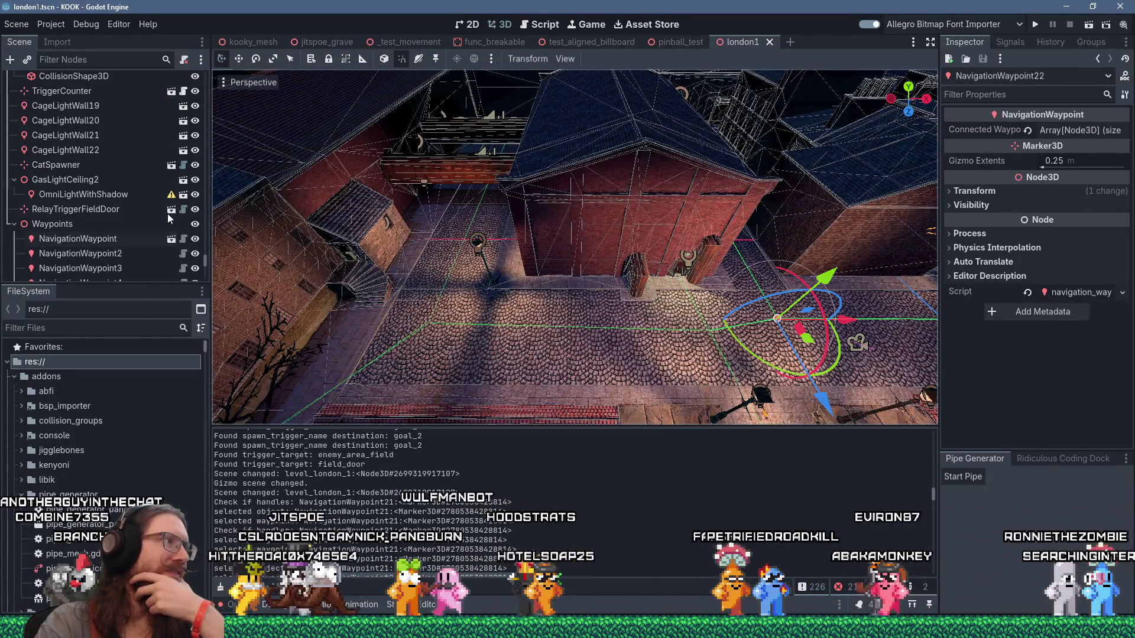
# Select the Waypoints parent node and orbit over the street to view its connection lines
pyautogui.click(99, 220)
pyautogui.moveTo(399, 311); pyautogui.dragTo(442, 307)
pyautogui.scroll(3)
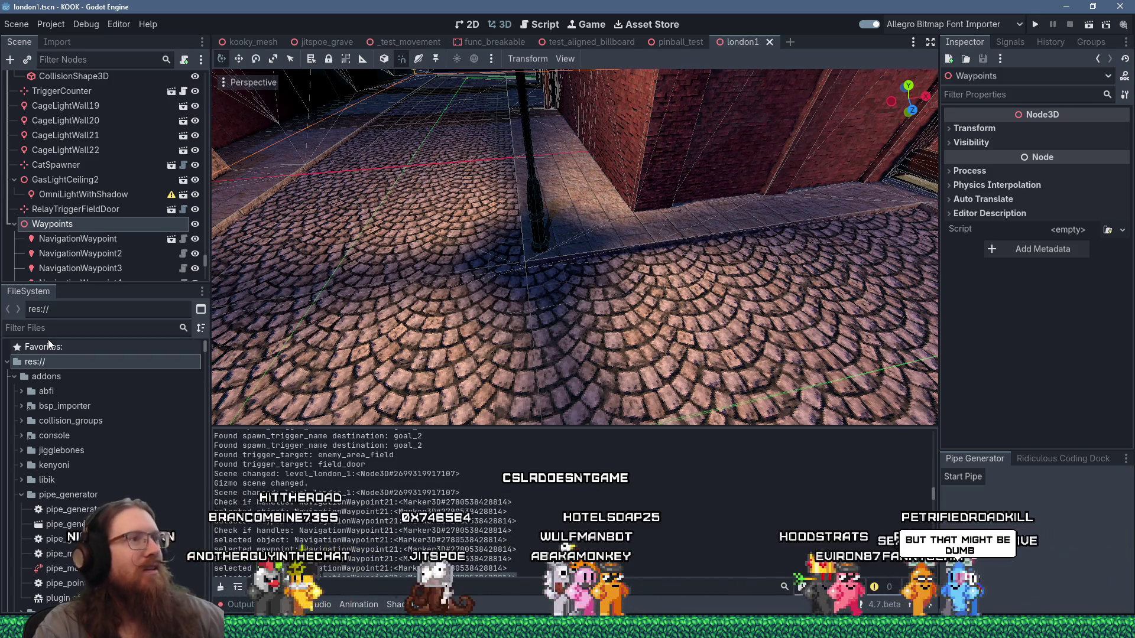
pyautogui.scroll(-3)
pyautogui.moveTo(562, 246); pyautogui.dragTo(518, 228)
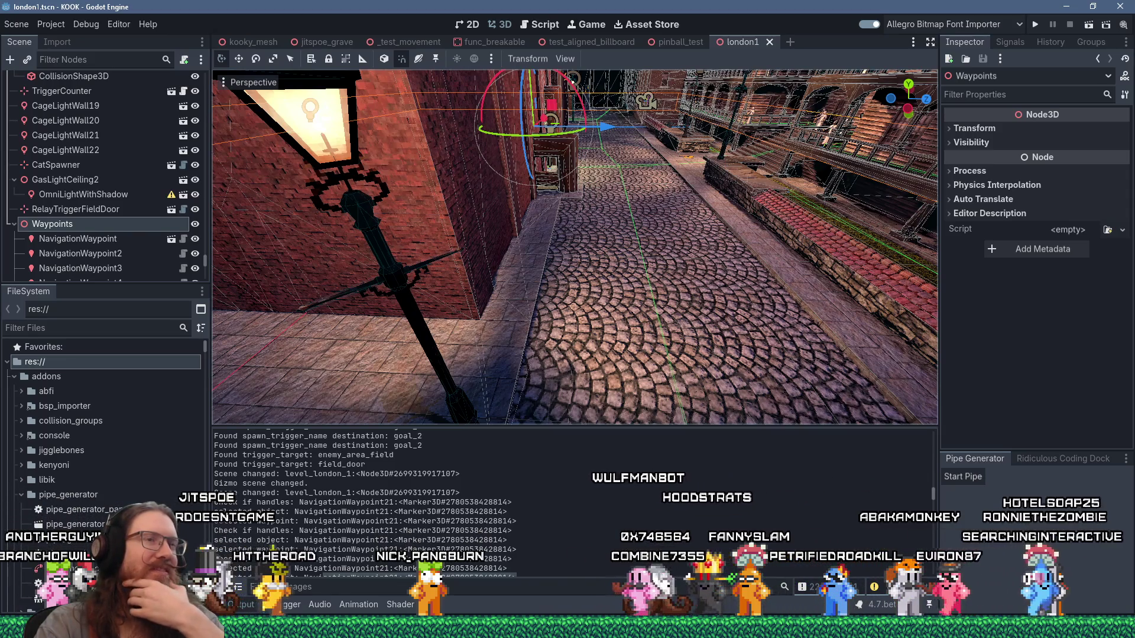
pyautogui.moveTo(650, 236); pyautogui.dragTo(533, 235)
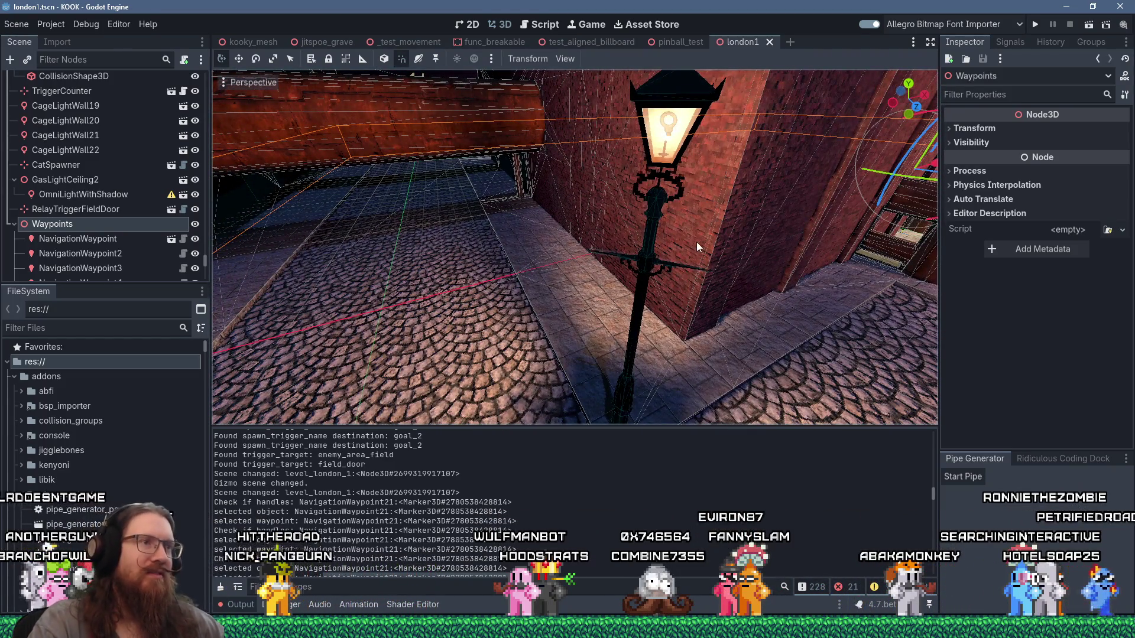
pyautogui.scroll(-3)
pyautogui.scroll(3)
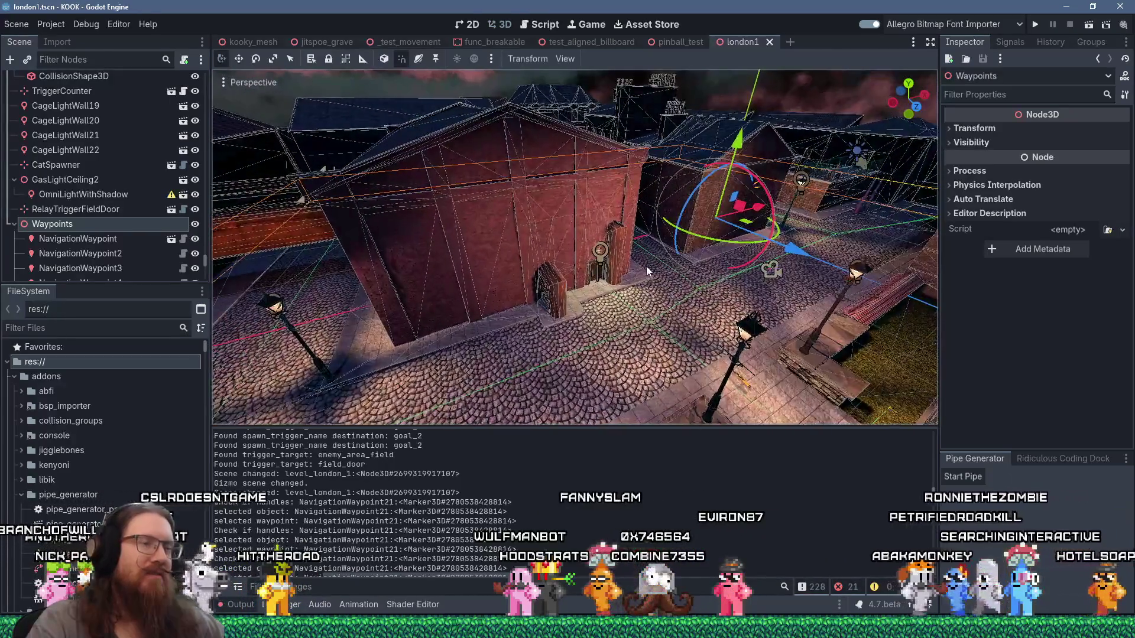
pyautogui.scroll(3)
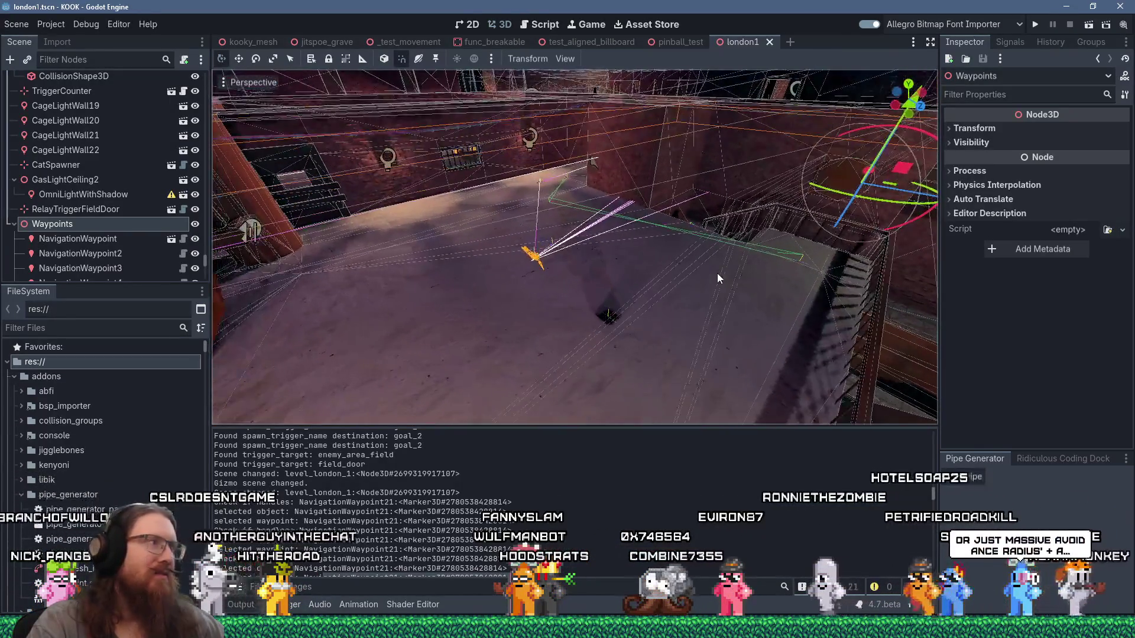
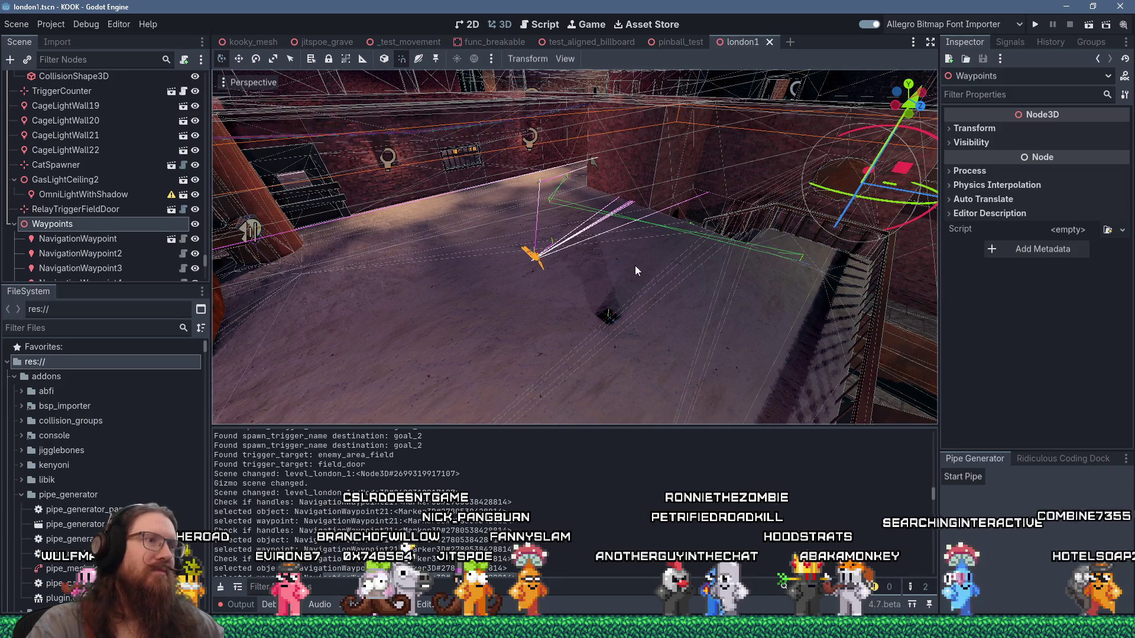
# Orbit the 3D view down to street level and frame the Waypoints node
pyautogui.scroll(3)
pyautogui.scroll(3)
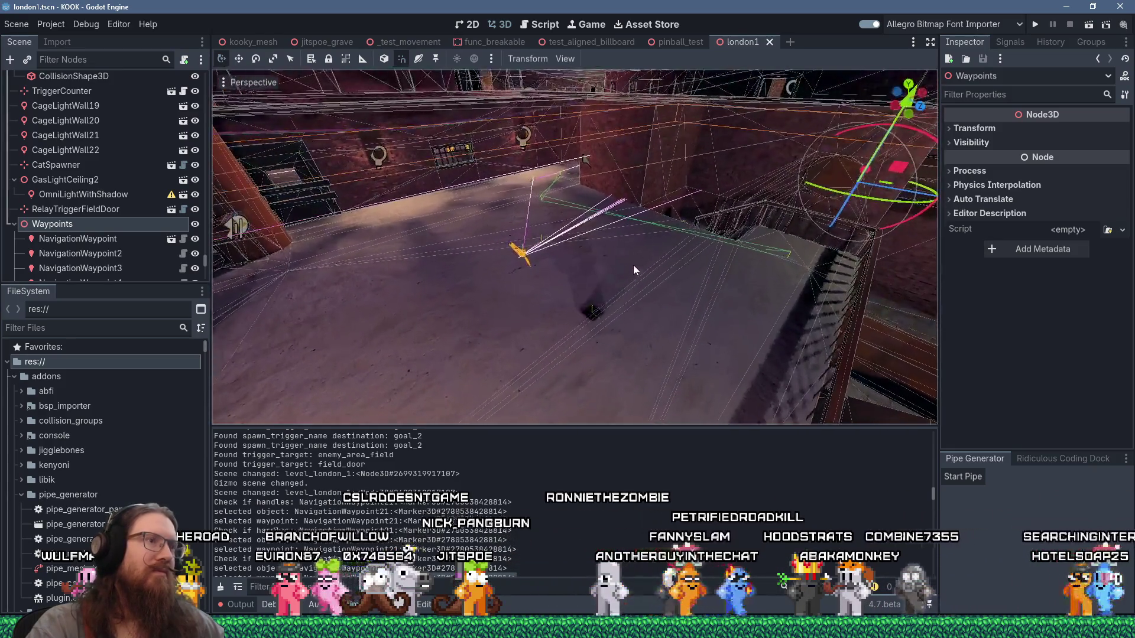
pyautogui.moveTo(687, 270); pyautogui.dragTo(532, 263)
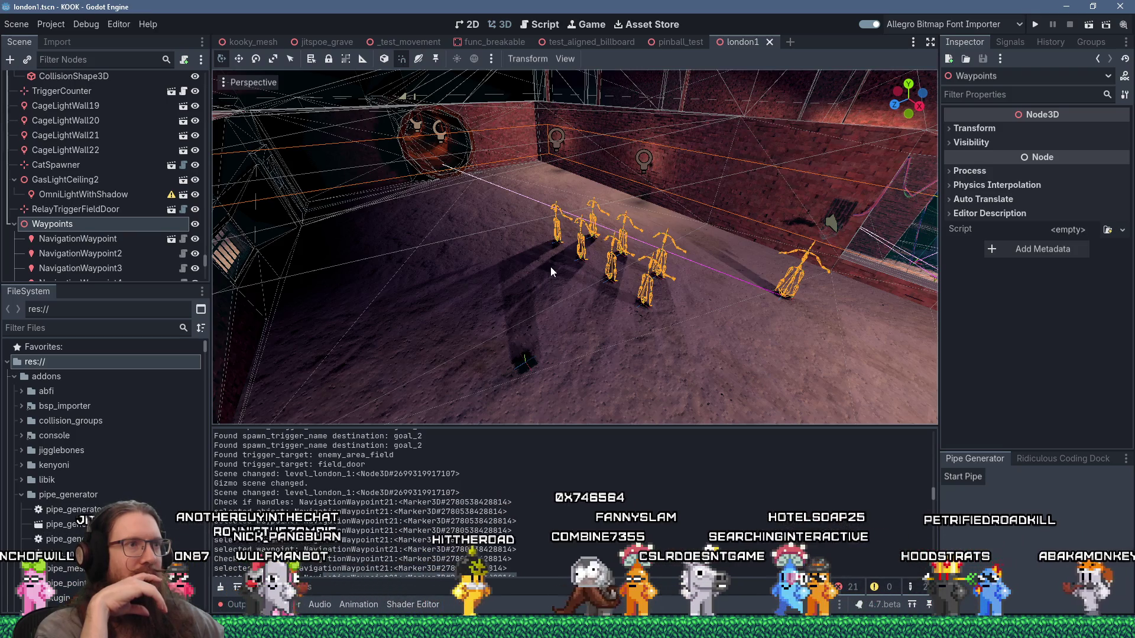
pyautogui.moveTo(551, 267); pyautogui.dragTo(680, 313)
pyautogui.scroll(-3)
pyautogui.scroll(3)
pyautogui.scroll(-3)
pyautogui.moveTo(758, 318); pyautogui.dragTo(715, 282)
pyautogui.press('f')
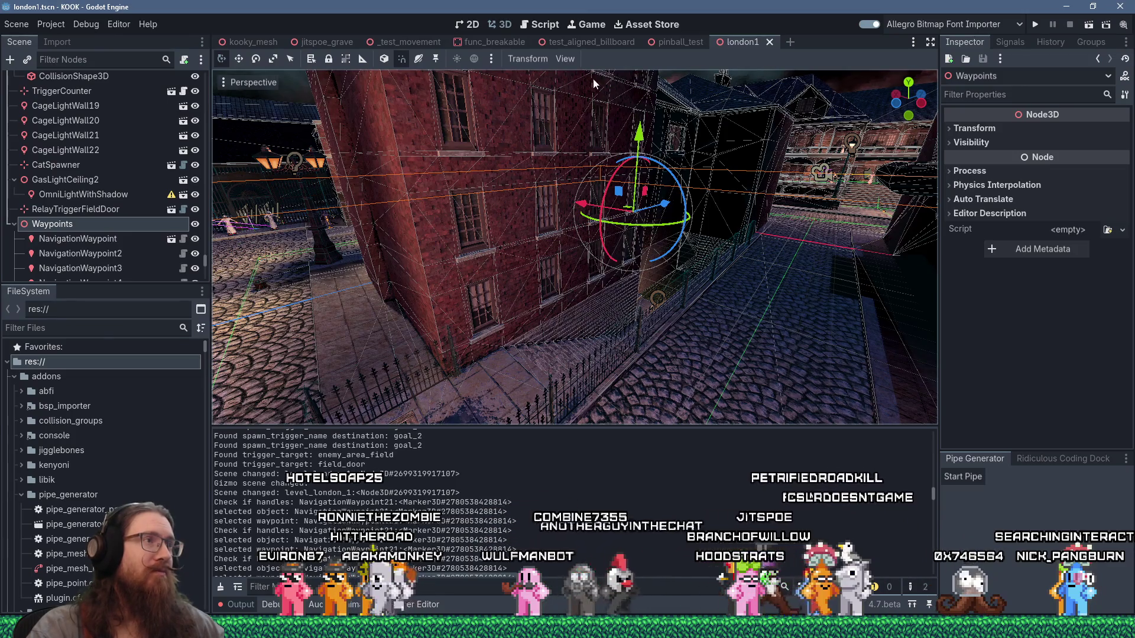
pyautogui.moveTo(467, 105); pyautogui.dragTo(466, 130)
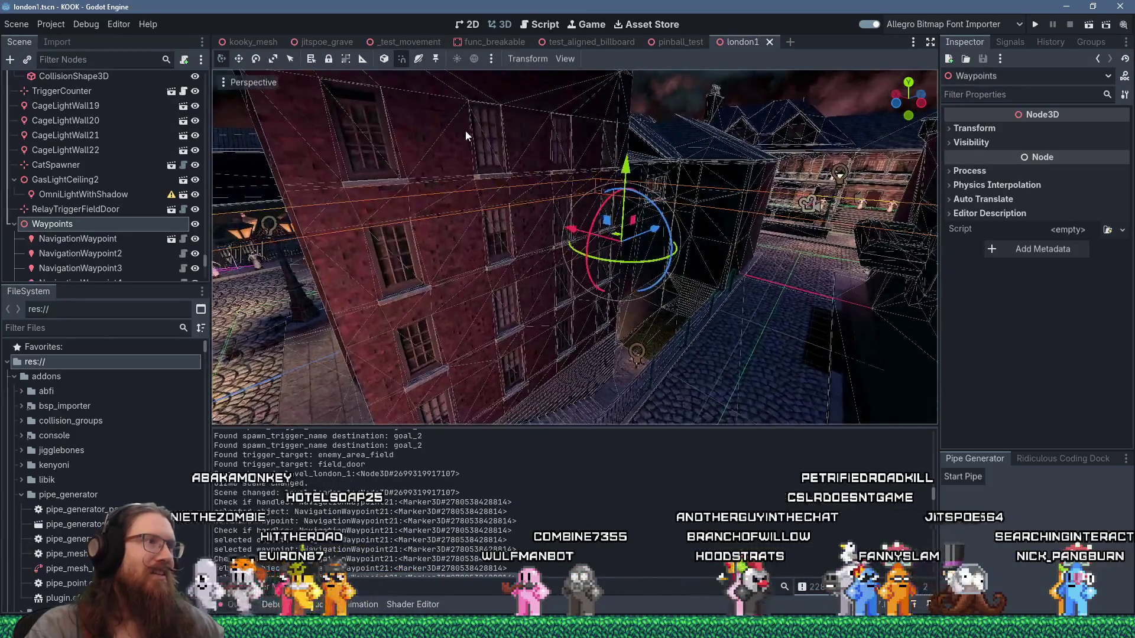
# Open waypoint_system.gd in the script editor at the waypoint parameter on line 23
pyautogui.click(538, 27)
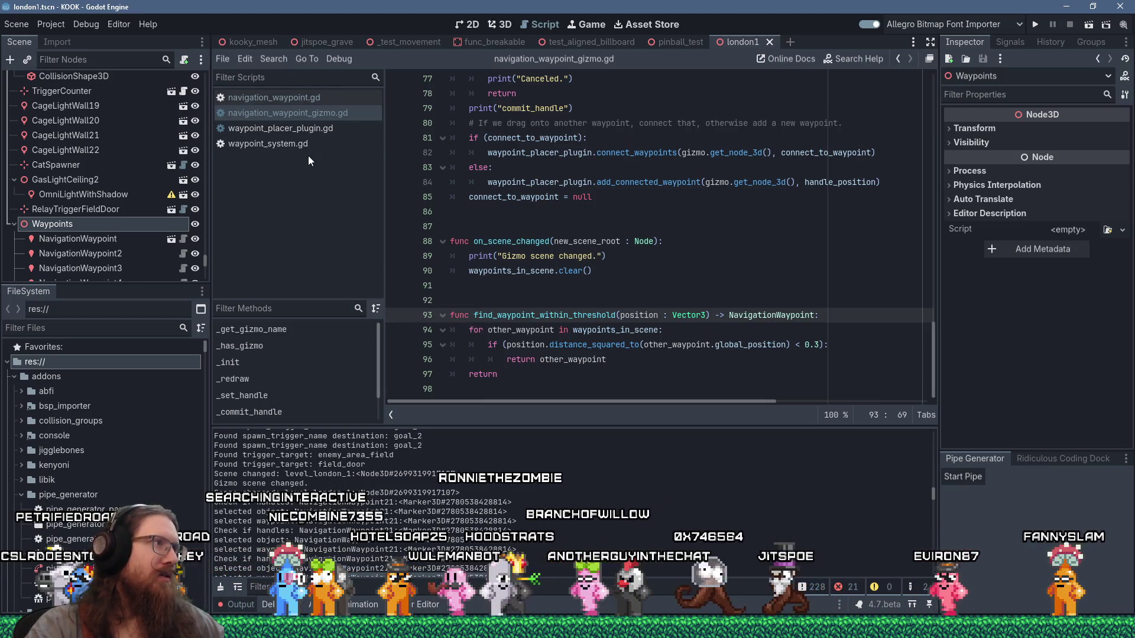
pyautogui.click(298, 144)
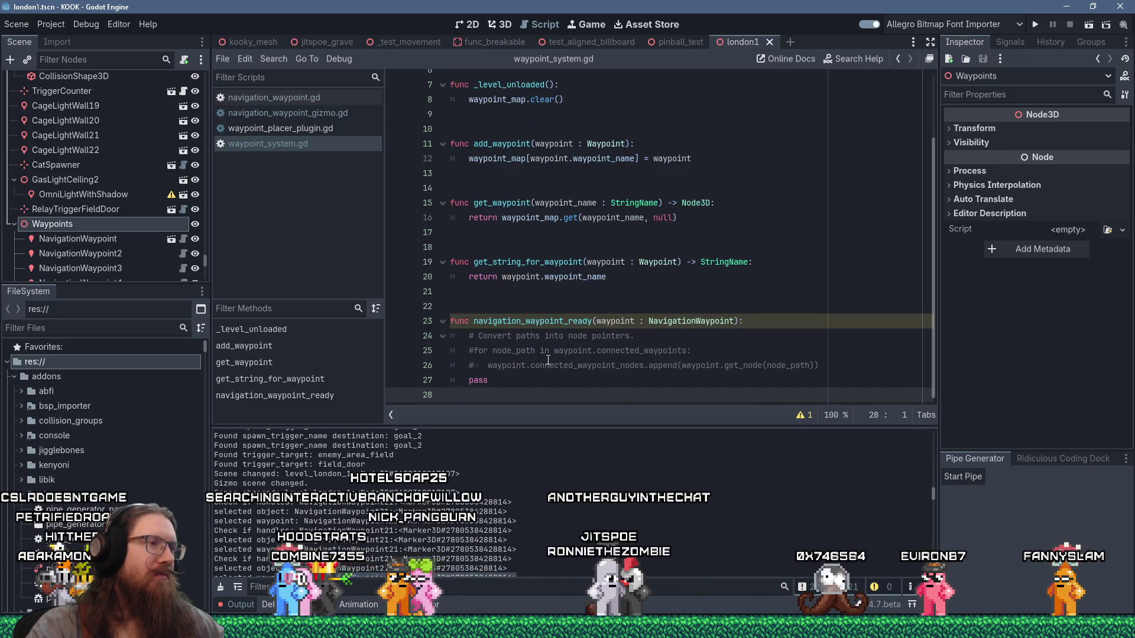
pyautogui.click(548, 365)
pyautogui.click(596, 321)
pyautogui.write('_')
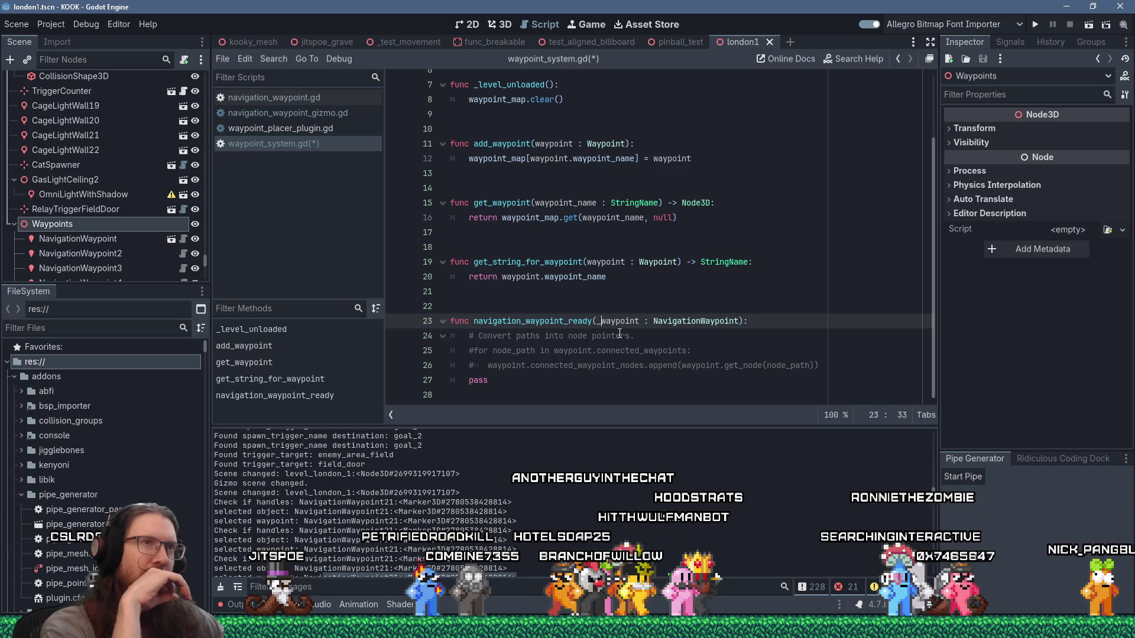
# Search the help for 'astar' and open the AStar3D class reference
pyautogui.click(869, 60)
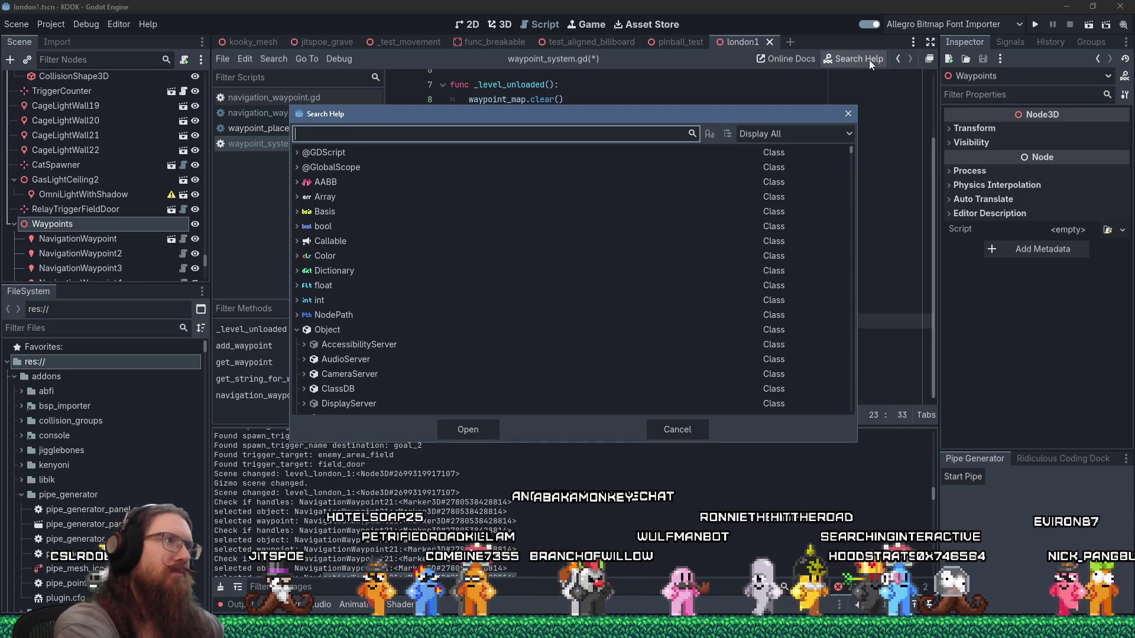
pyautogui.write('astar')
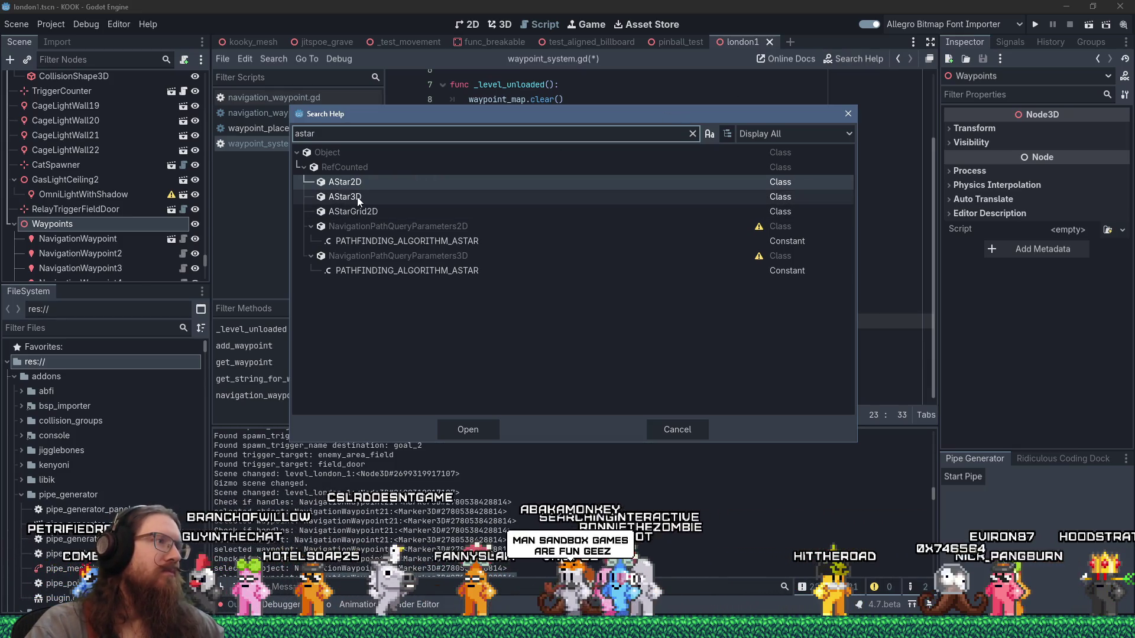
pyautogui.moveTo(357, 197)
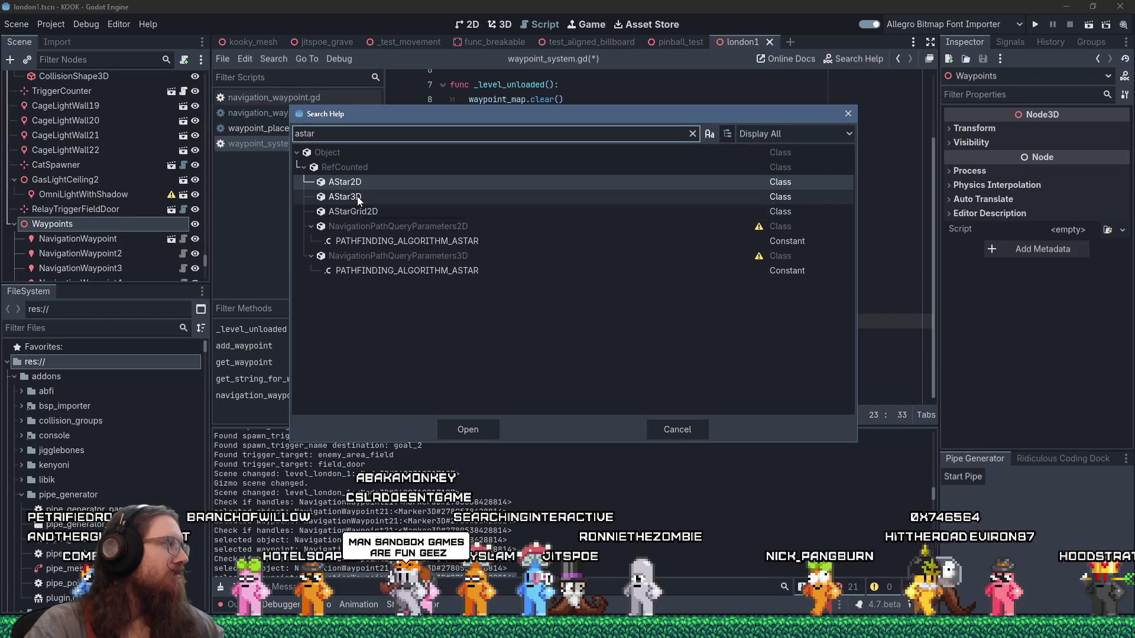
pyautogui.doubleClick(357, 197)
pyautogui.scroll(-3)
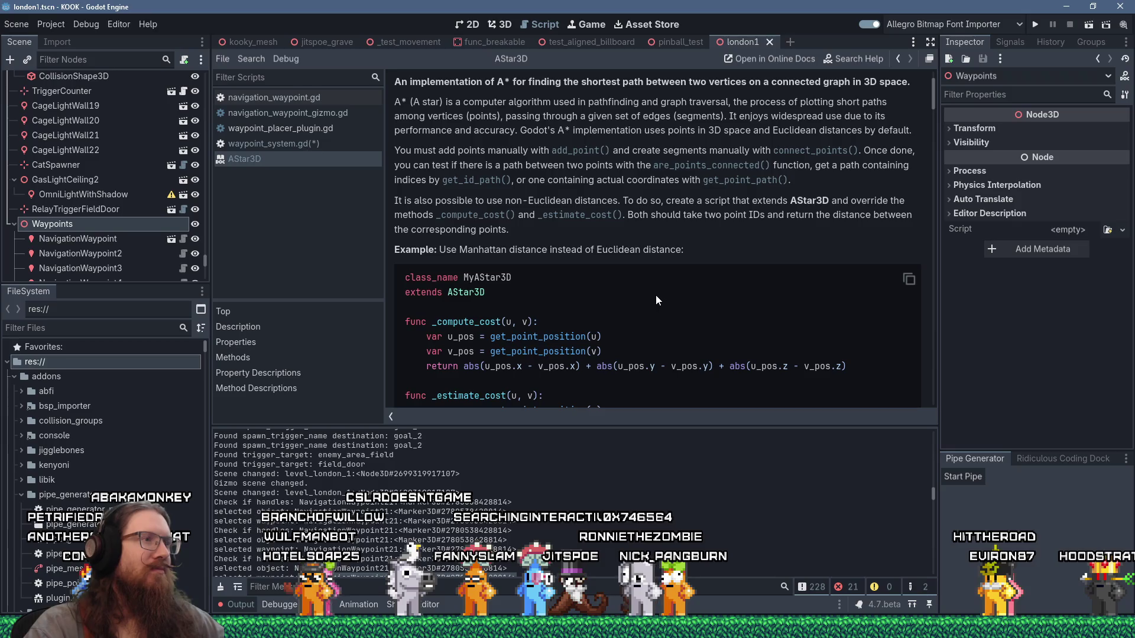
pyautogui.scroll(-3)
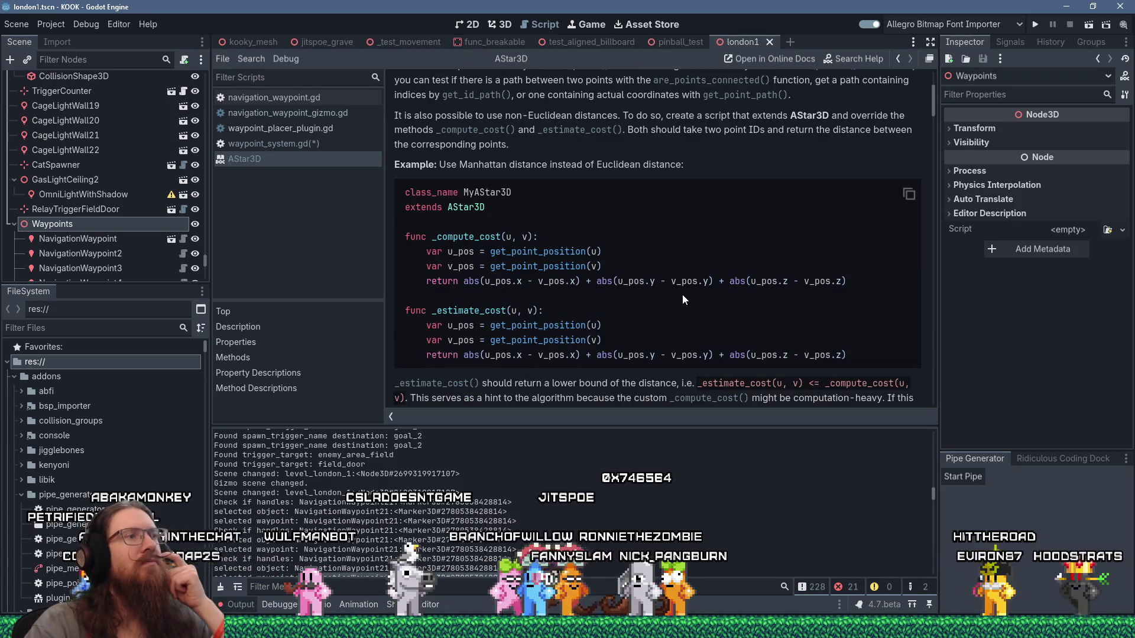
pyautogui.scroll(-3)
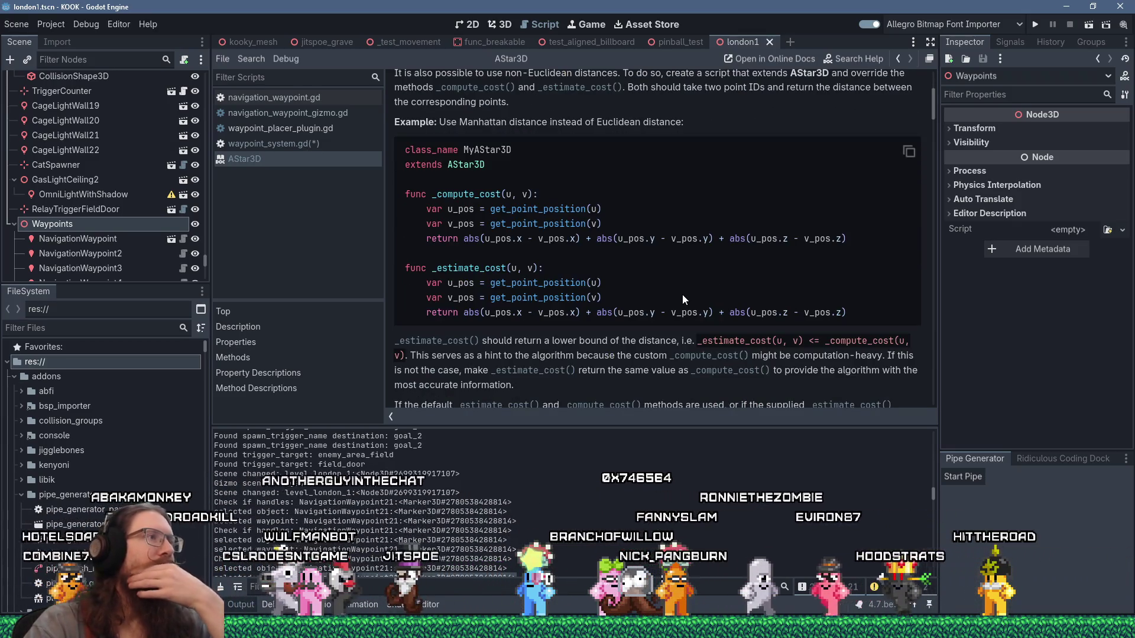
pyautogui.scroll(3)
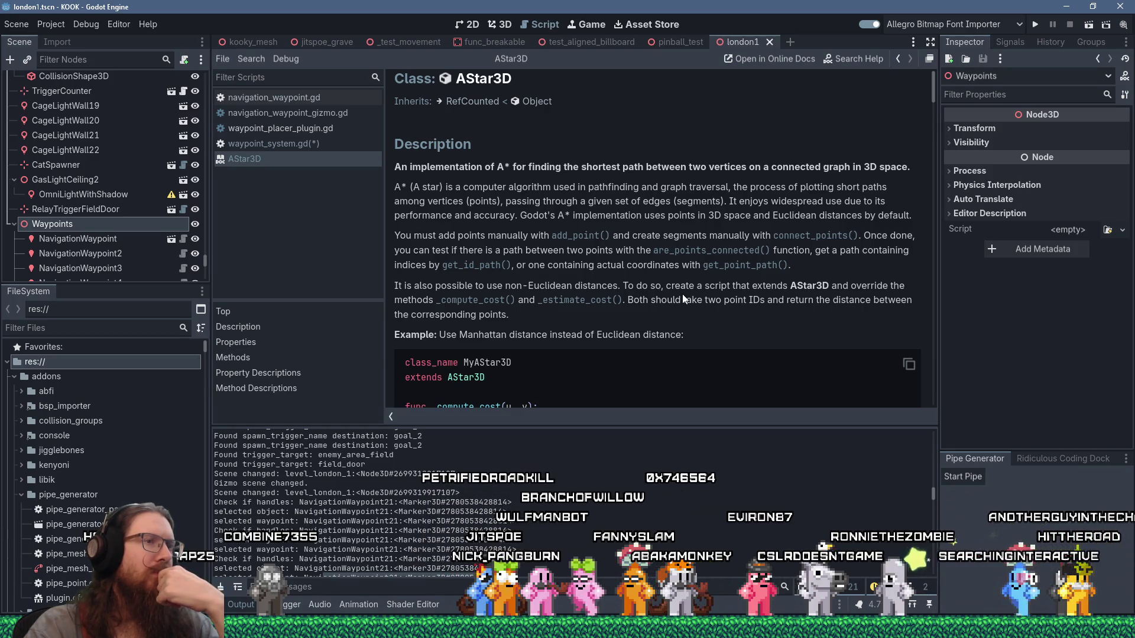
pyautogui.scroll(-3)
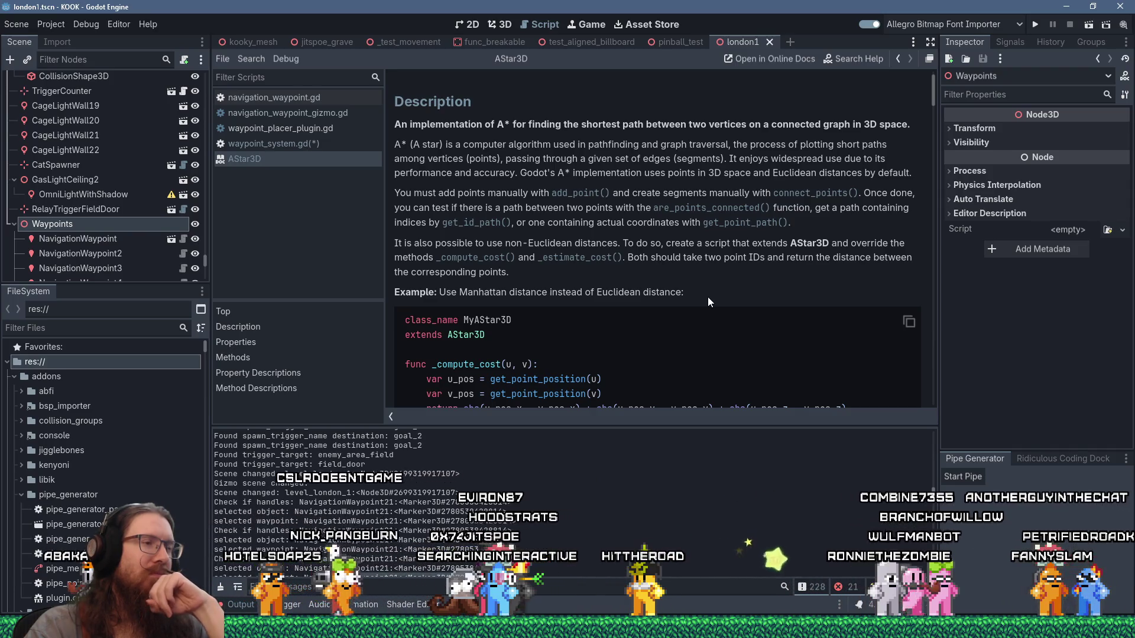
pyautogui.scroll(-3)
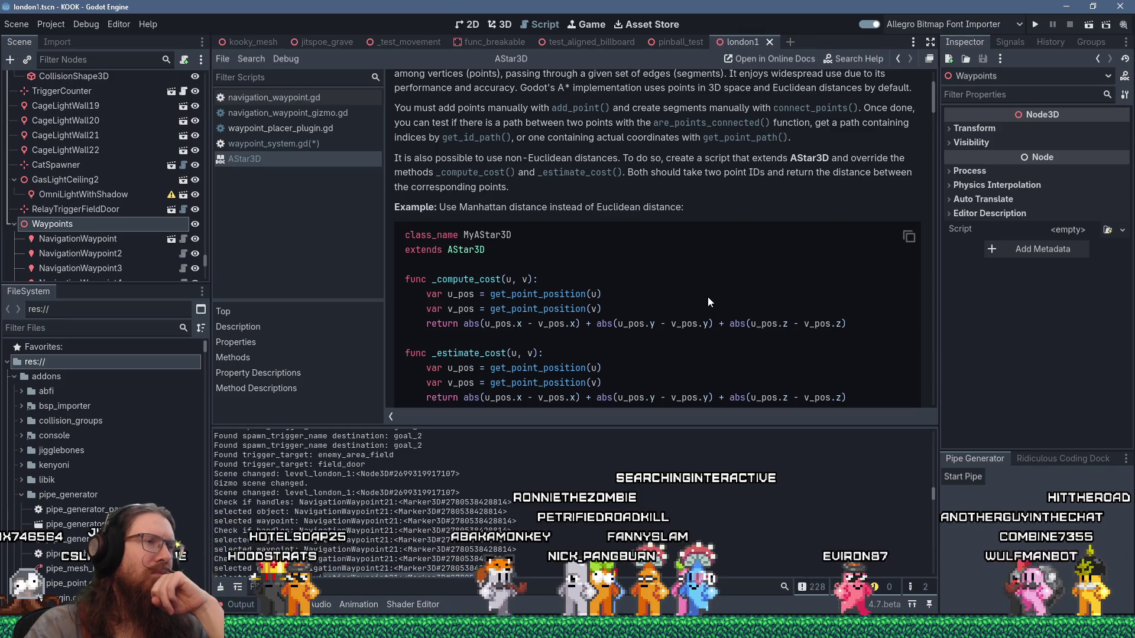
pyautogui.scroll(-3)
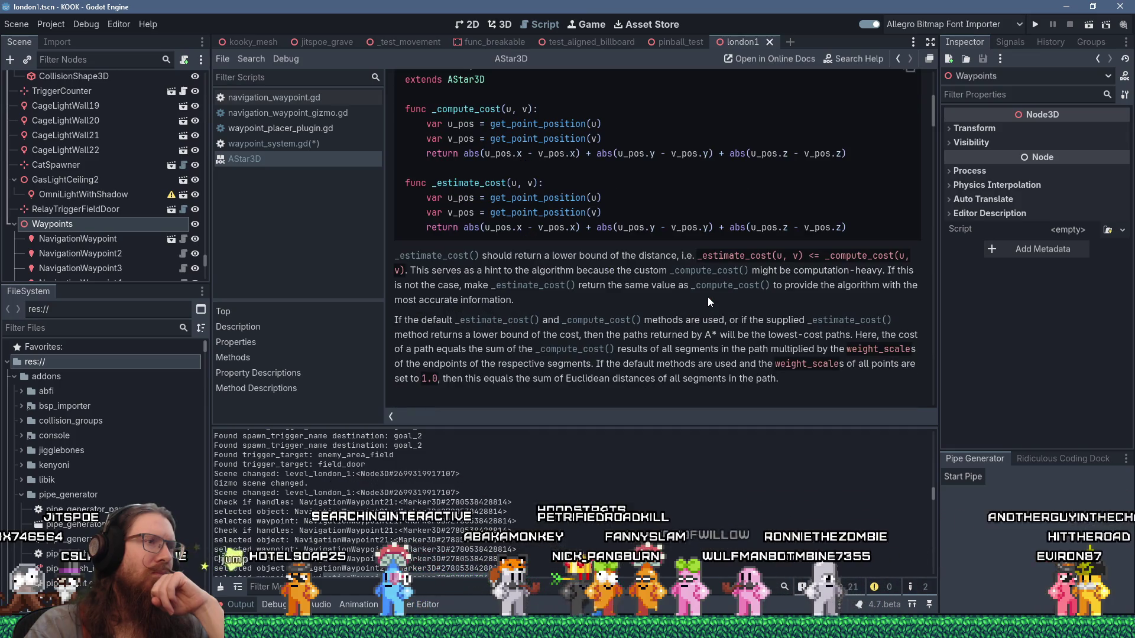
pyautogui.scroll(-3)
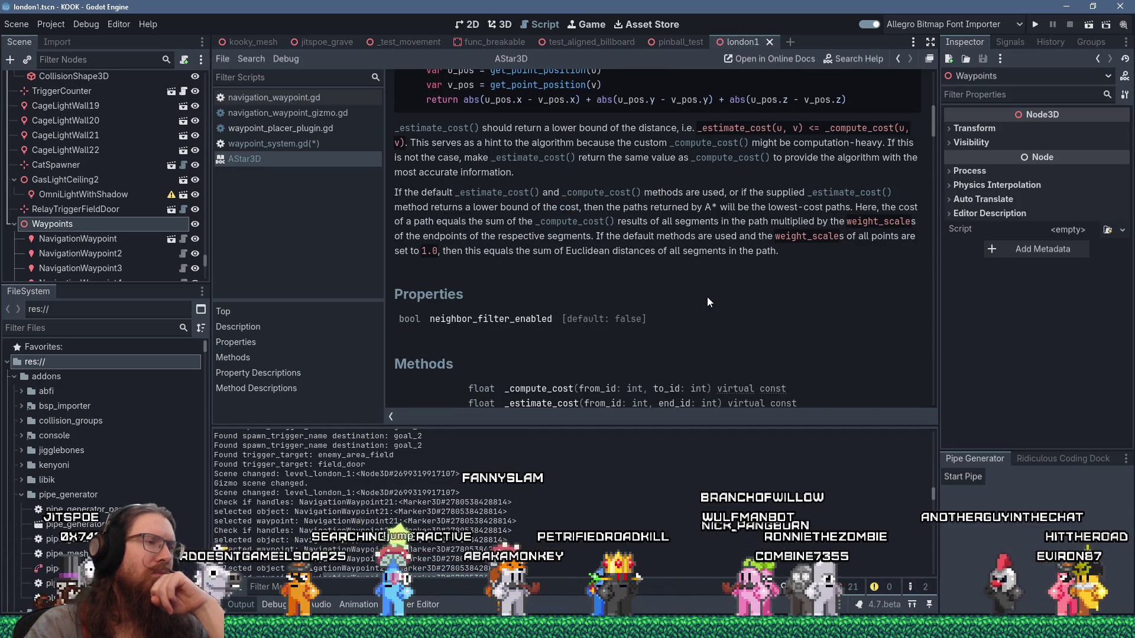
pyautogui.scroll(-3)
pyautogui.scroll(-3)
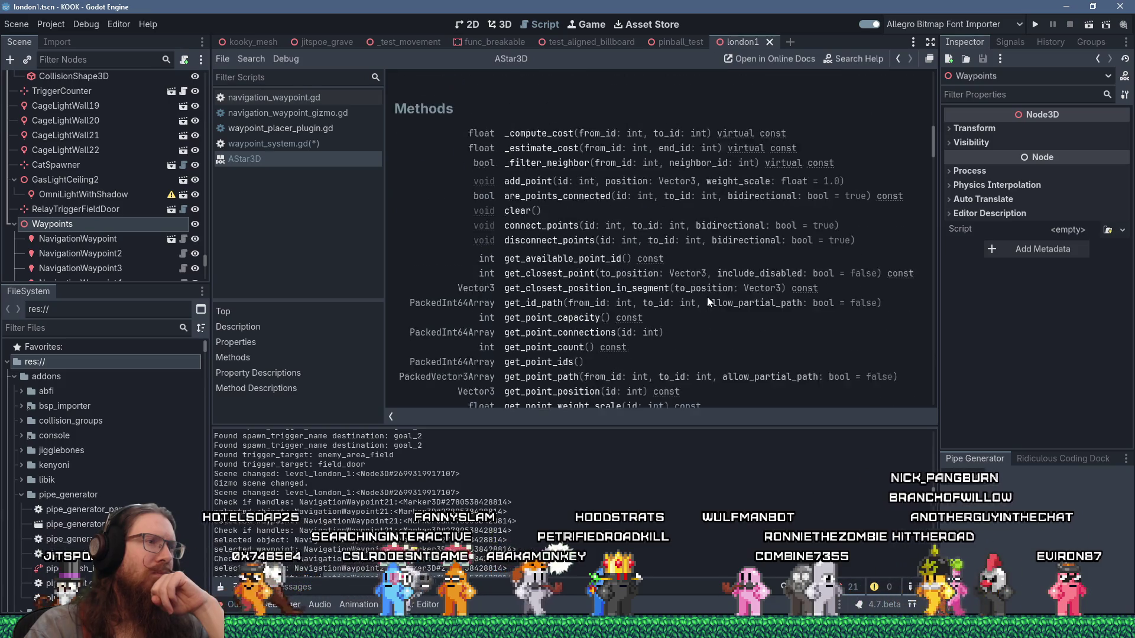
pyautogui.scroll(-3)
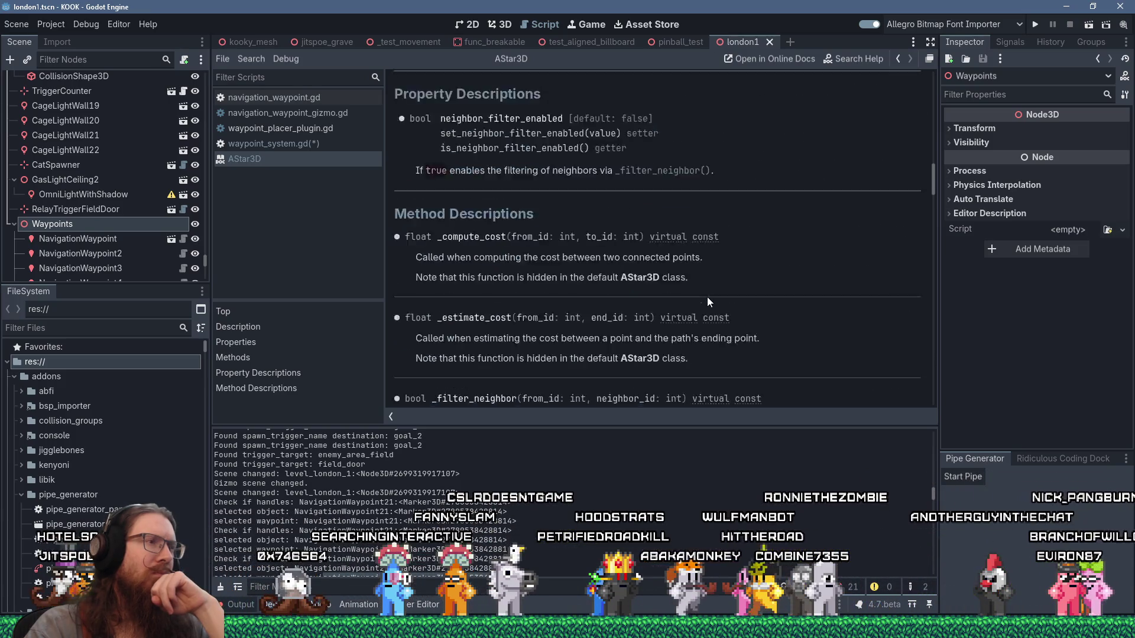
pyautogui.scroll(3)
pyautogui.scroll(3)
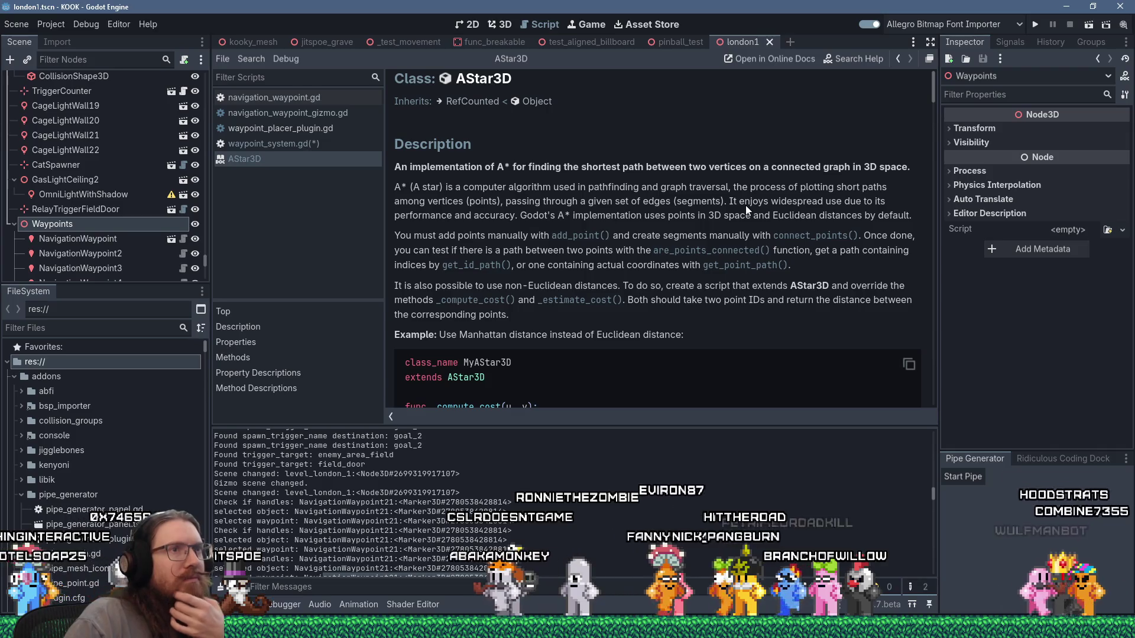
pyautogui.scroll(-3)
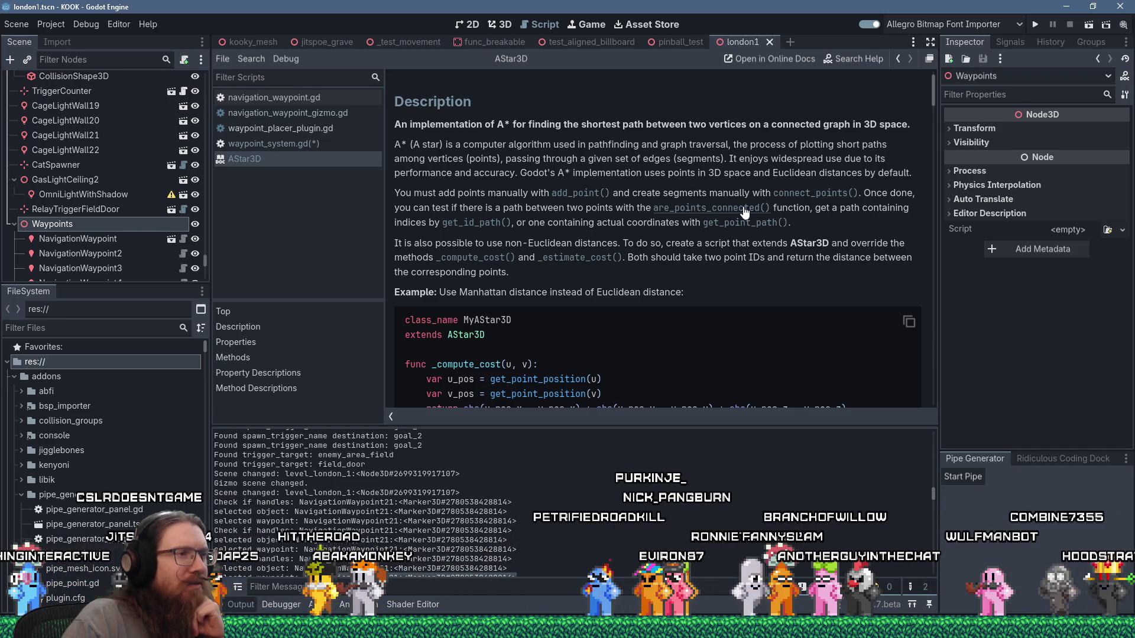
pyautogui.scroll(-3)
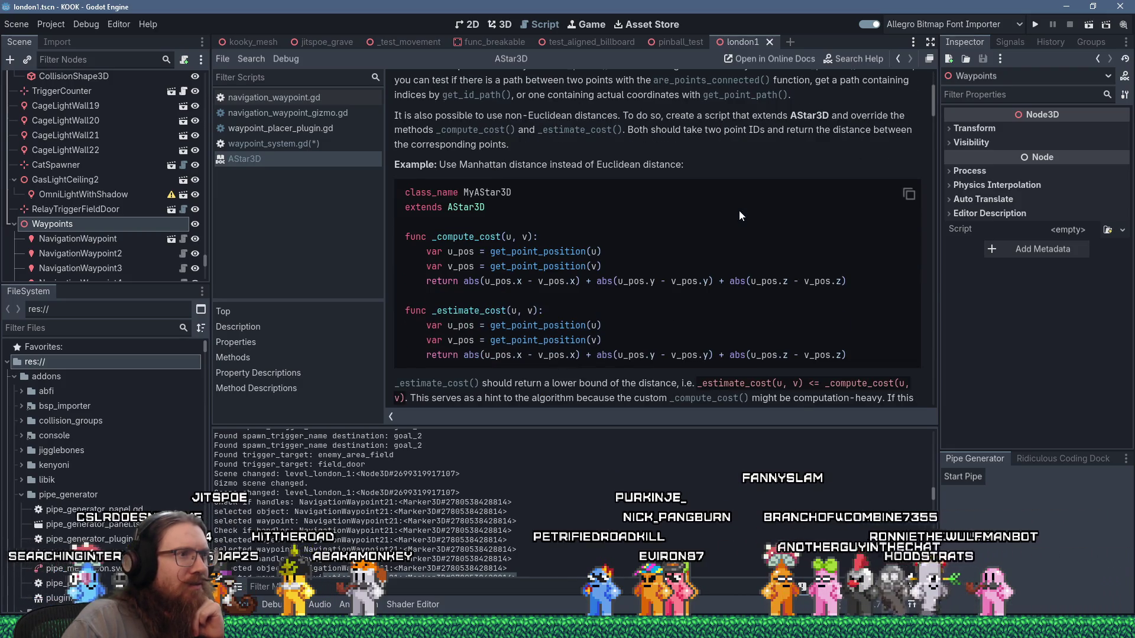
pyautogui.scroll(3)
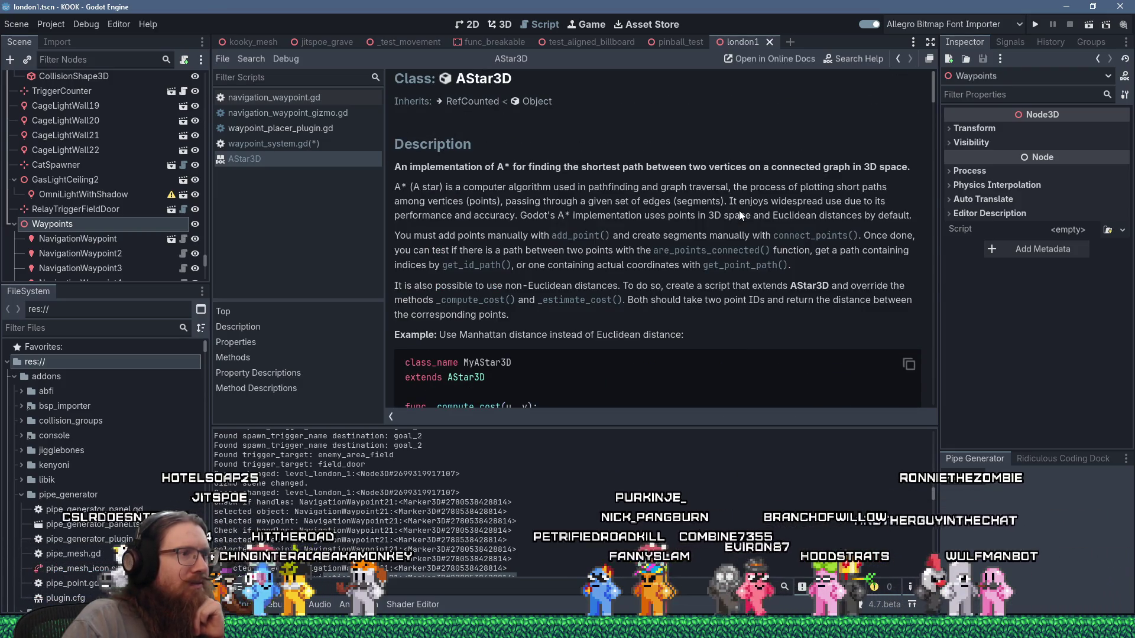
pyautogui.scroll(-3)
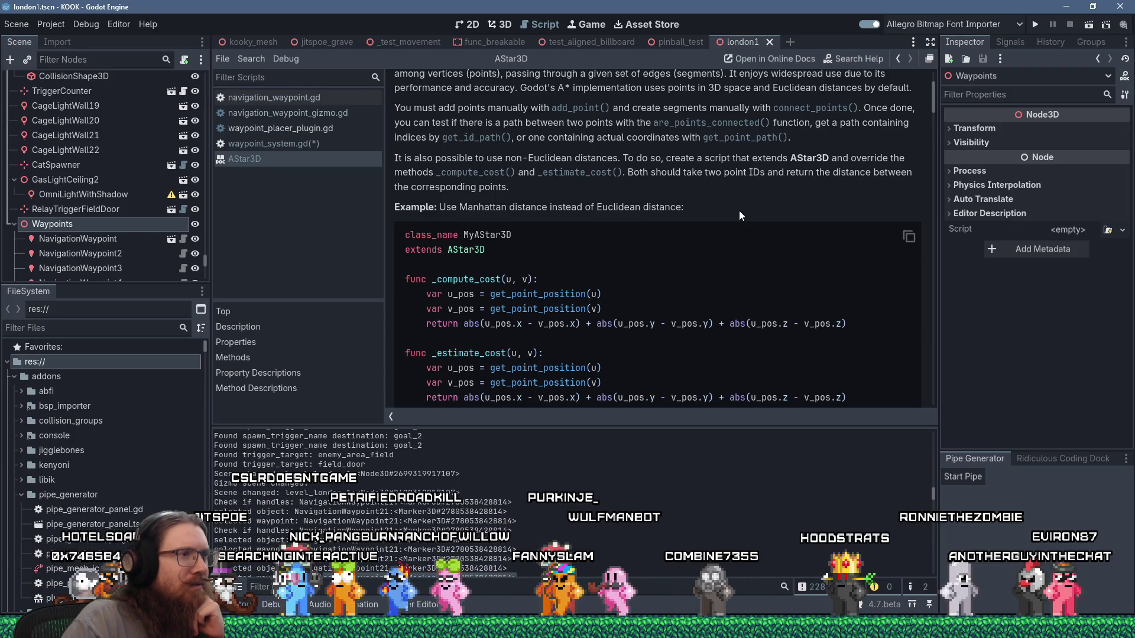
pyautogui.scroll(-3)
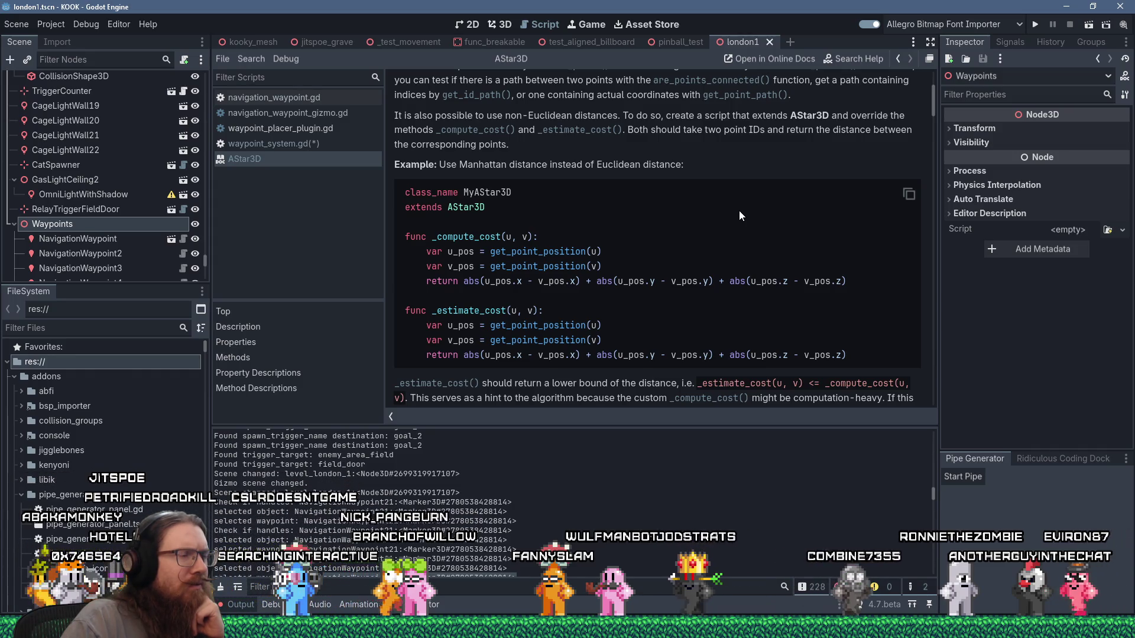
pyautogui.scroll(-3)
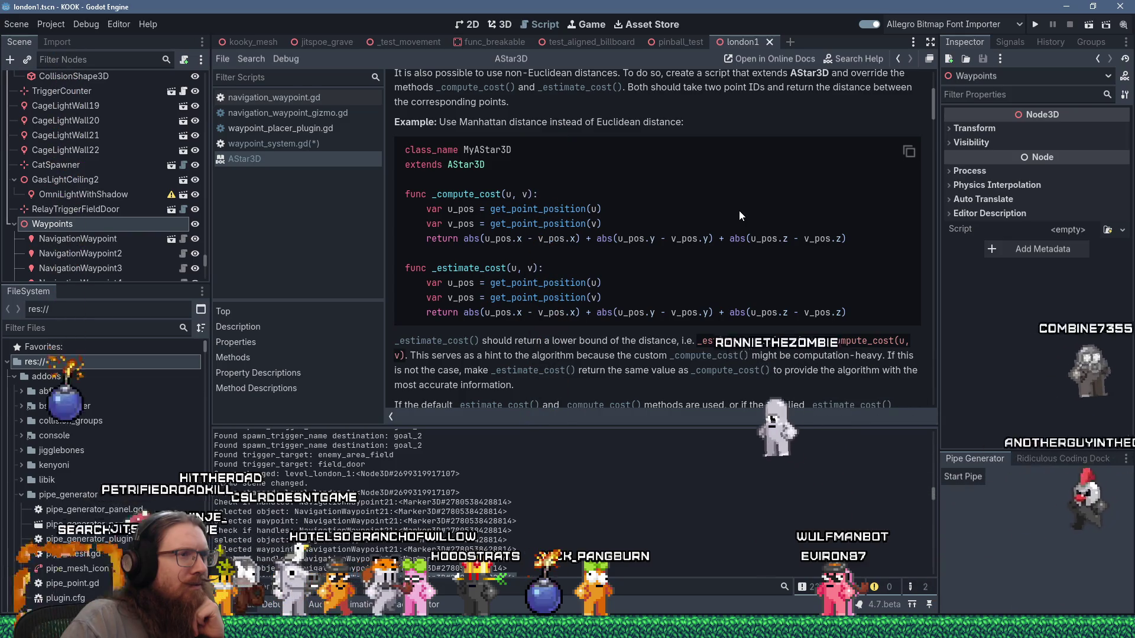
pyautogui.scroll(-3)
pyautogui.scroll(-3)
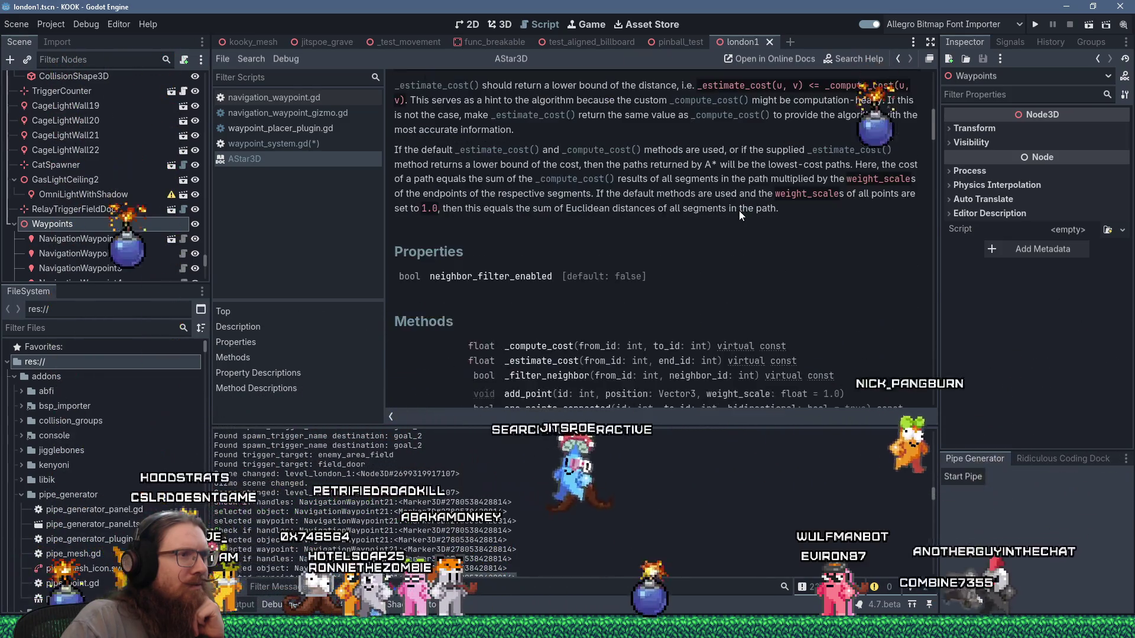
pyautogui.scroll(-3)
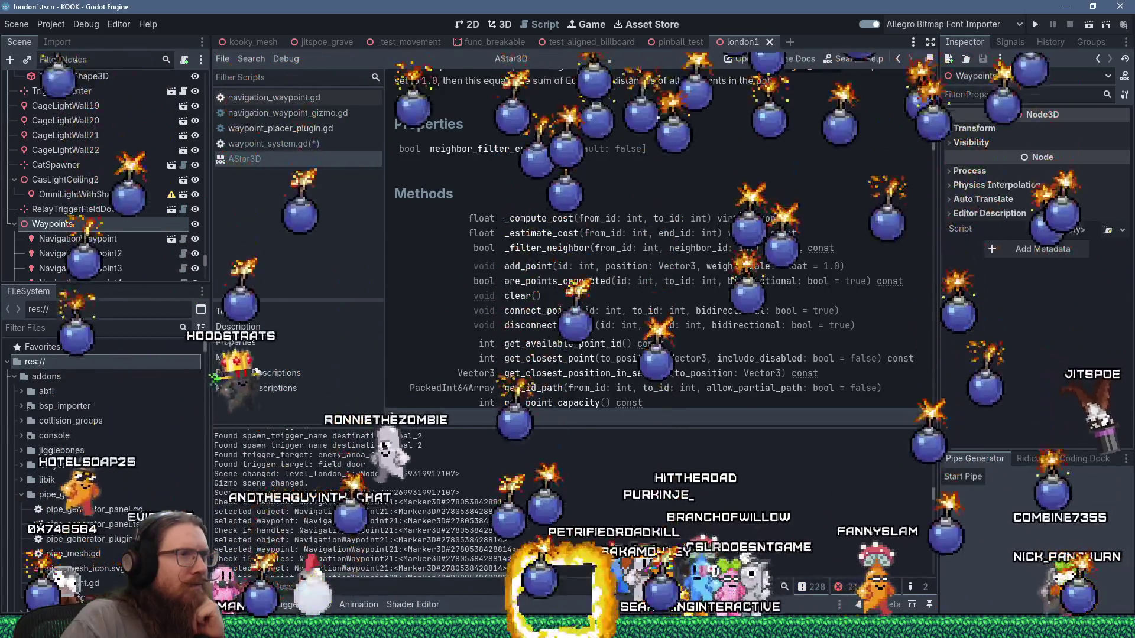
pyautogui.scroll(3)
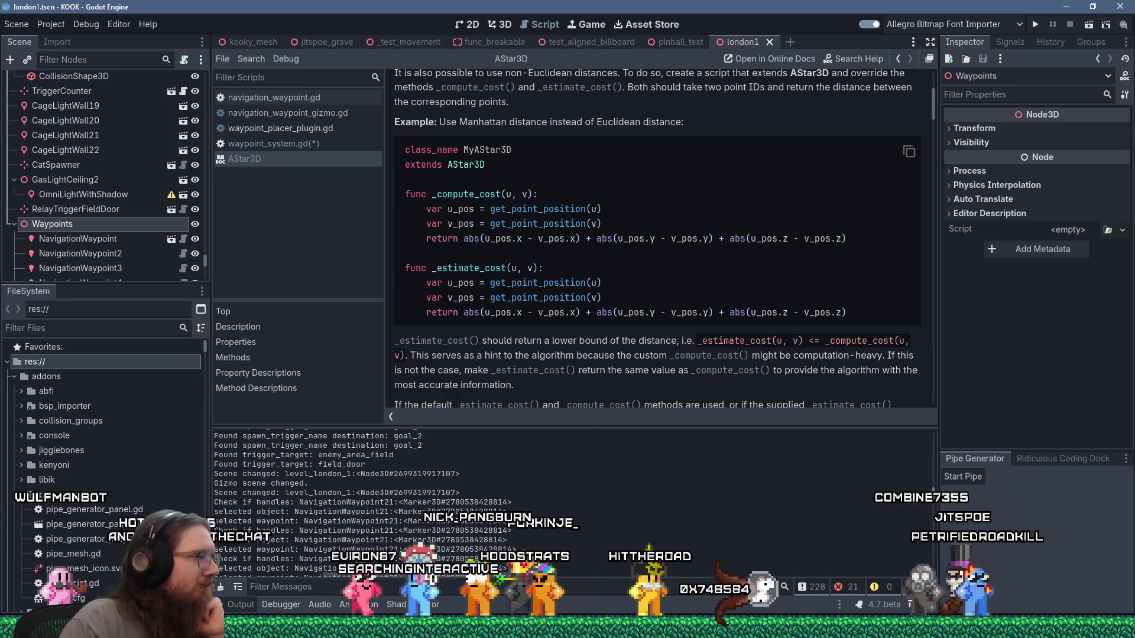
pyautogui.moveTo(24, 553)
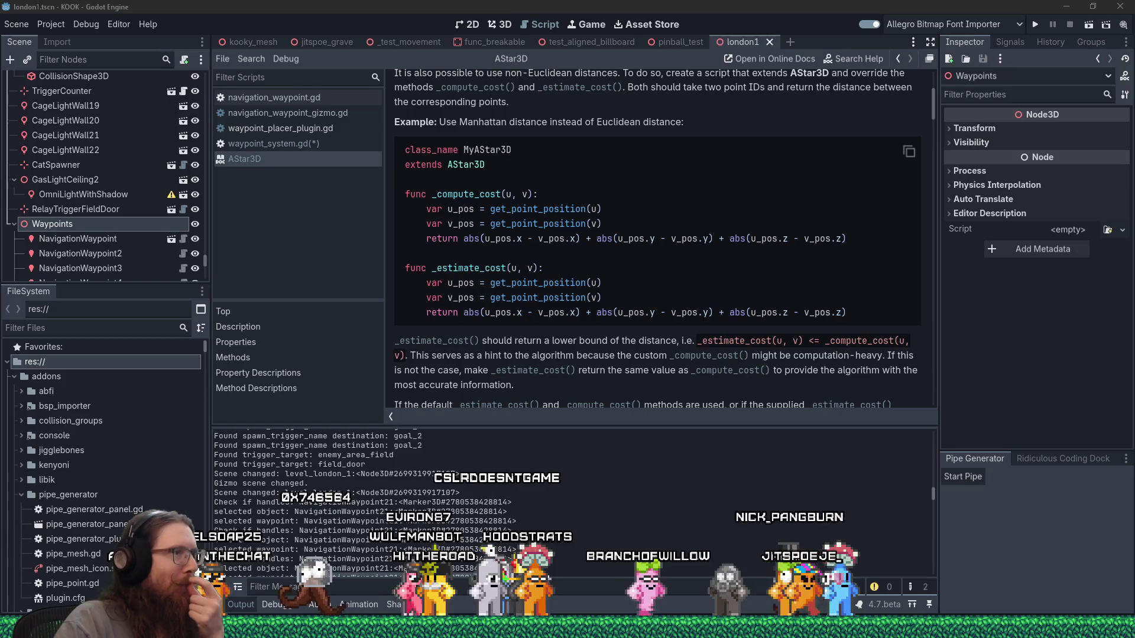
pyautogui.click(565, 357)
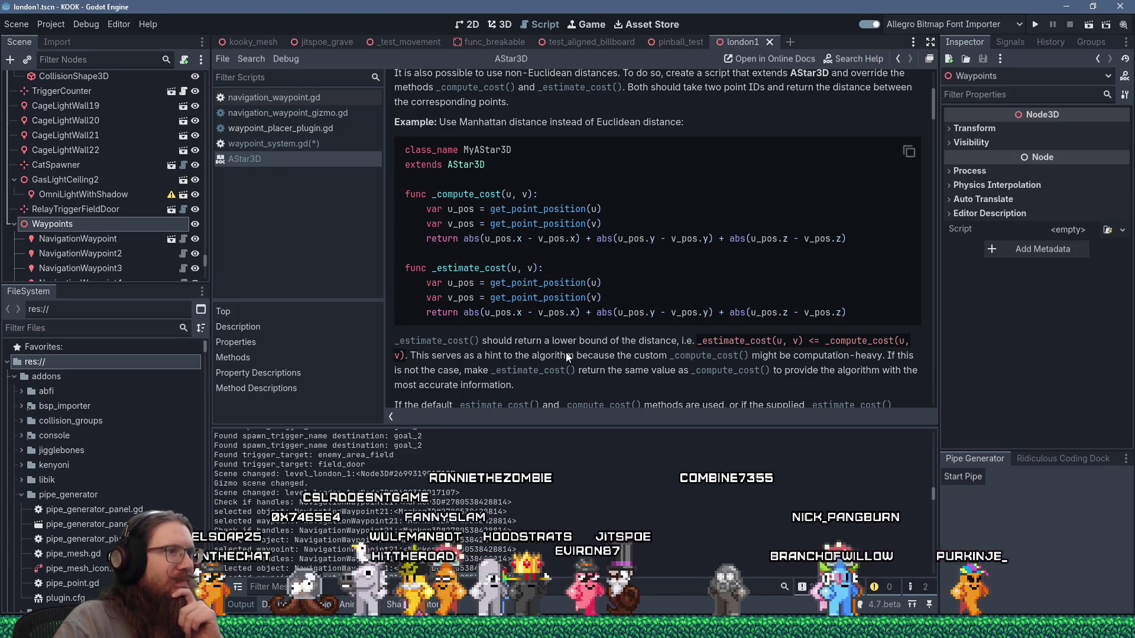
pyautogui.scroll(-3)
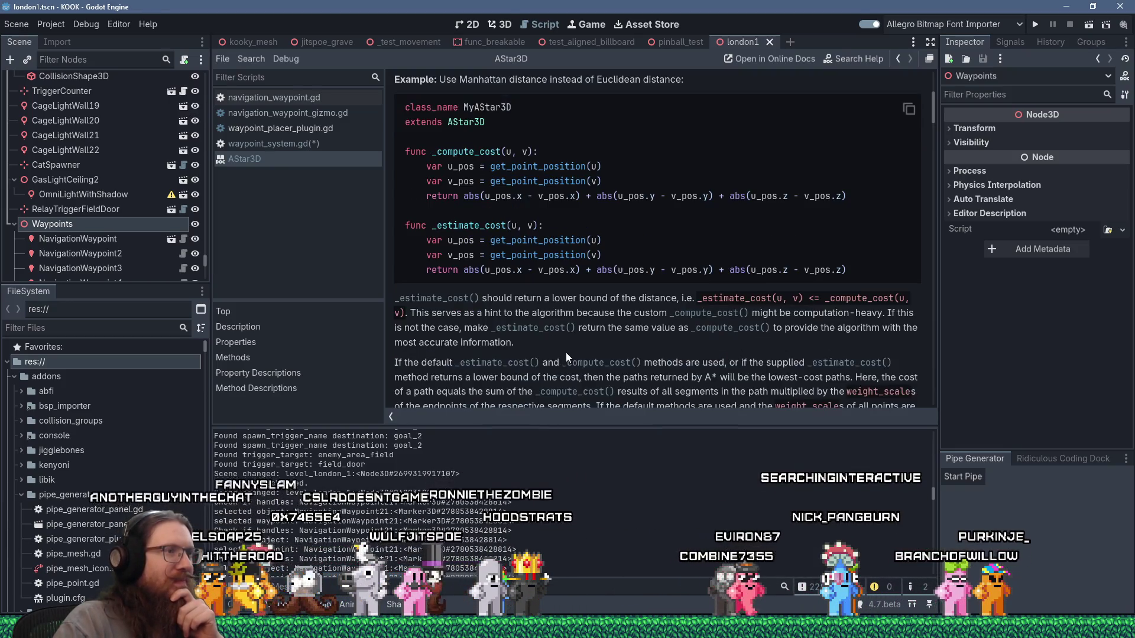
# Read through the AStar3D method descriptions, then go back to waypoint_system.gd
pyautogui.scroll(-3)
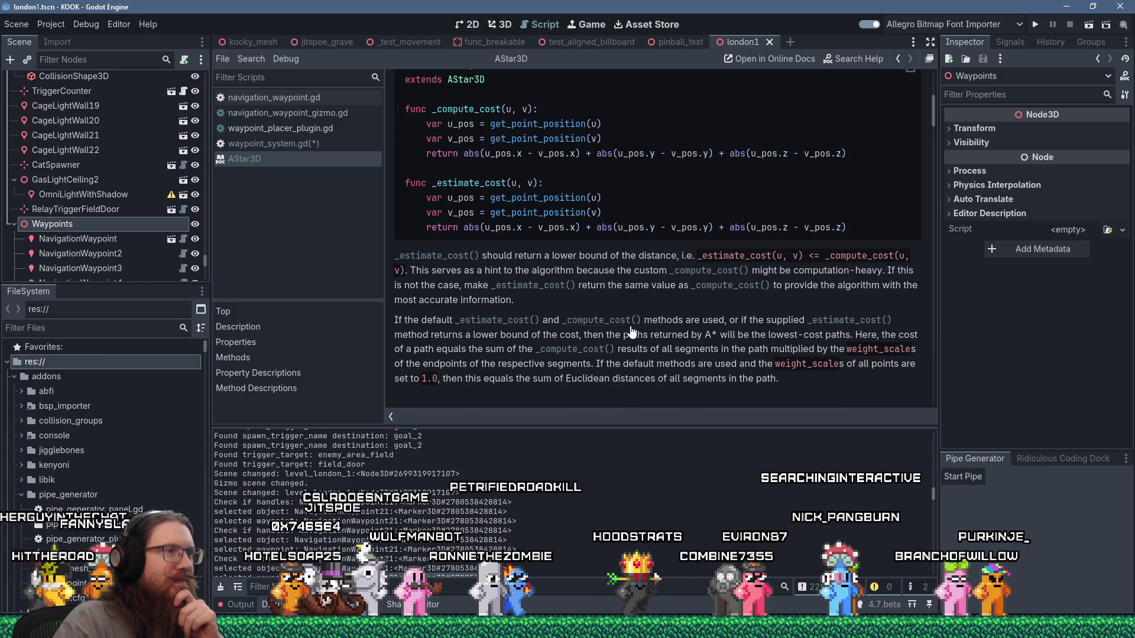
pyautogui.scroll(-3)
pyautogui.scroll(3)
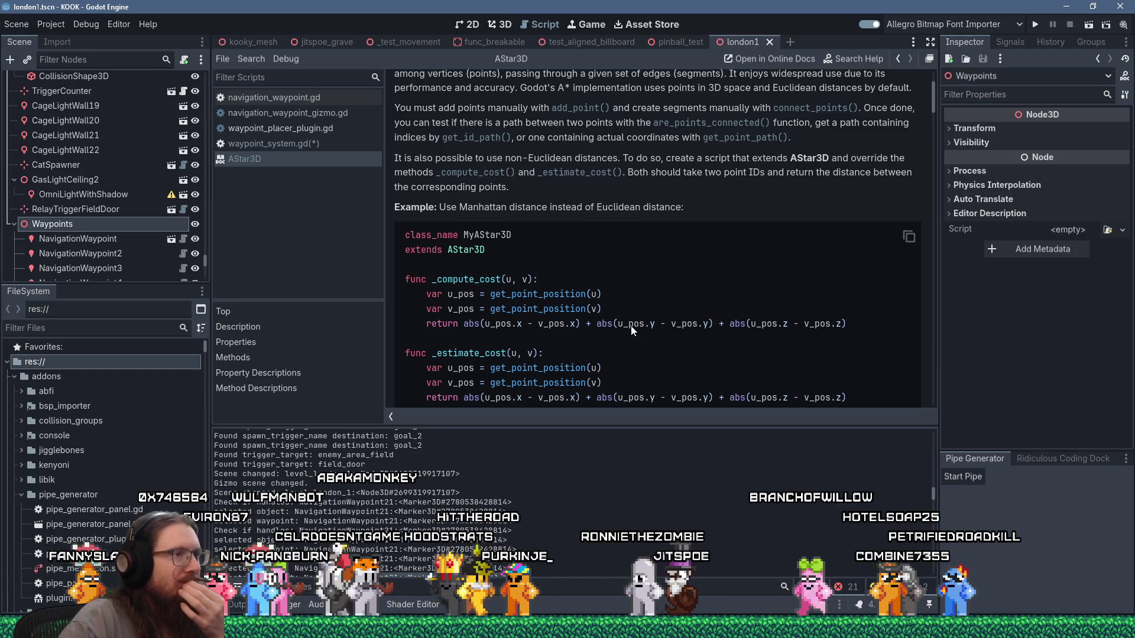
pyautogui.scroll(-3)
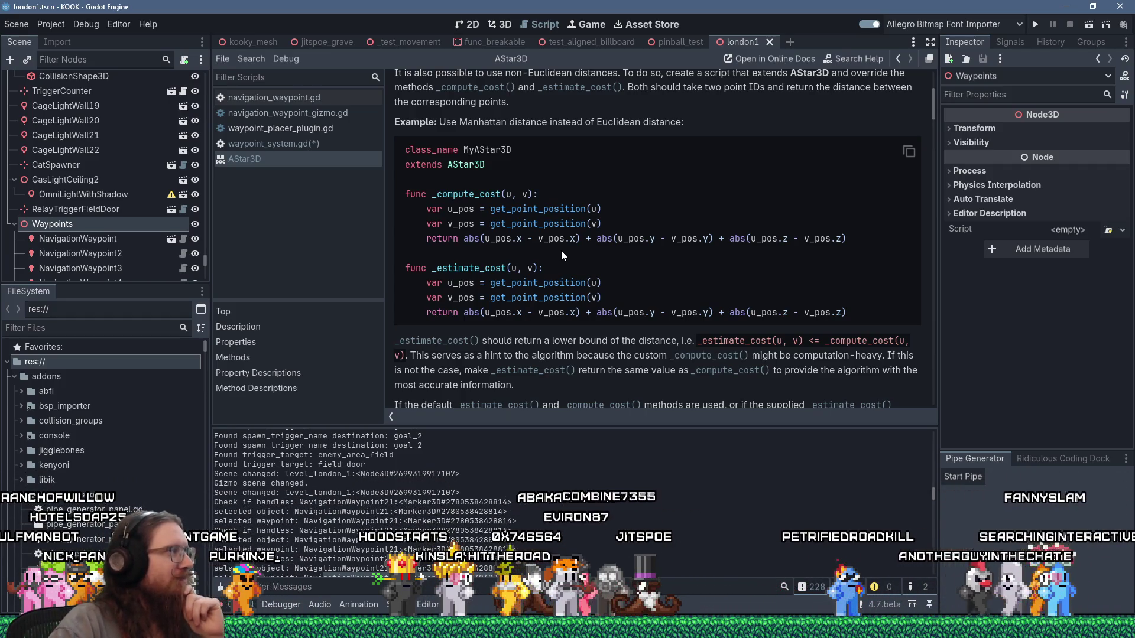
pyautogui.scroll(-3)
pyautogui.scroll(-3)
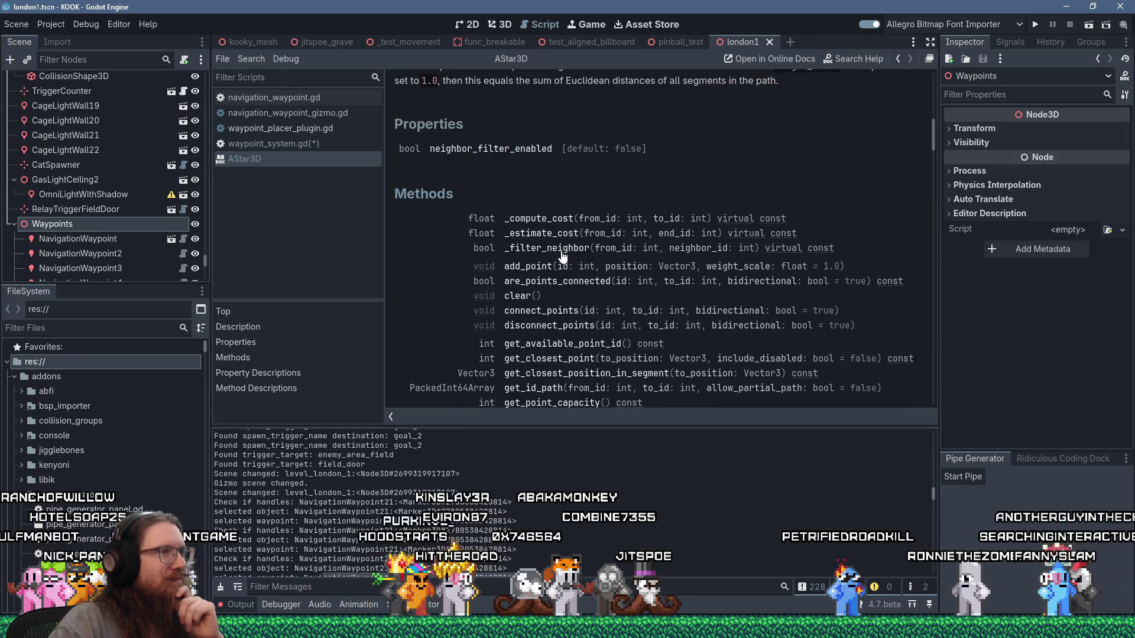
pyautogui.scroll(-3)
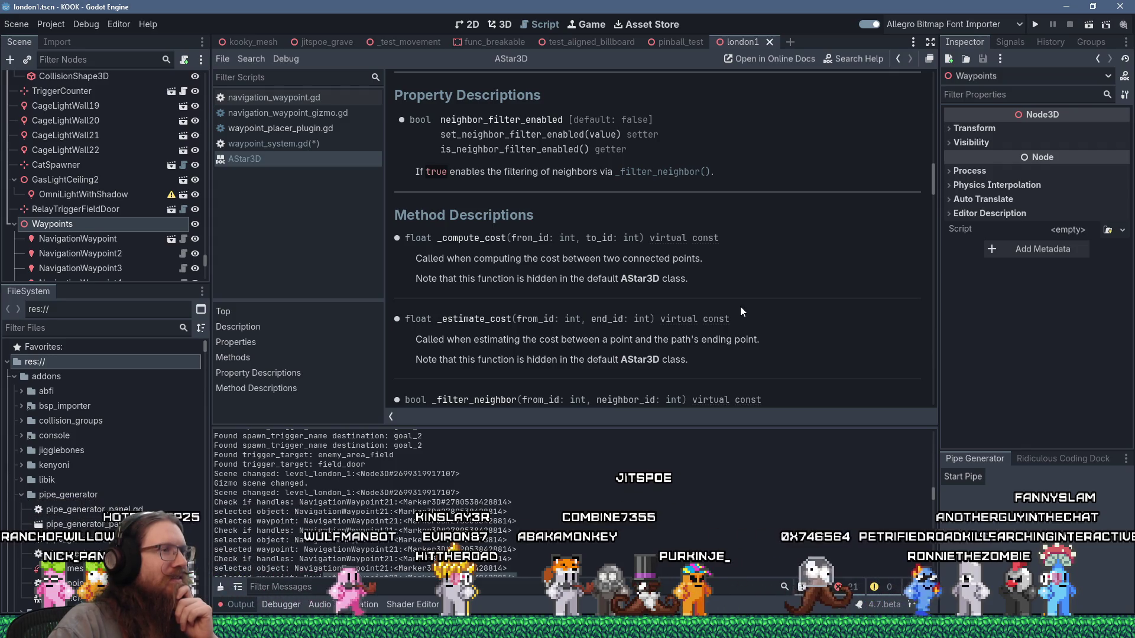
pyautogui.scroll(-3)
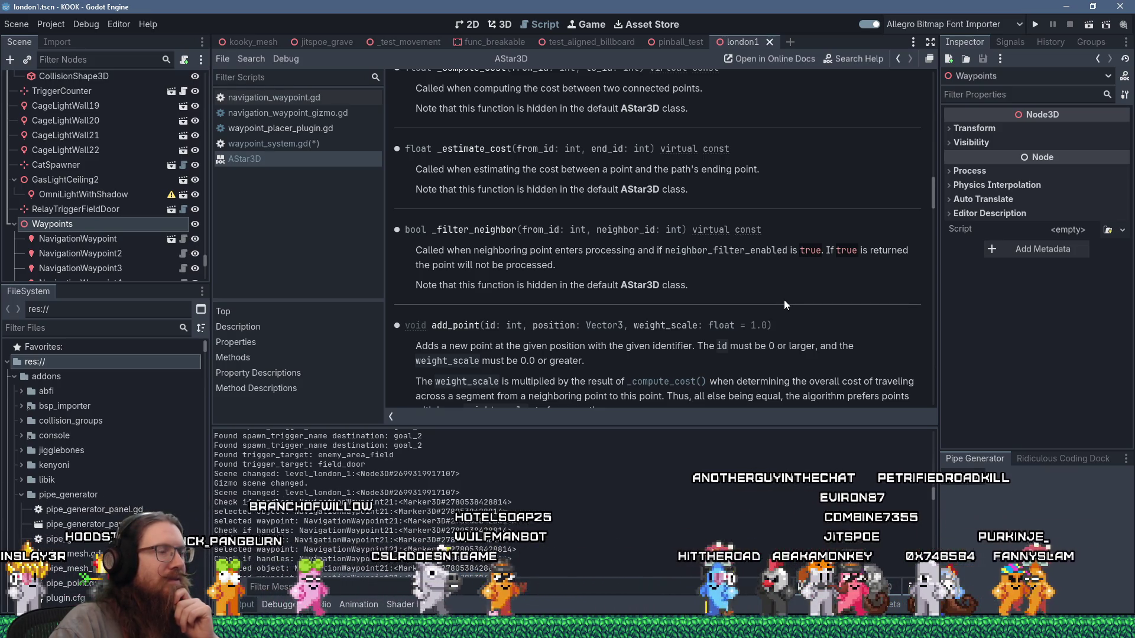
pyautogui.scroll(-3)
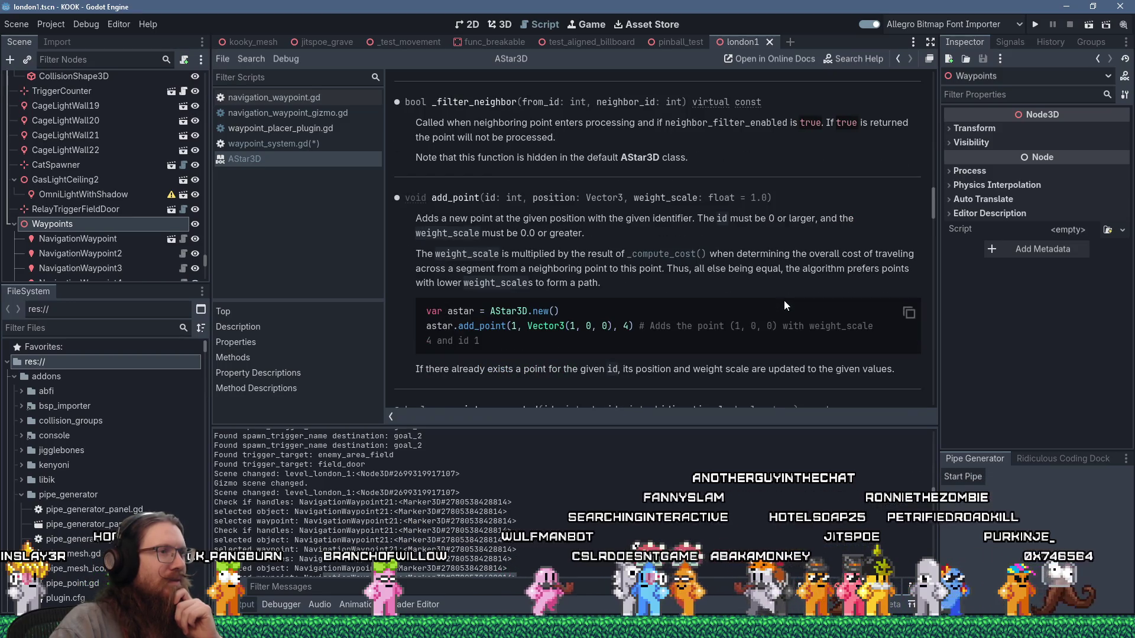
pyautogui.scroll(-3)
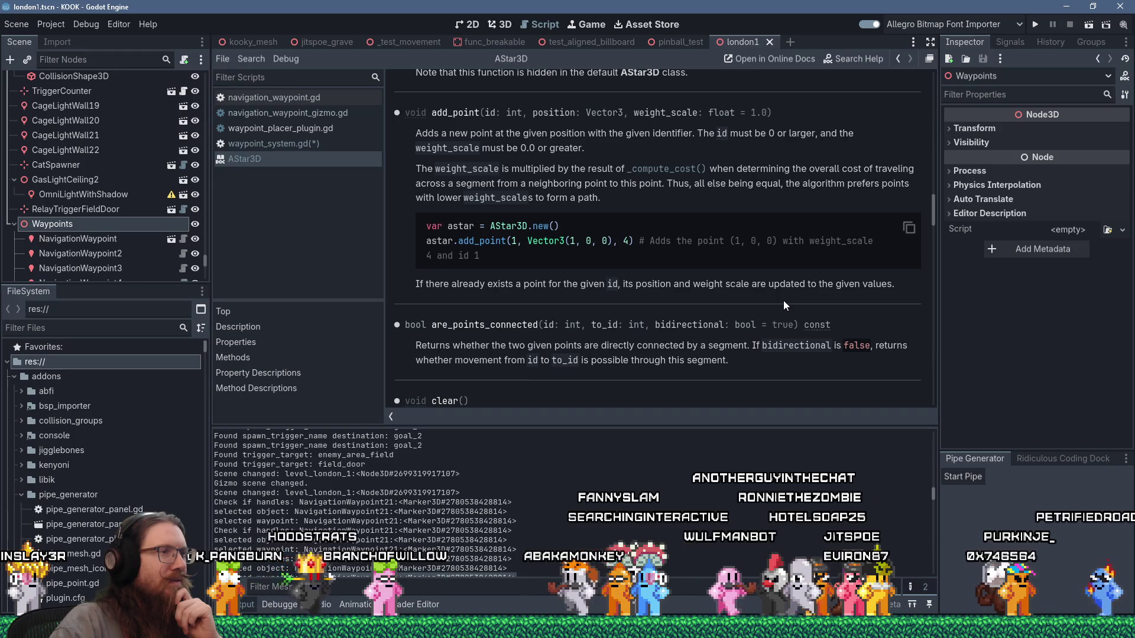
pyautogui.scroll(3)
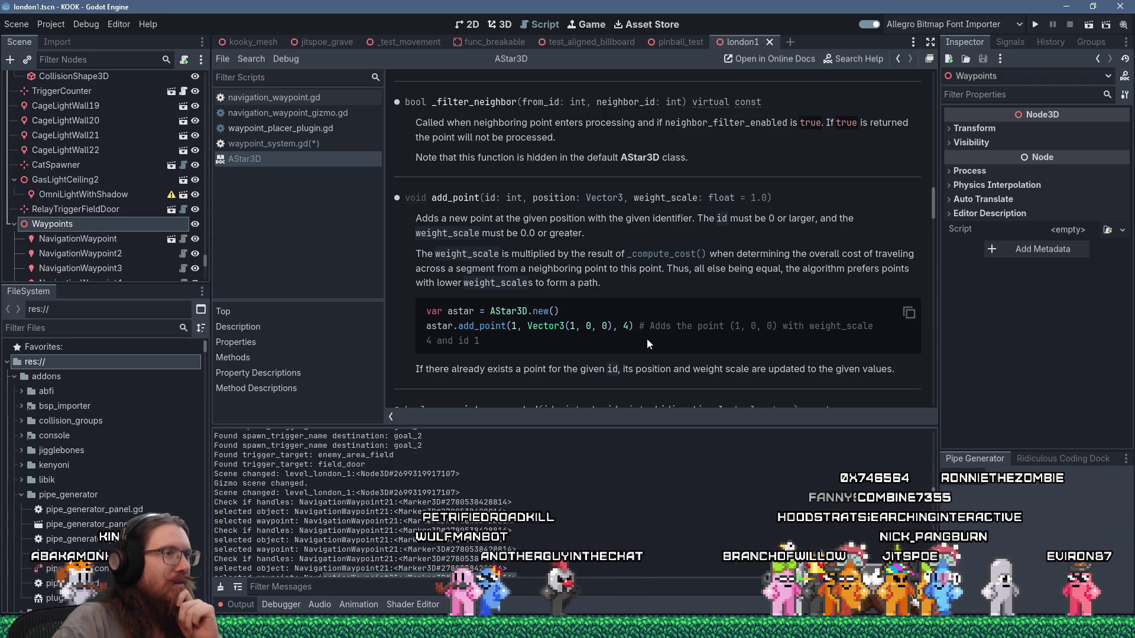
pyautogui.scroll(-3)
pyautogui.scroll(-3)
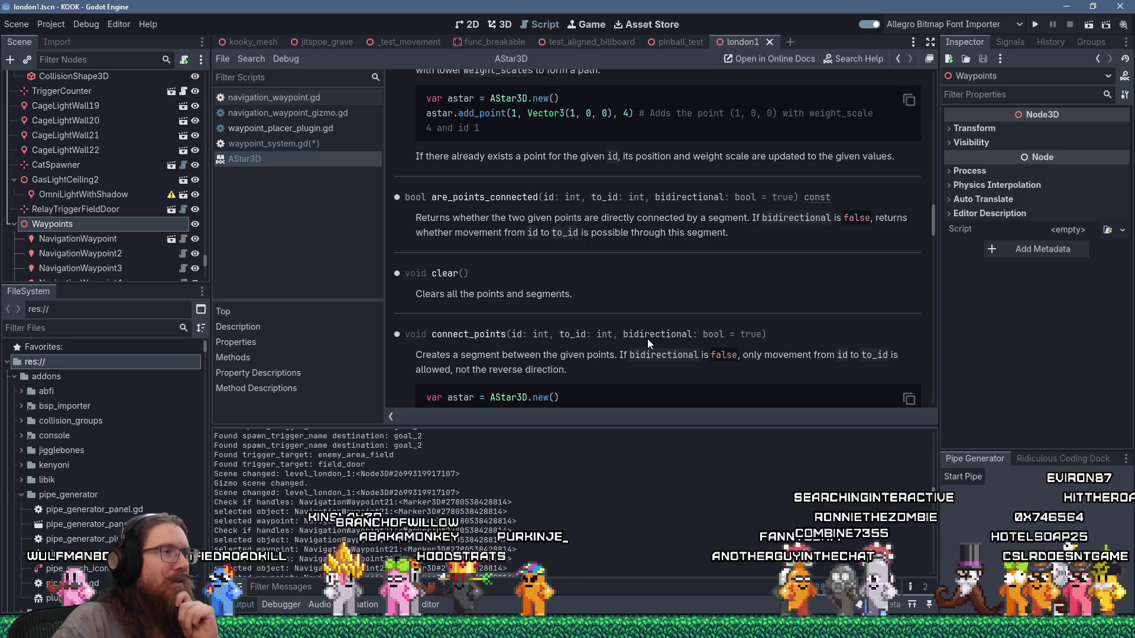
pyautogui.scroll(-3)
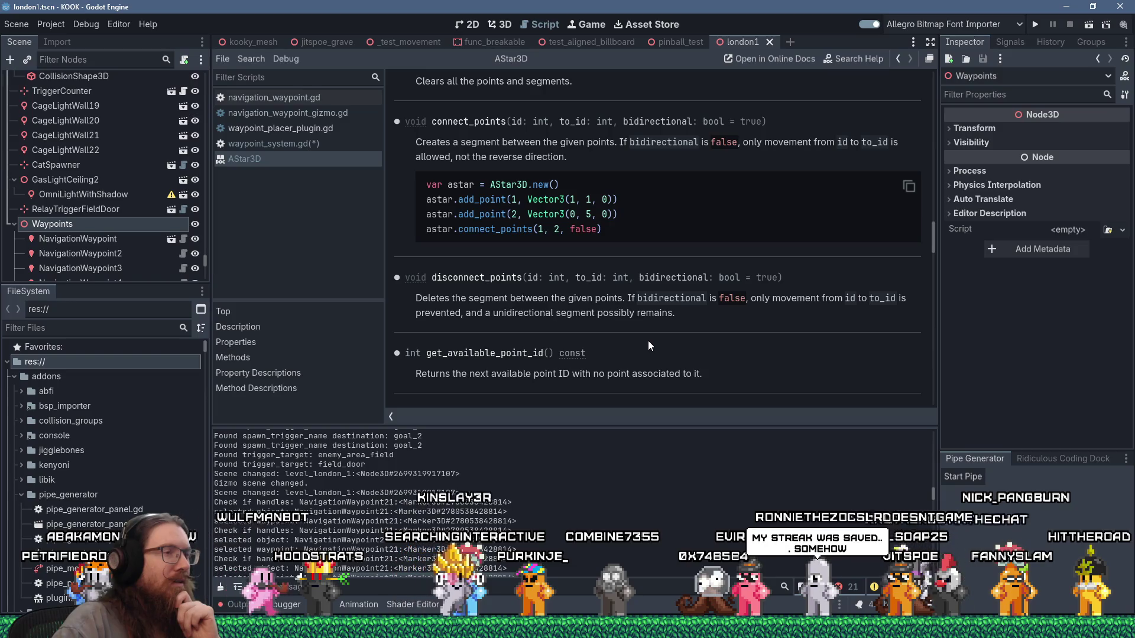
pyautogui.scroll(3)
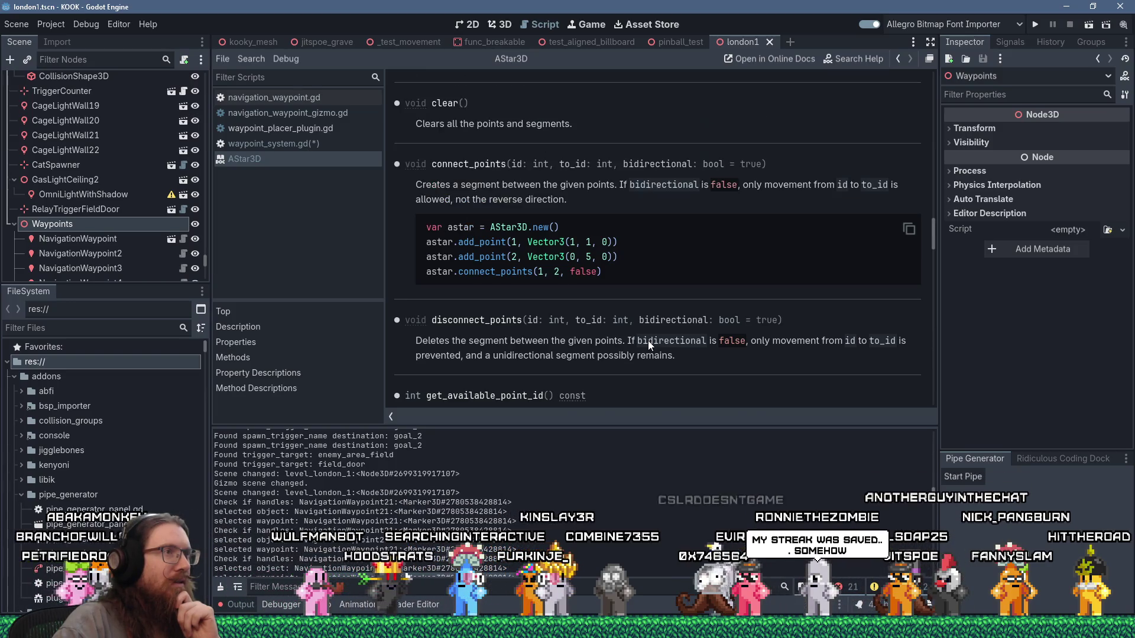
pyautogui.scroll(3)
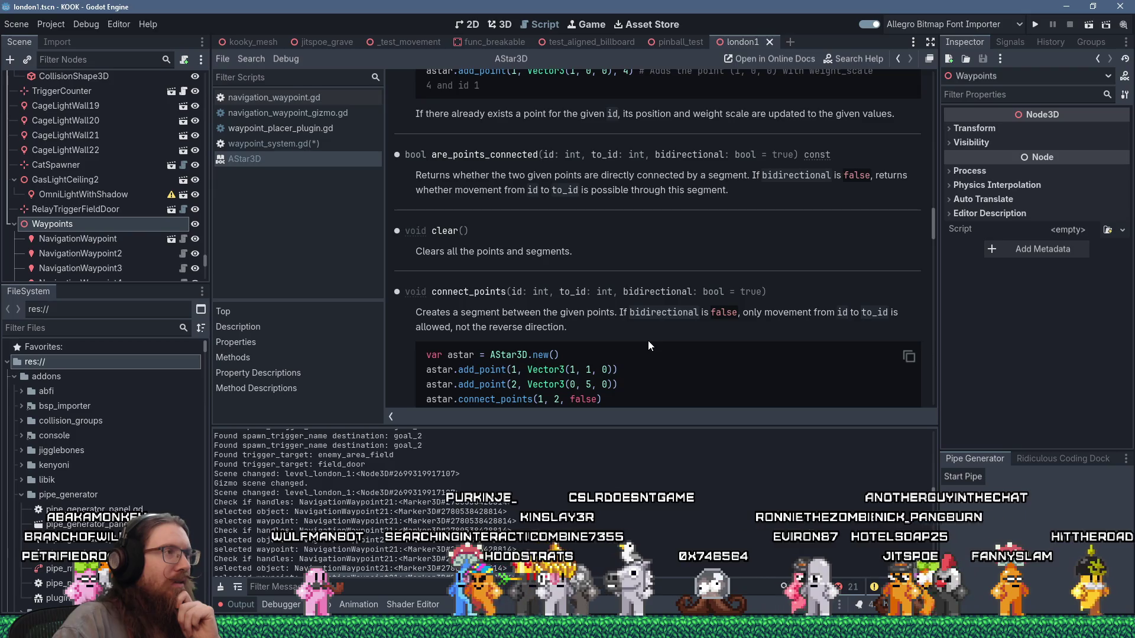
pyautogui.click(328, 143)
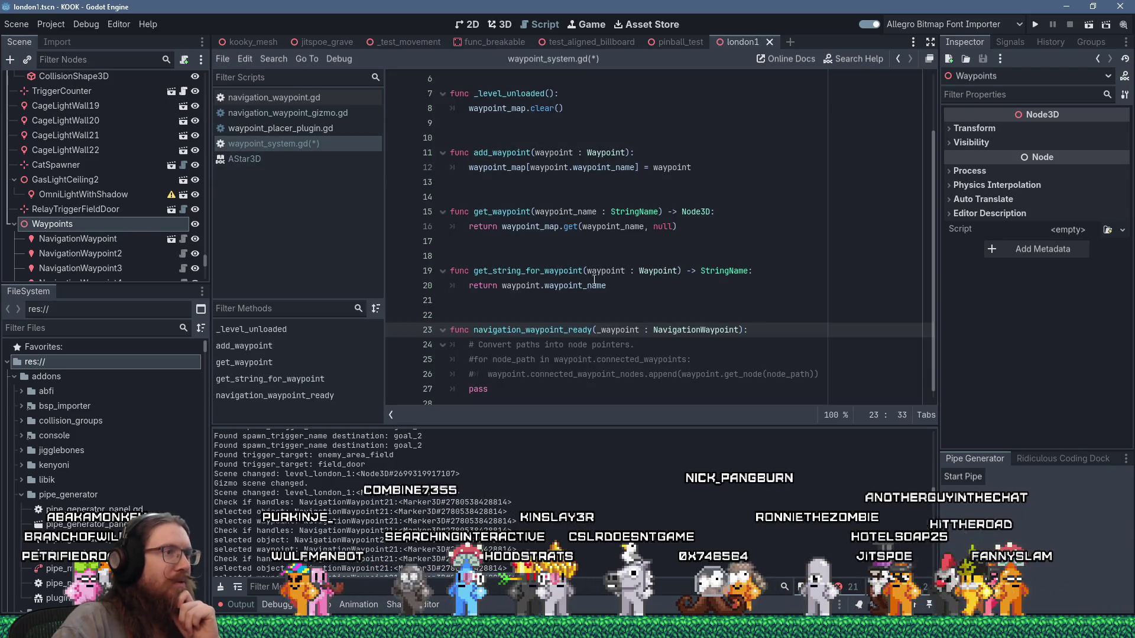
# Declare a new variable navigation_waypoint_id_inc := 0 on line 21
pyautogui.click(613, 307)
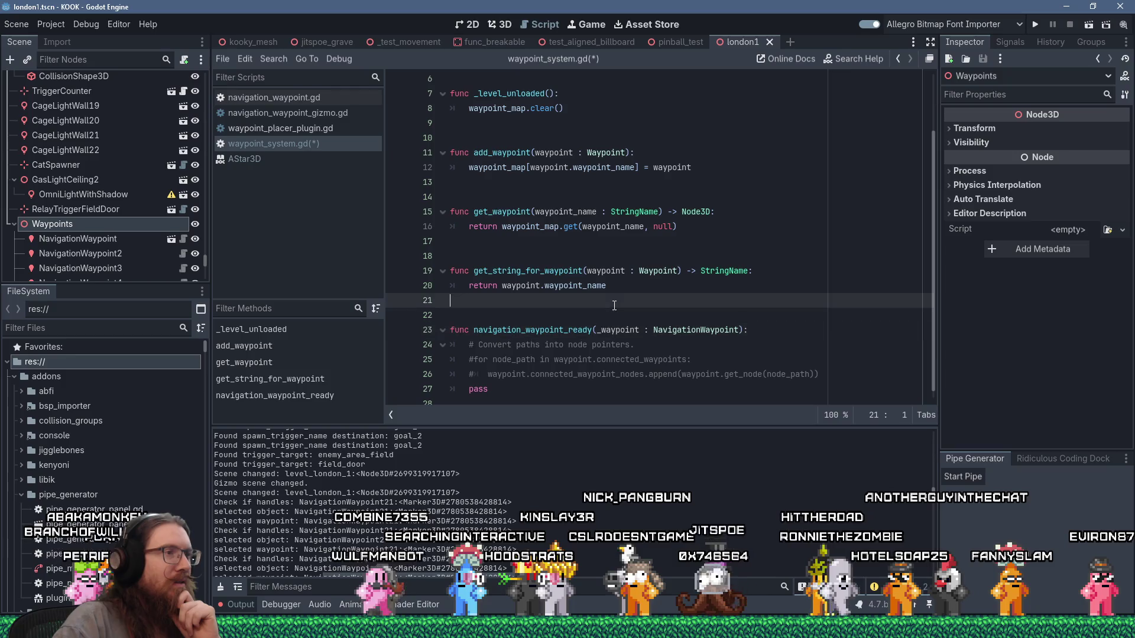
pyautogui.press('Return')
pyautogui.press('Return')
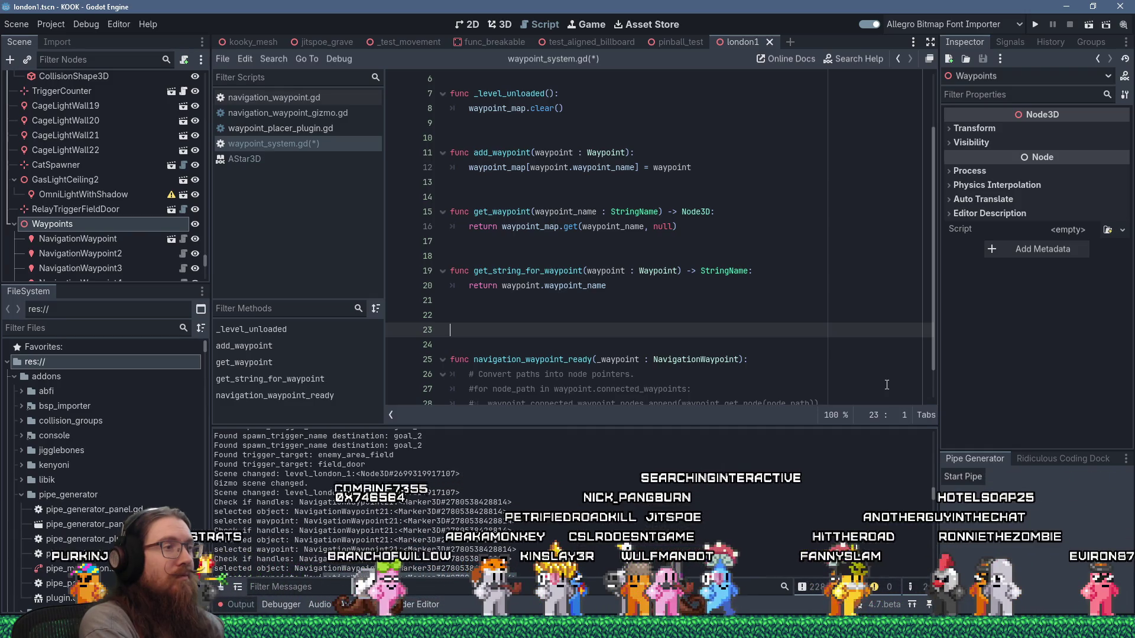
pyautogui.write('var aw')
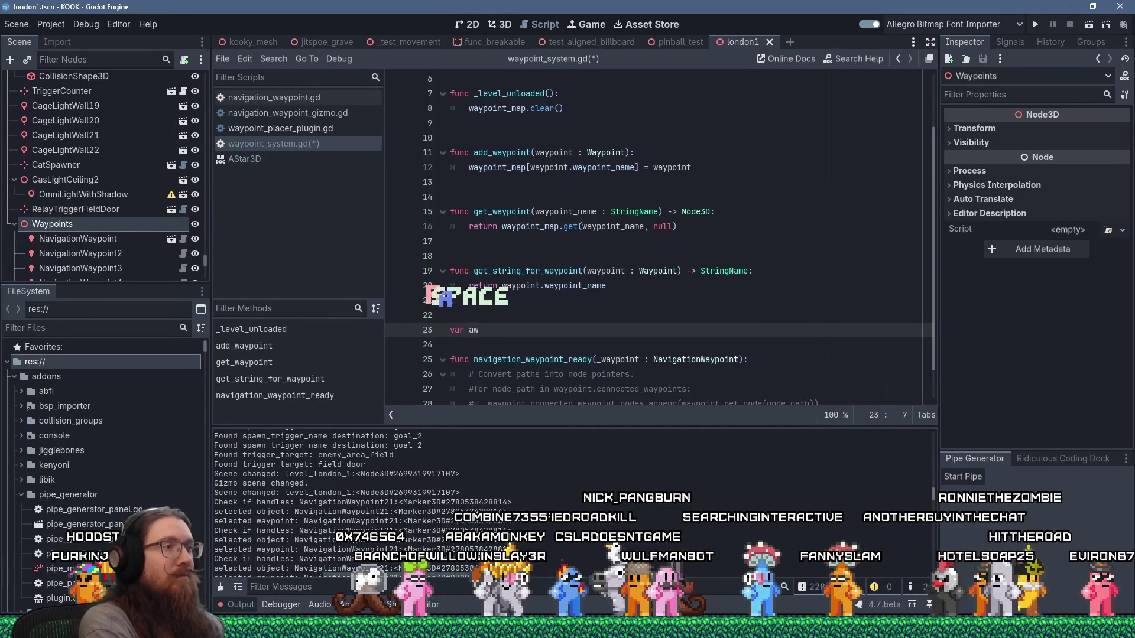
pyautogui.press('BackSpace')
pyautogui.press('BackSpace')
pyautogui.write('navigation_way')
pyautogui.write('point_')
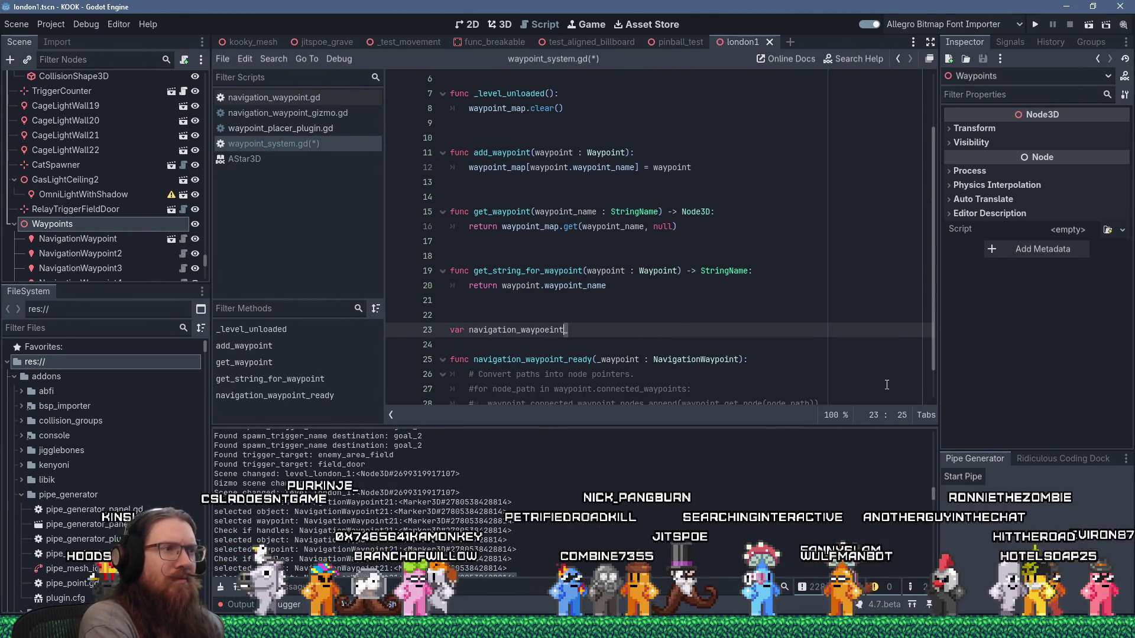
pyautogui.press('BackSpace')
pyautogui.press('End')
pyautogui.write('ide')
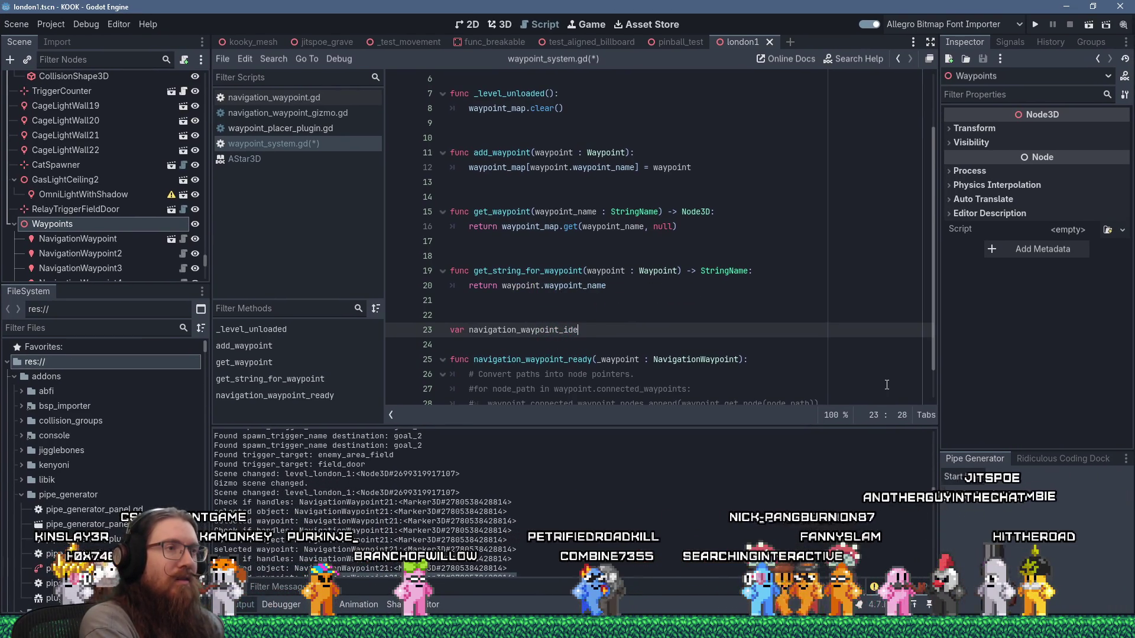
pyautogui.press('BackSpace')
pyautogui.write('_inc := 0')
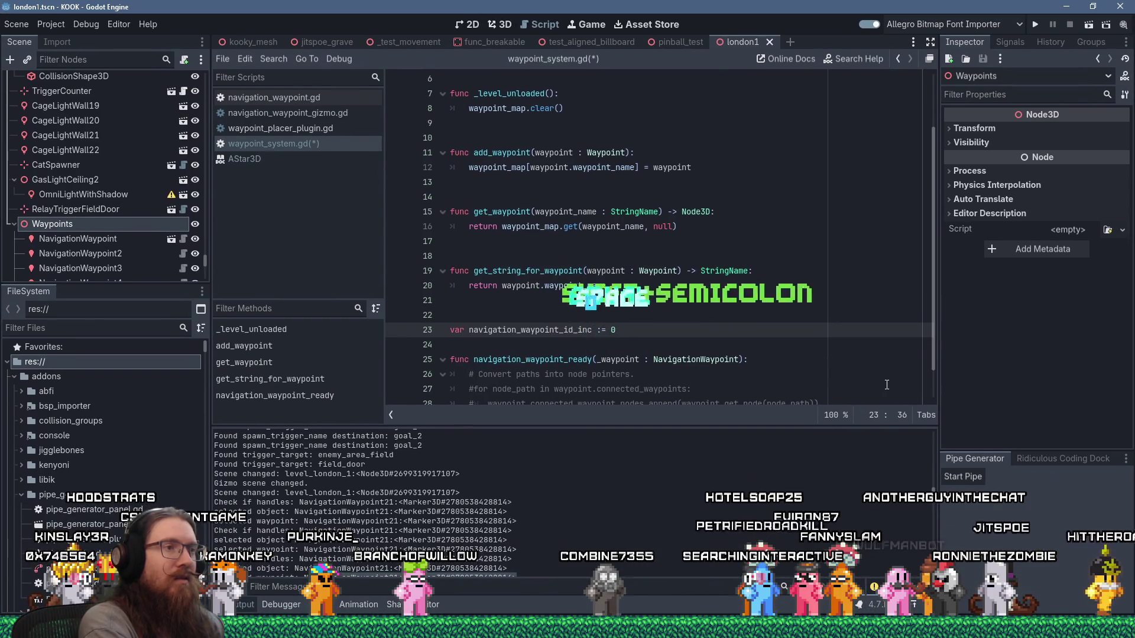
# Increment navigation_waypoint_id_inc by 1 in navigation_waypoint_ready and rename _waypoint to waypoint
pyautogui.click(792, 358)
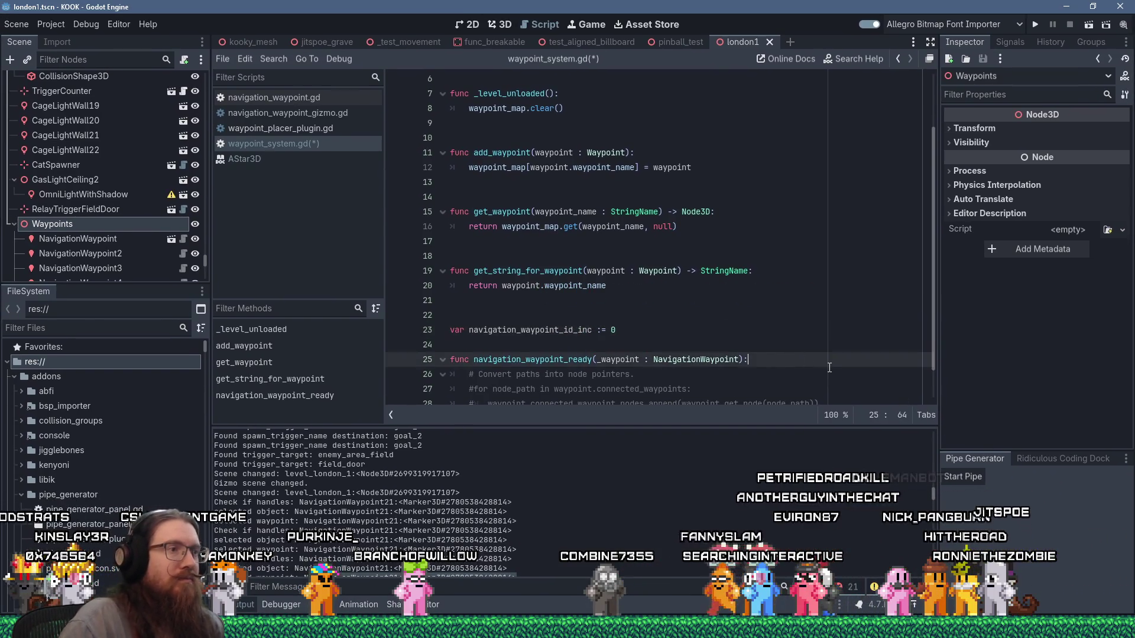
pyautogui.press('Return')
pyautogui.write('navigati')
pyautogui.write('on_way')
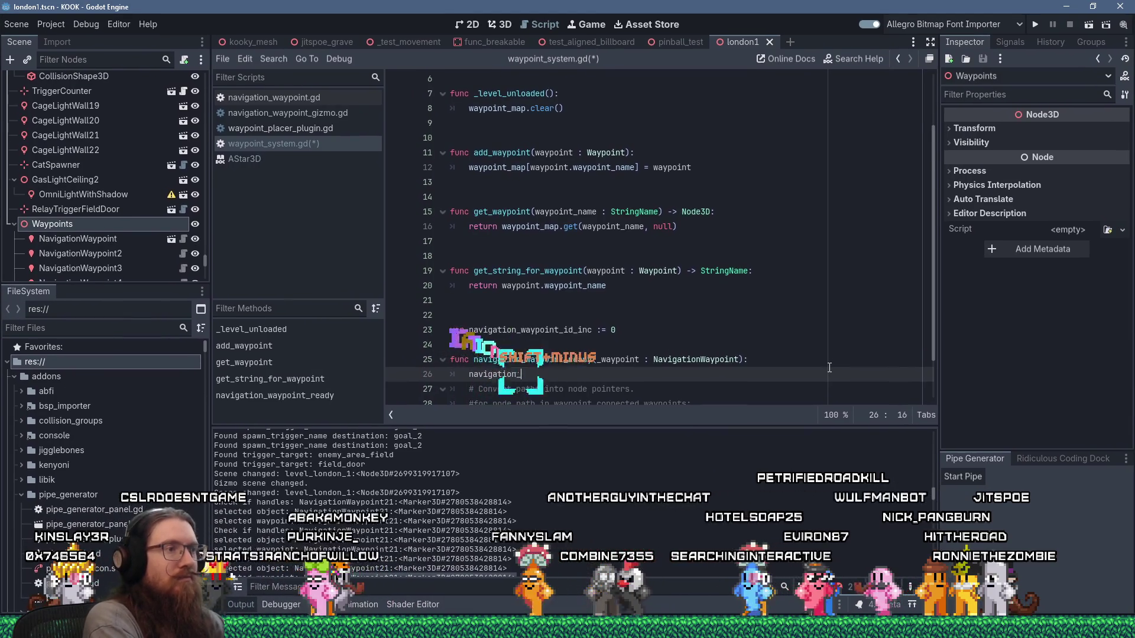
pyautogui.press('Return')
pyautogui.write('+= 1')
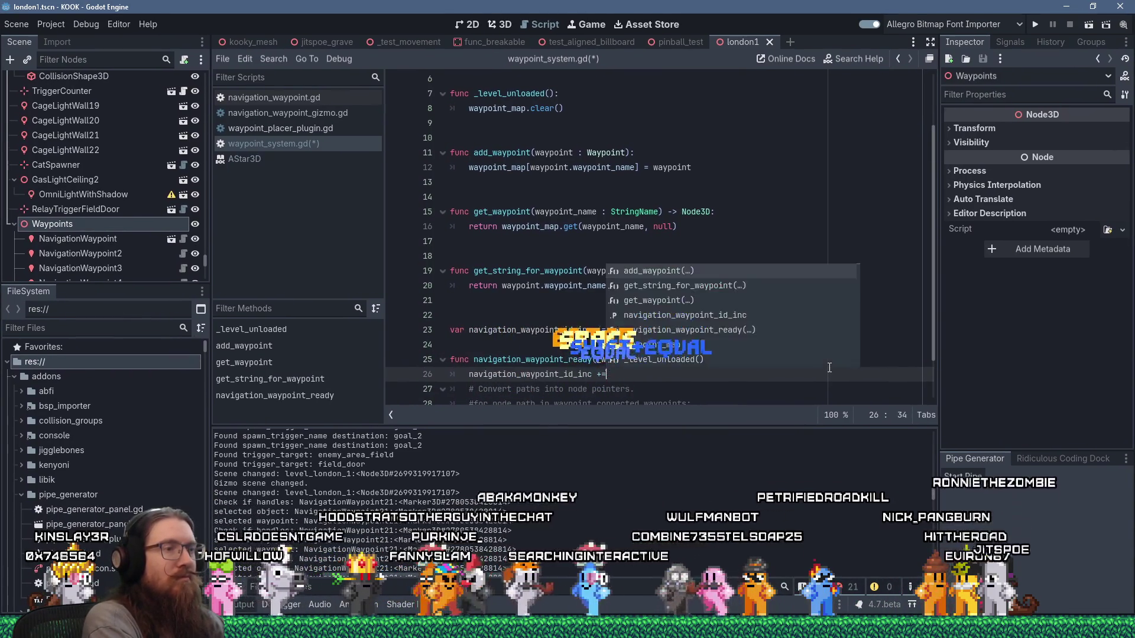
pyautogui.press('Return')
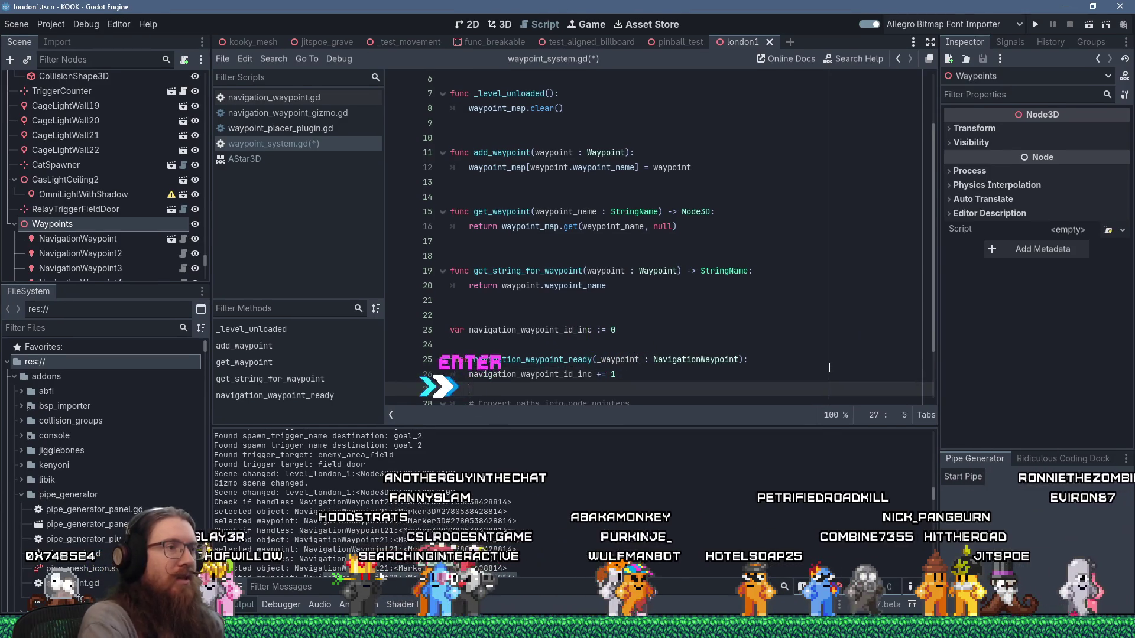
pyautogui.click(597, 360)
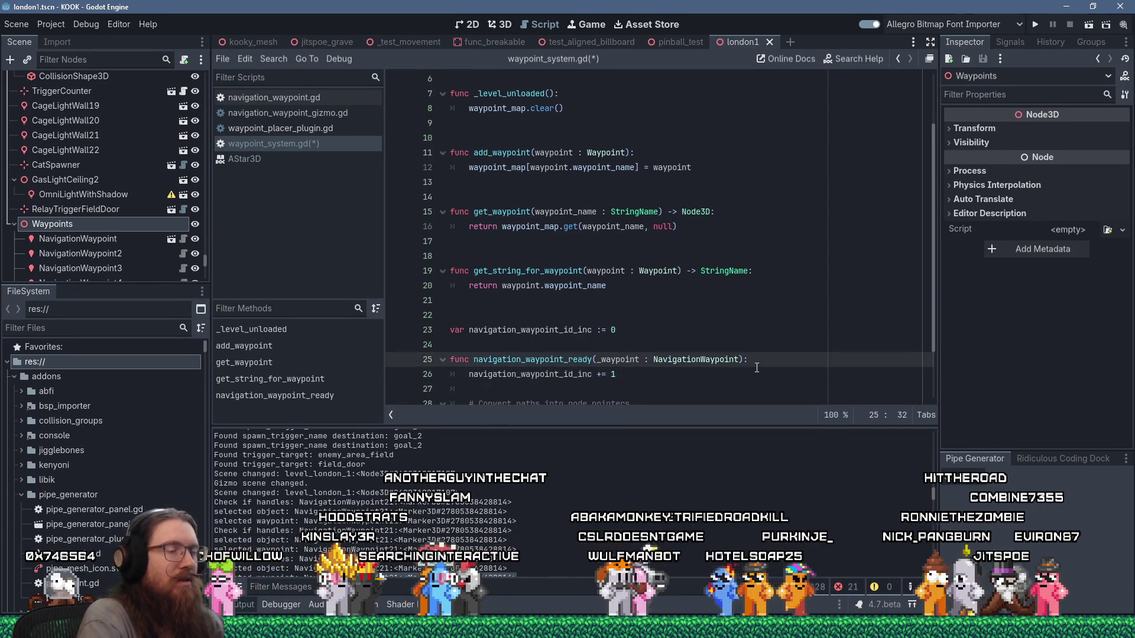
pyautogui.press('Delete')
pyautogui.press('Down')
pyautogui.press('Down')
pyautogui.scroll(3)
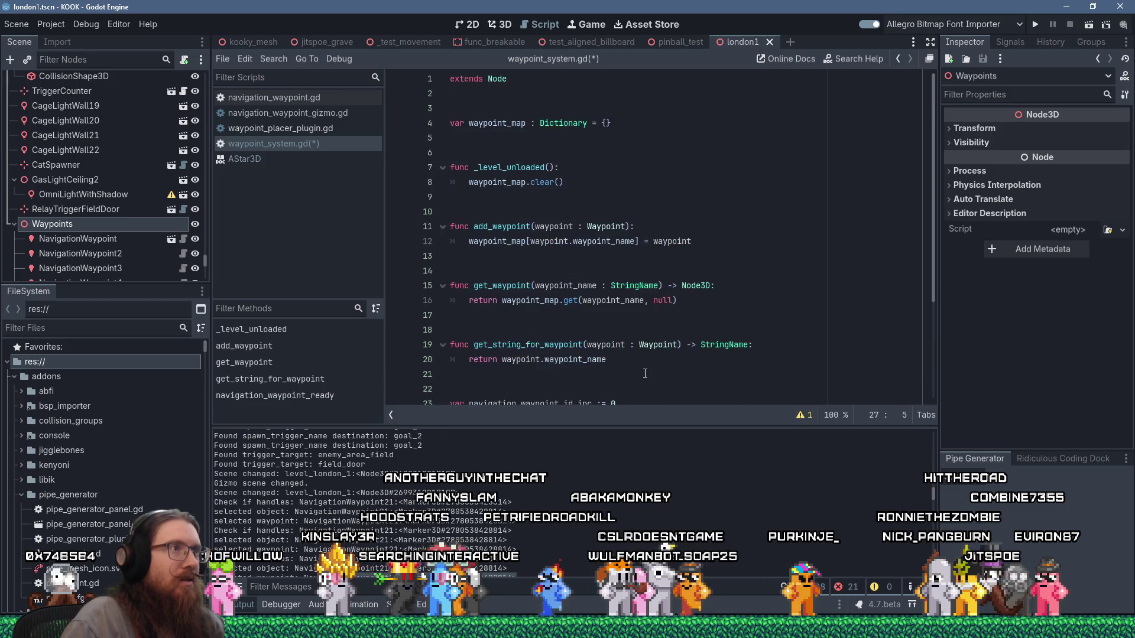
# Declare var astar := AStar3D.new() below waypoint_map
pyautogui.click(623, 138)
pyautogui.write('var astar :')
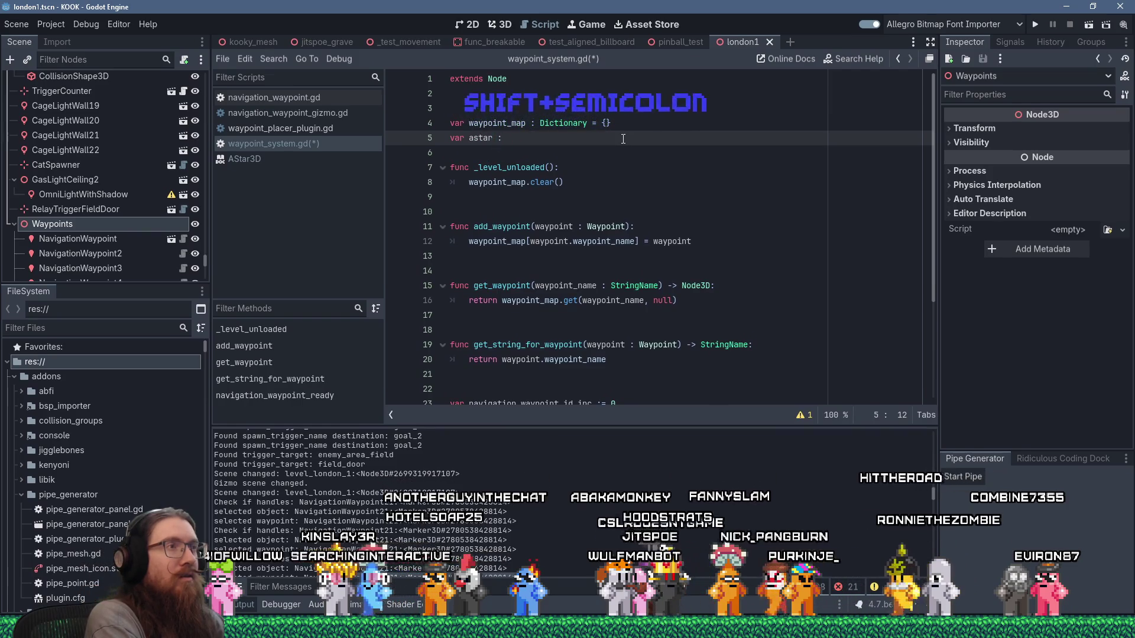
pyautogui.write('= {')
pyautogui.press('BackSpace')
pyautogui.write('Asta')
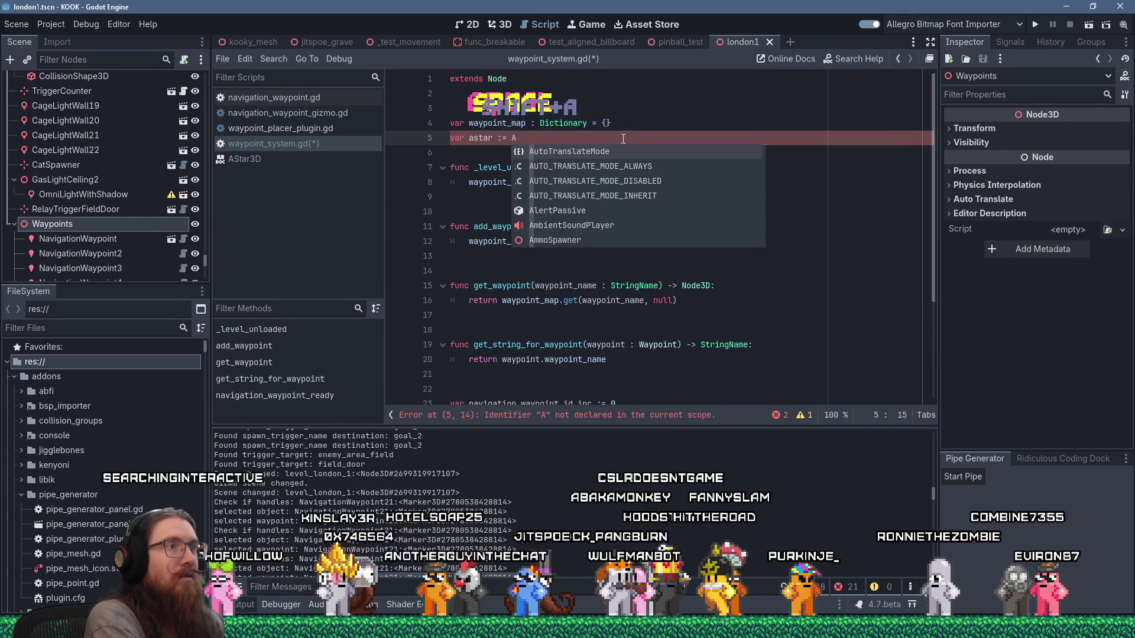
pyautogui.press('Return')
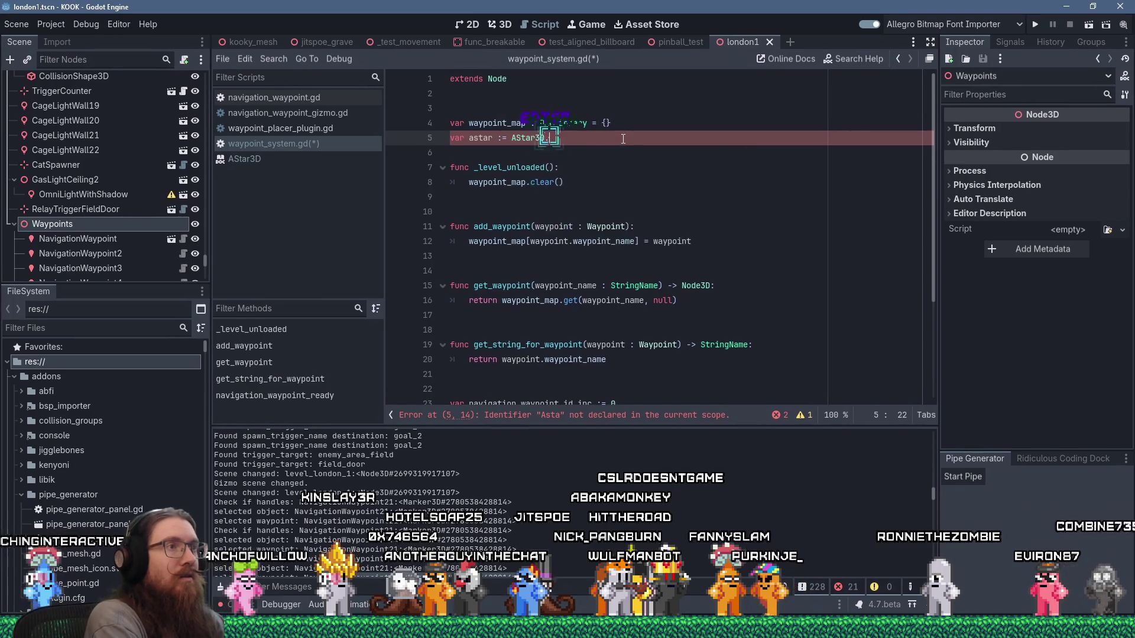
pyautogui.write('.new()')
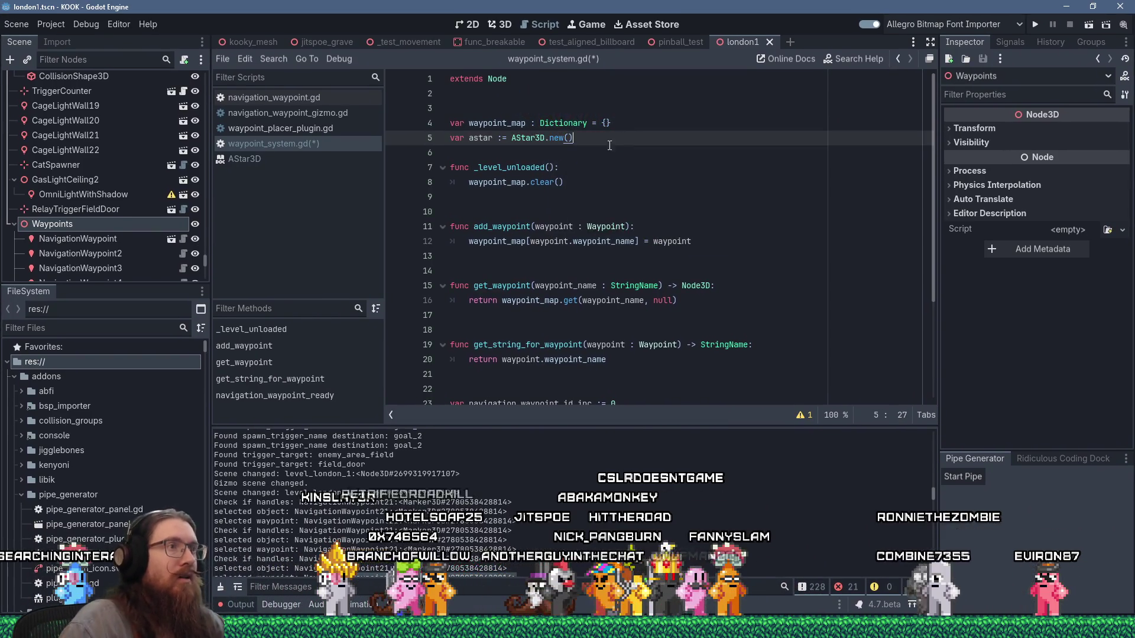
pyautogui.scroll(-3)
# Make _level_unloaded call astar.clear() and reset navigation_waypoint_id_inc to 0
pyautogui.click(629, 318)
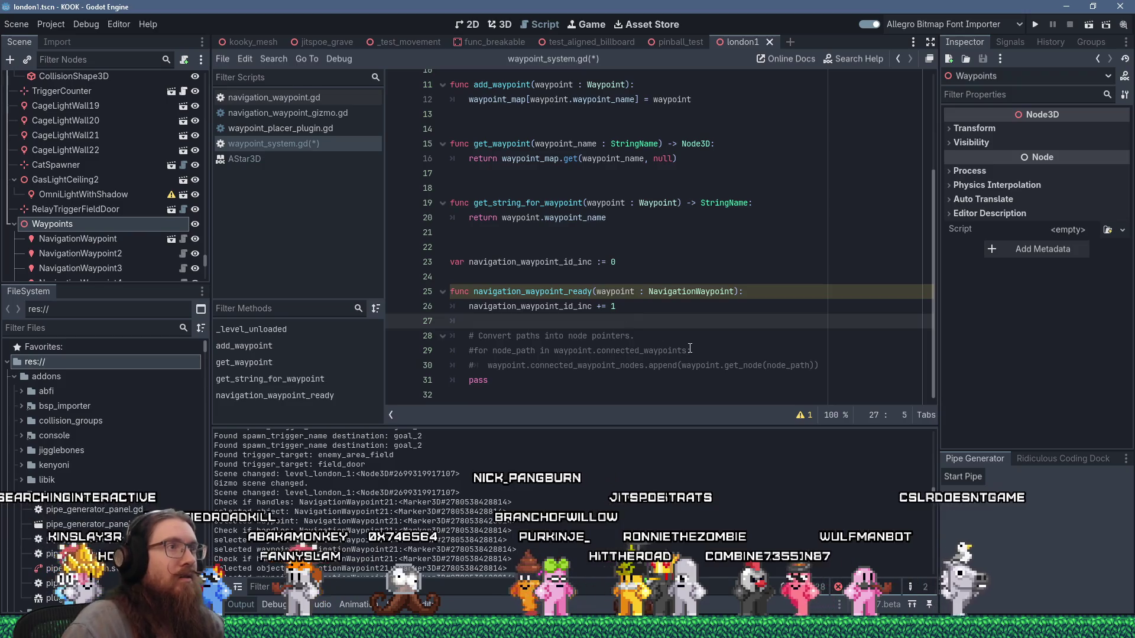
pyautogui.scroll(3)
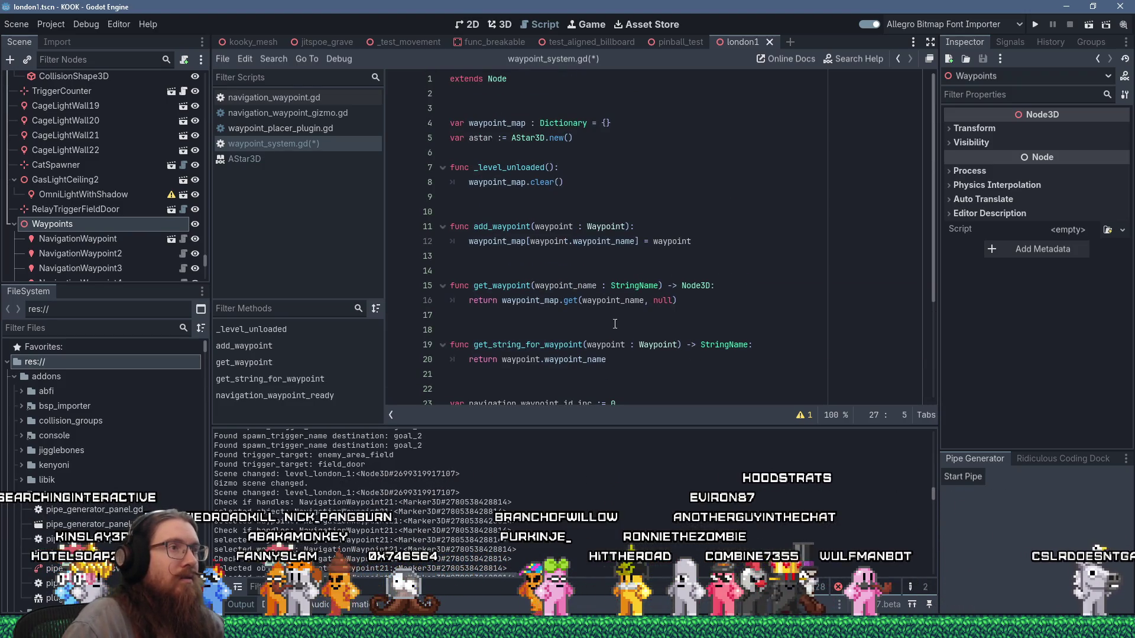
pyautogui.click(530, 195)
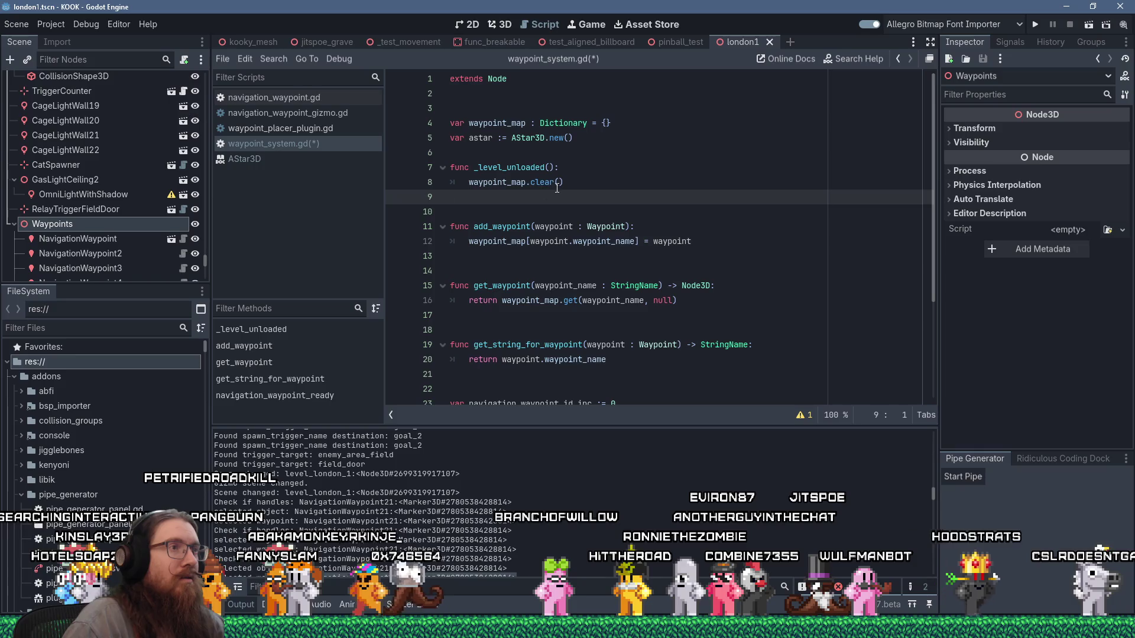
pyautogui.write('astar.clo')
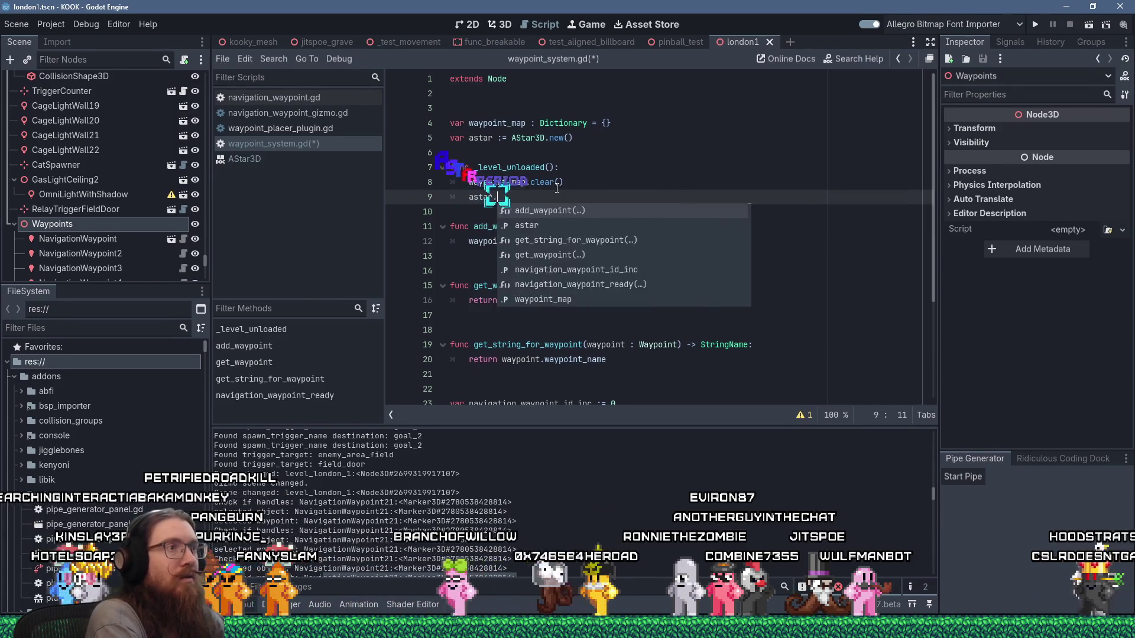
pyautogui.write('ar()')
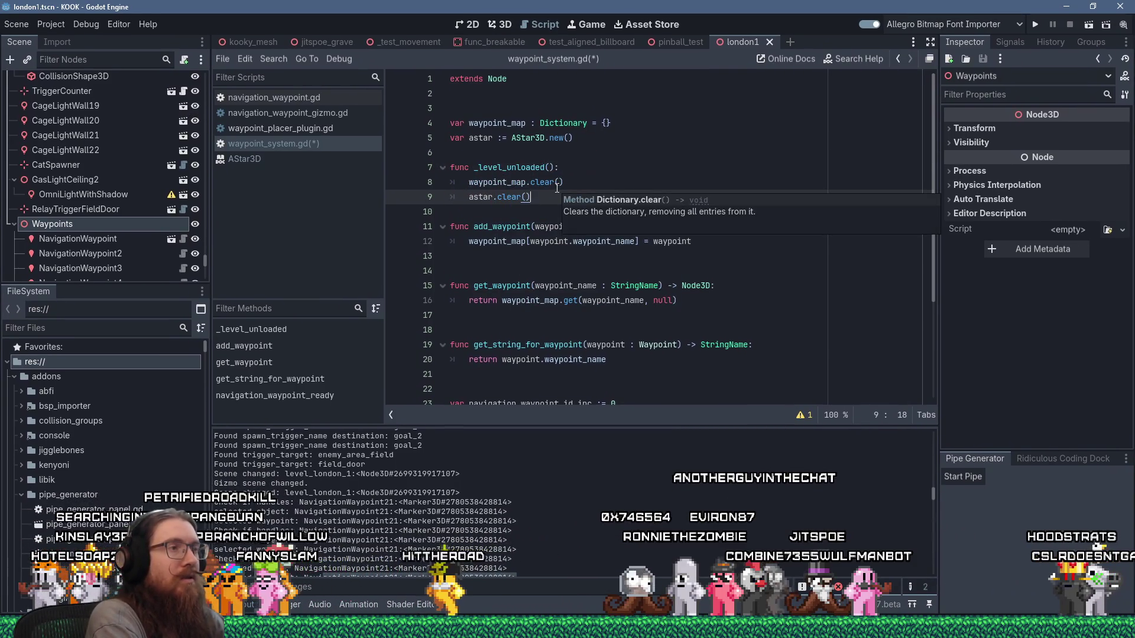
pyautogui.press('Return')
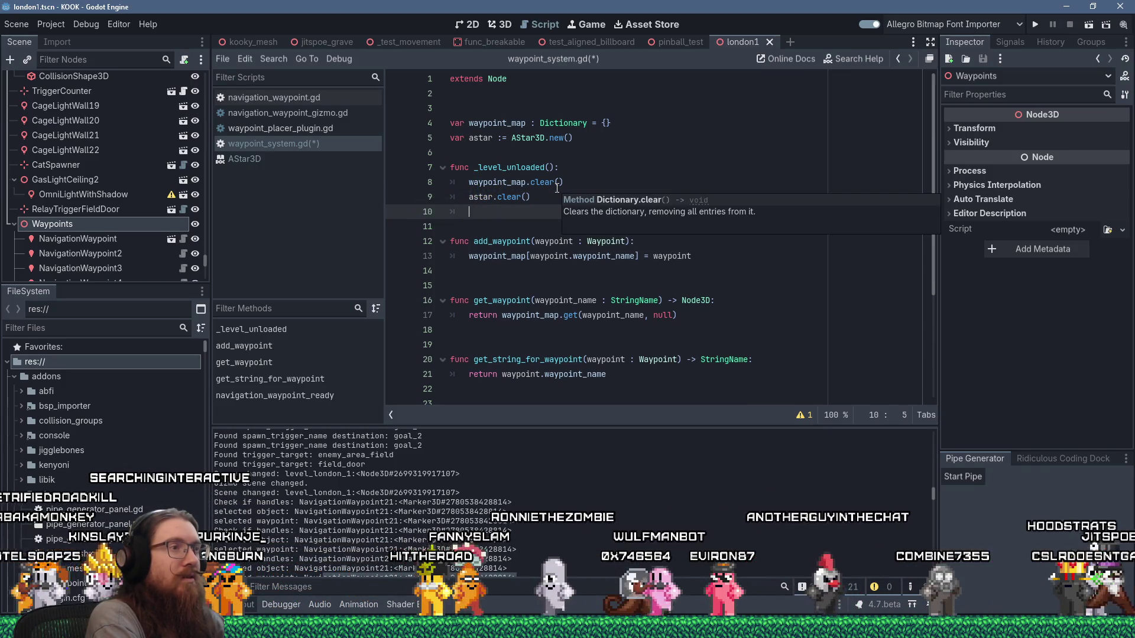
pyautogui.write('wa')
pyautogui.write('ypoint')
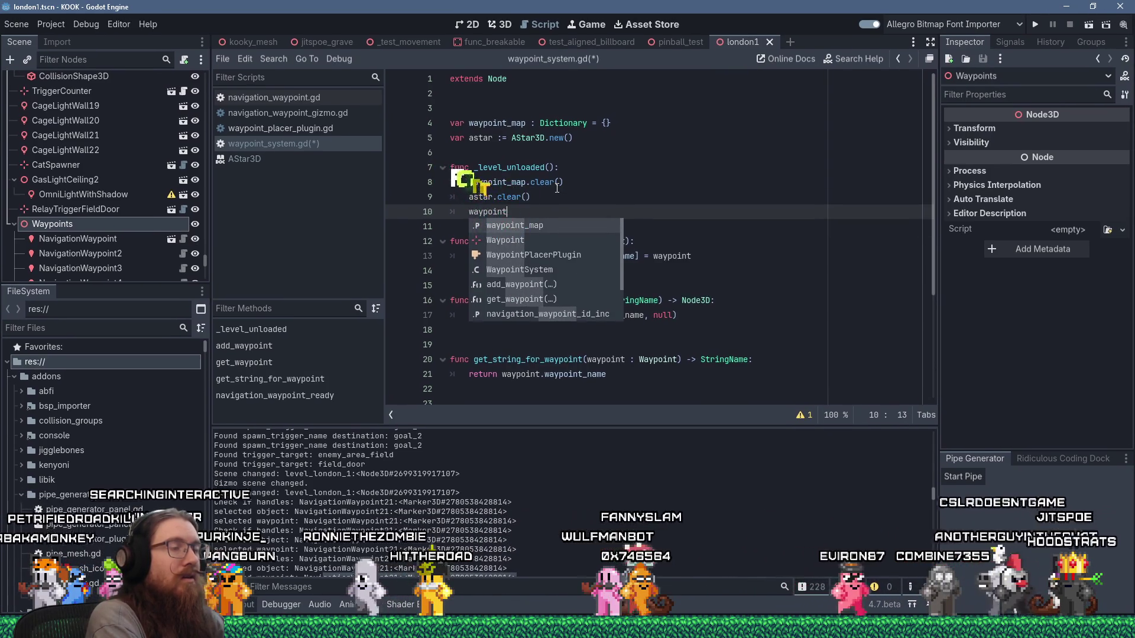
pyautogui.write('_id')
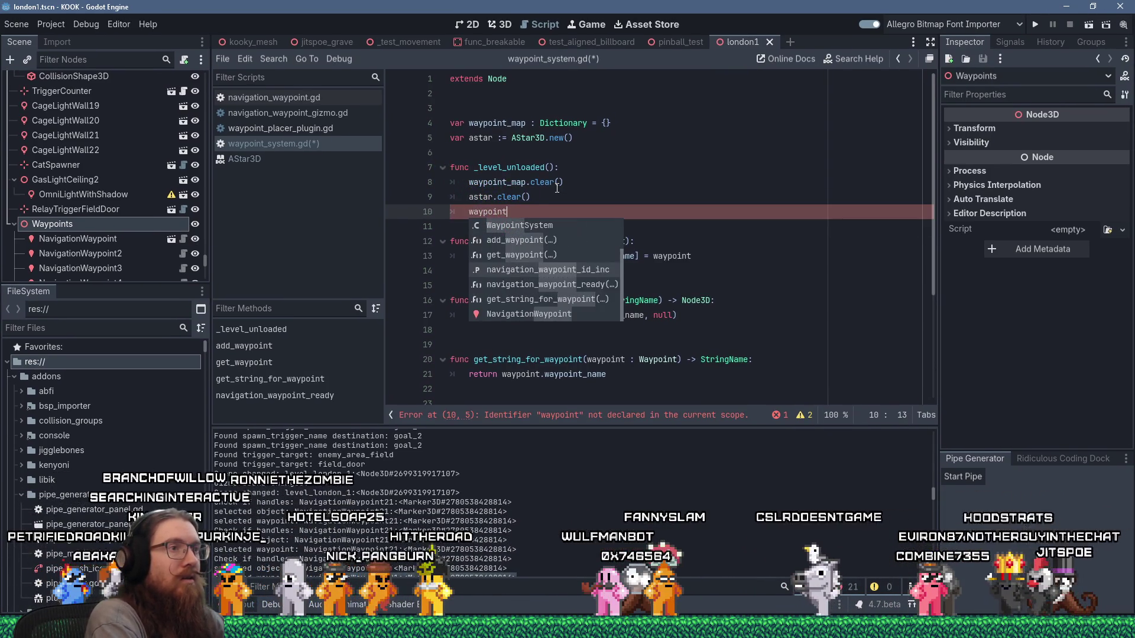
pyautogui.press('Return')
pyautogui.write('= 0')
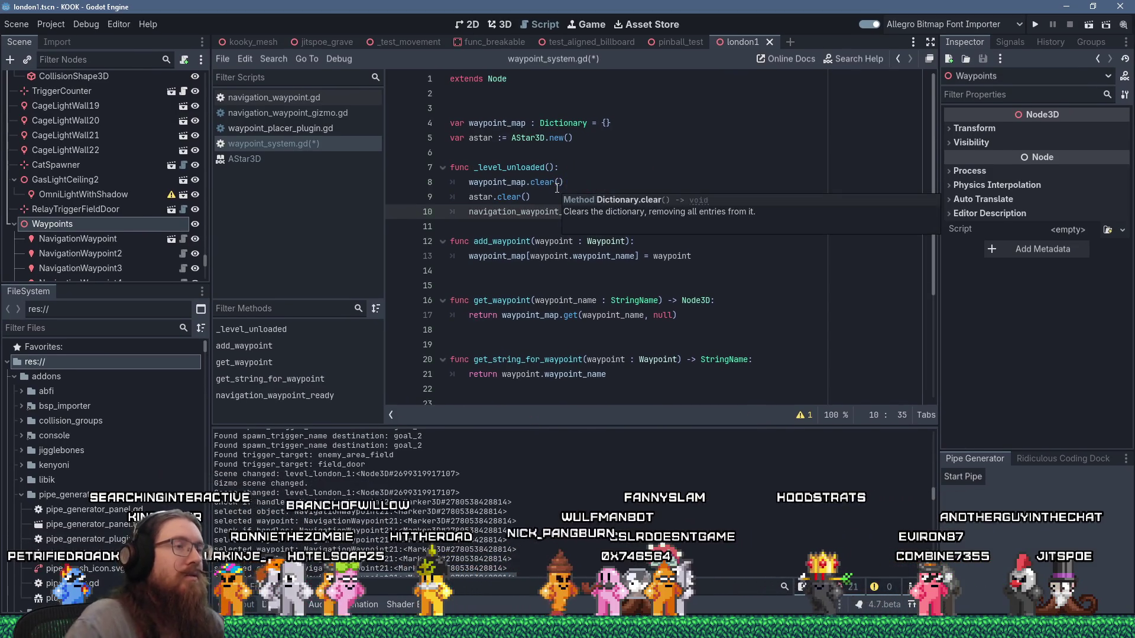
pyautogui.click(480, 226)
pyautogui.press('Return')
pyautogui.scroll(-3)
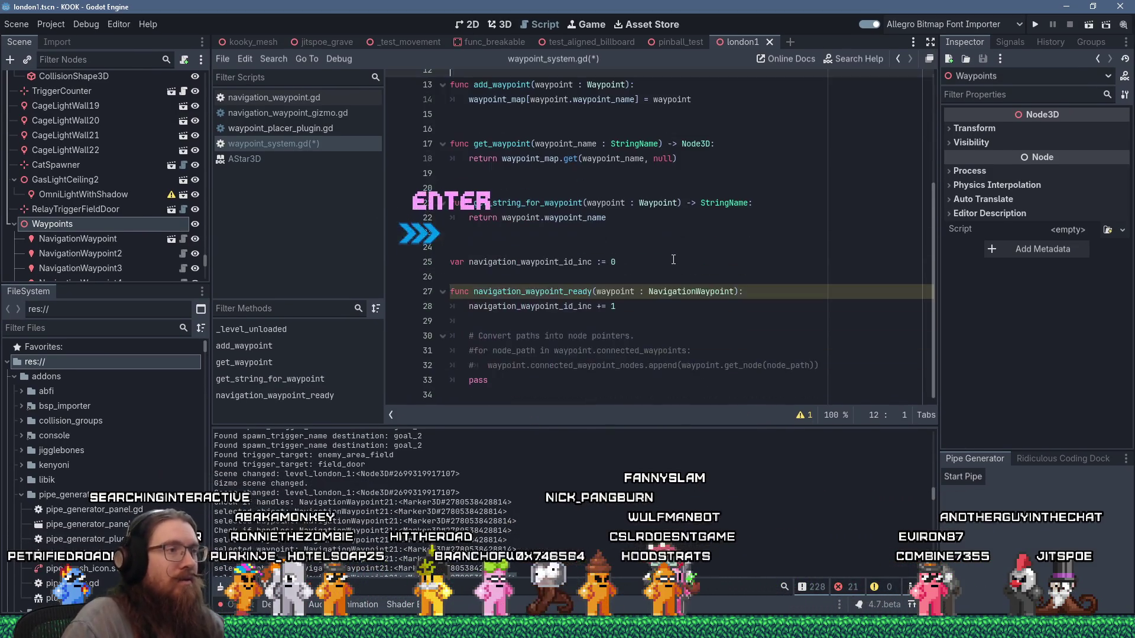
# Delete the three commented-out path conversion lines in navigation_waypoint_ready
pyautogui.click(659, 321)
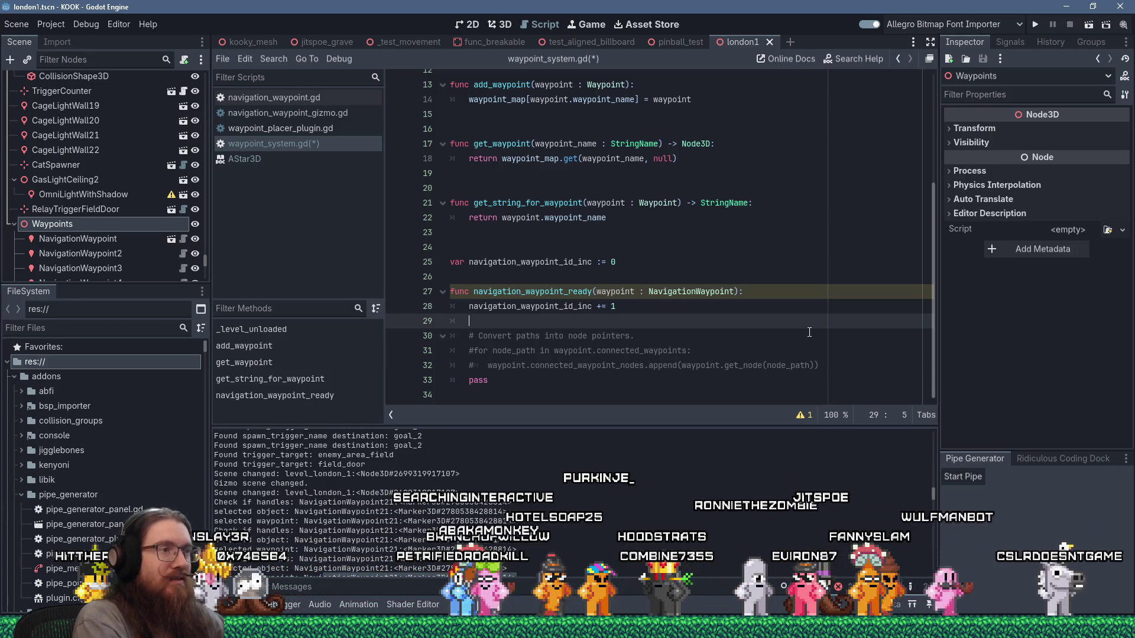
pyautogui.hotkey('shift', 'Down')
pyautogui.hotkey('shift', 'Down')
pyautogui.hotkey('shift', 'Down')
pyautogui.hotkey('shift', 'End')
pyautogui.press('Delete')
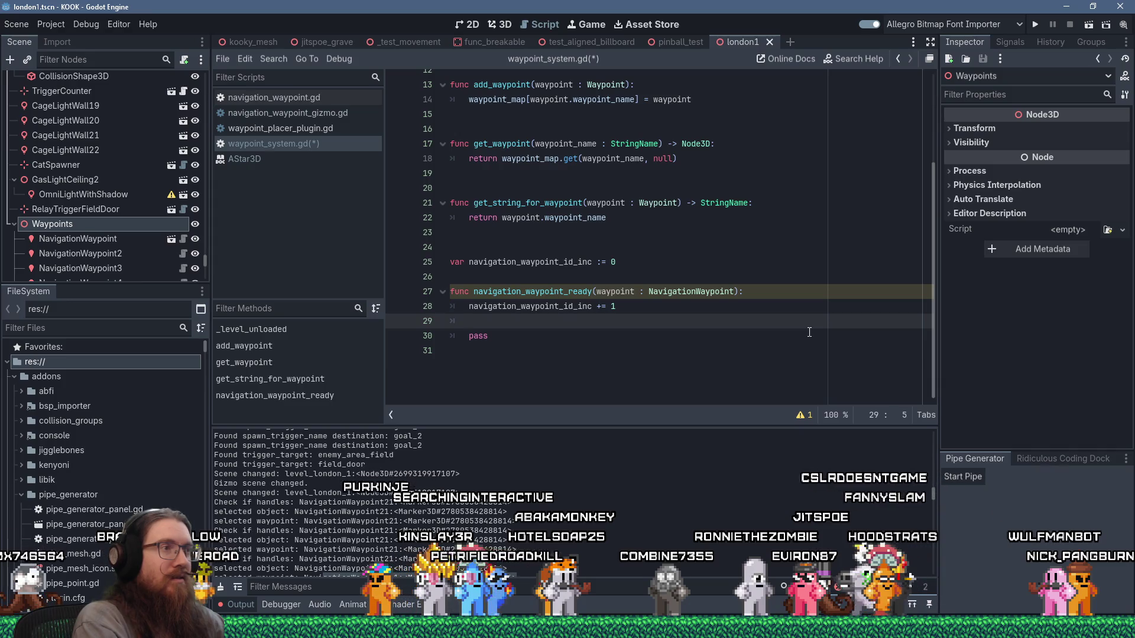
# Add astar.add_point(navigation_waypoint_id_inc, waypoint.global_position) to navigation_waypoint_ready
pyautogui.write('astar.')
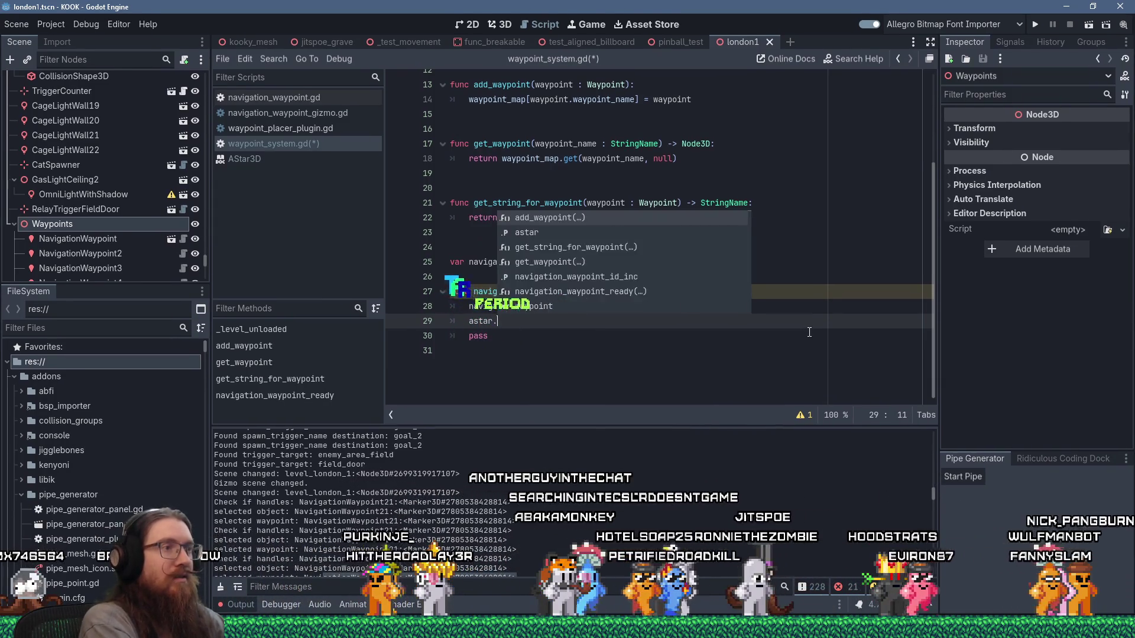
pyautogui.write('add_')
pyautogui.write('point(')
pyautogui.scroll(3)
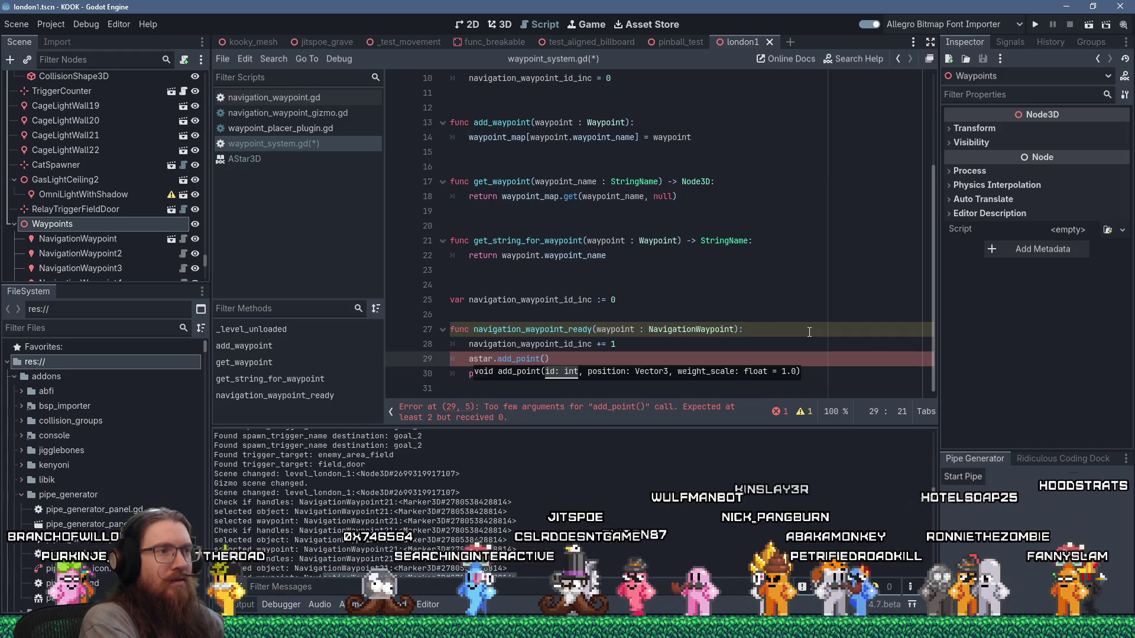
pyautogui.write('navigation_waypoint')
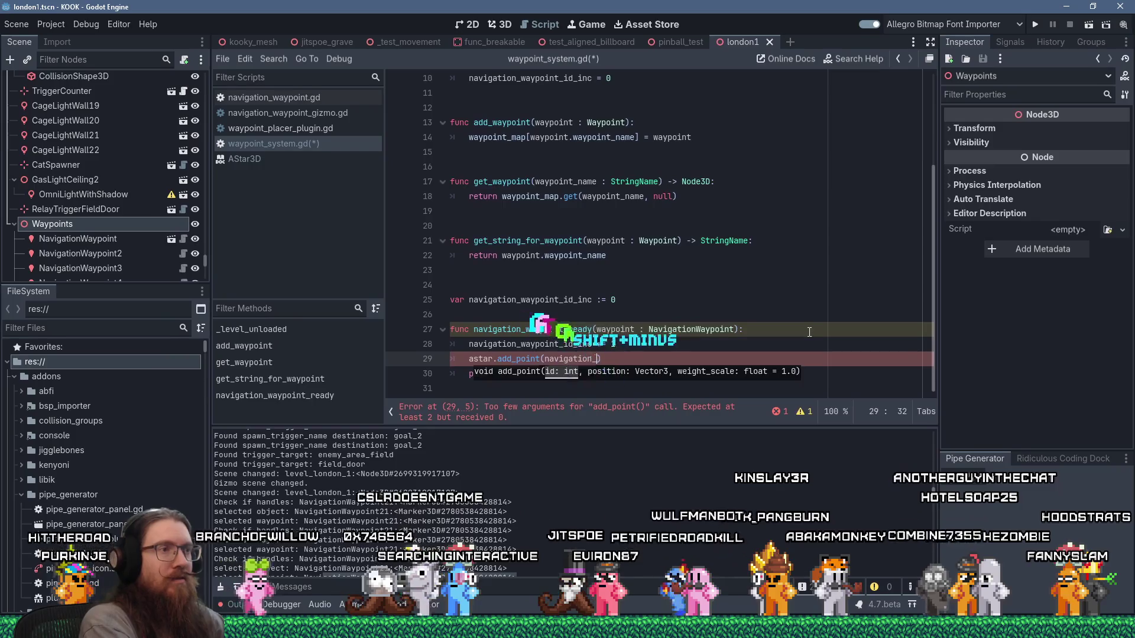
pyautogui.press('Return')
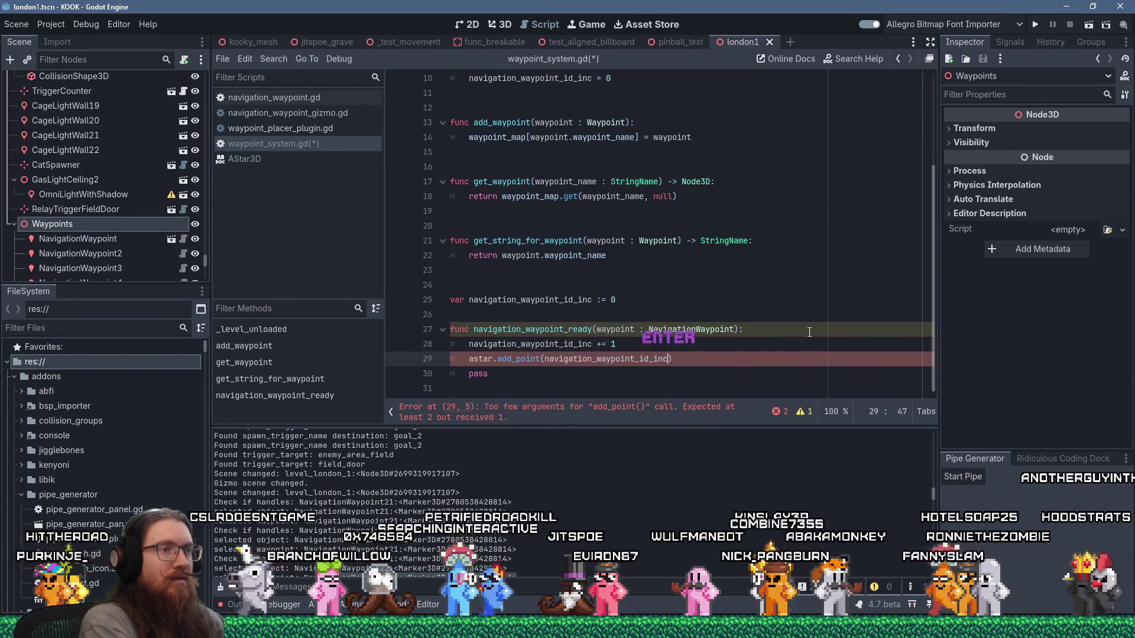
pyautogui.write(', ')
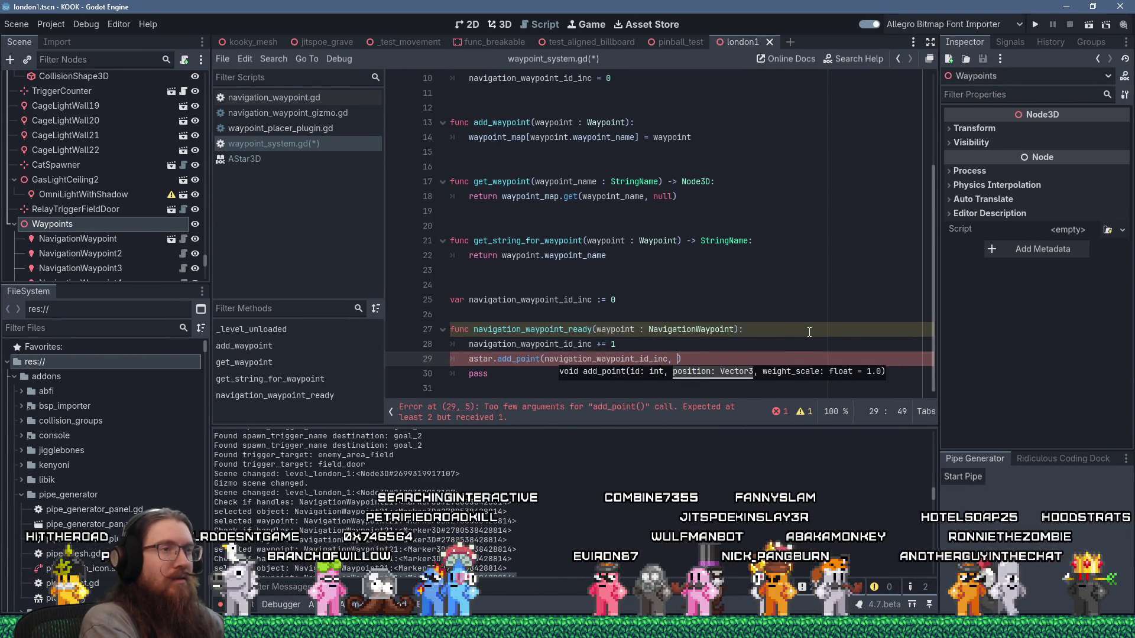
pyautogui.write('waypoint.global_')
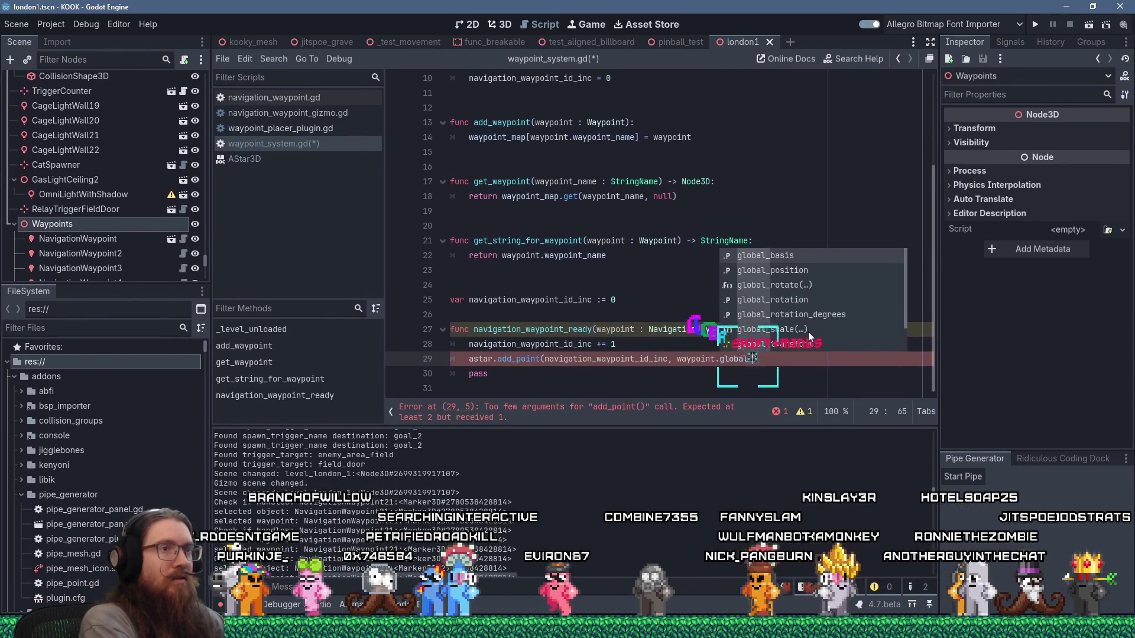
pyautogui.press('Down')
pyautogui.press('Return')
pyautogui.write(',')
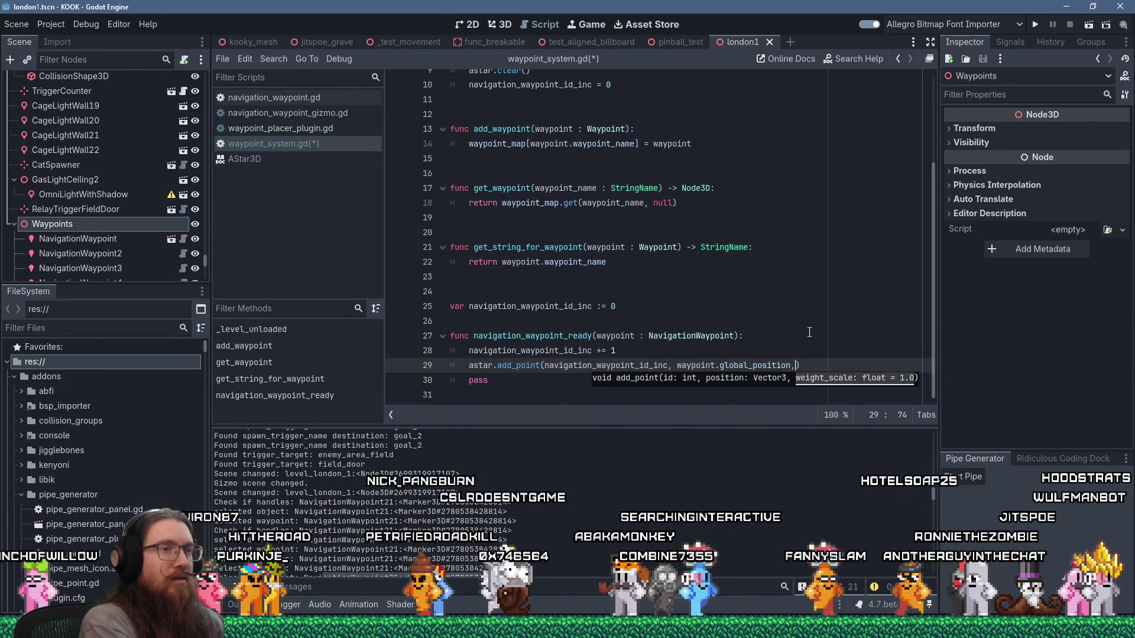
pyautogui.press('Right')
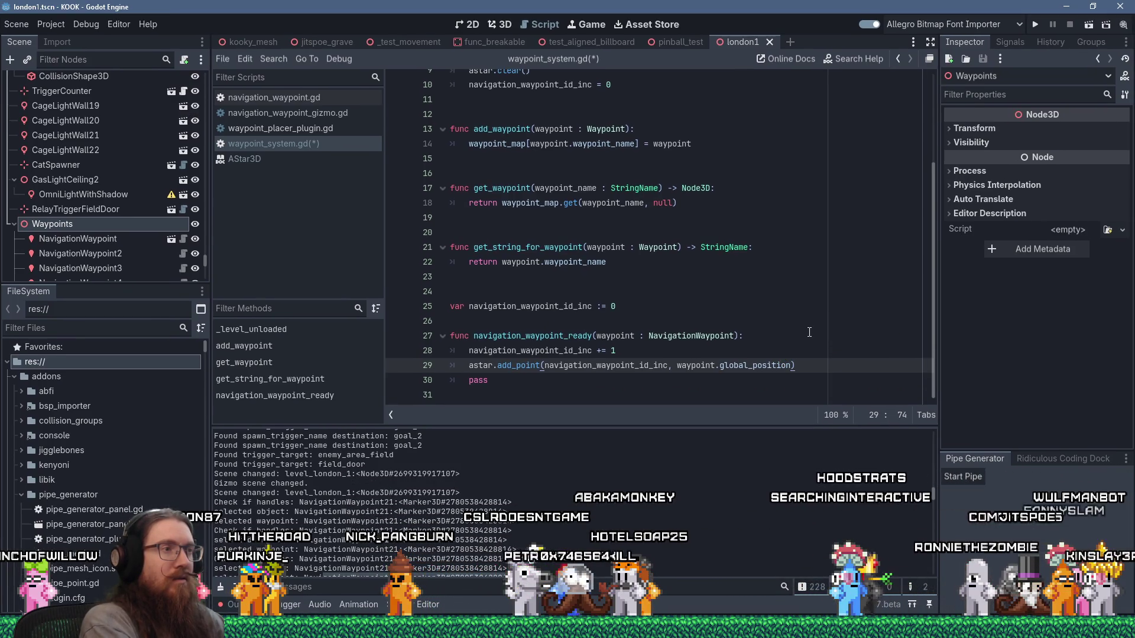
pyautogui.press('Return')
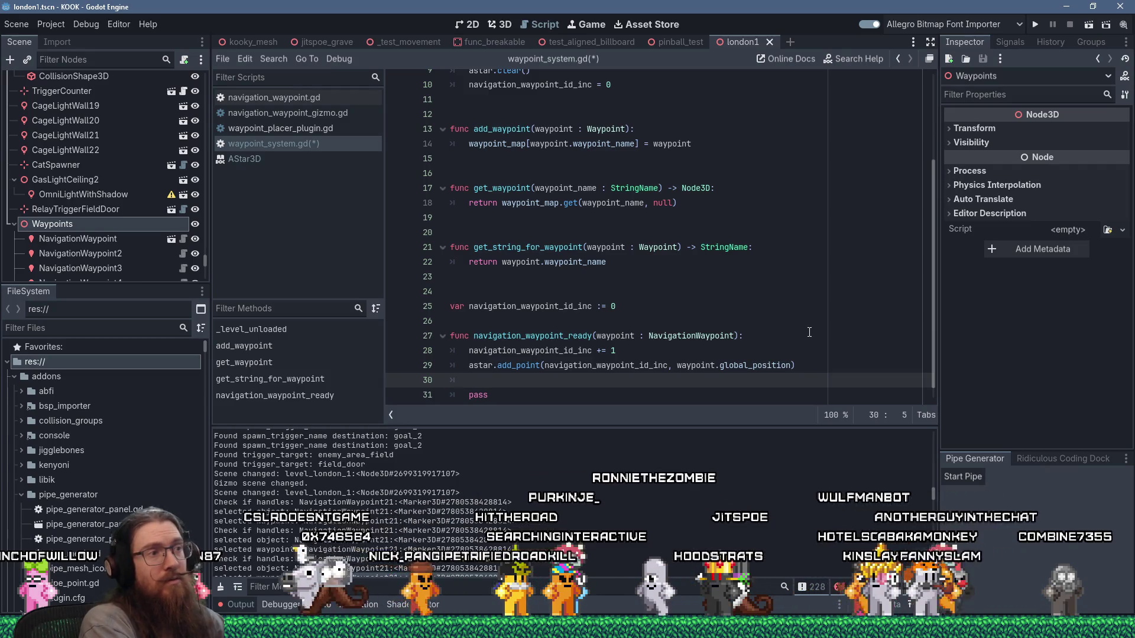
# Start an astar.connect_points( call below the add_point line
pyautogui.write('a')
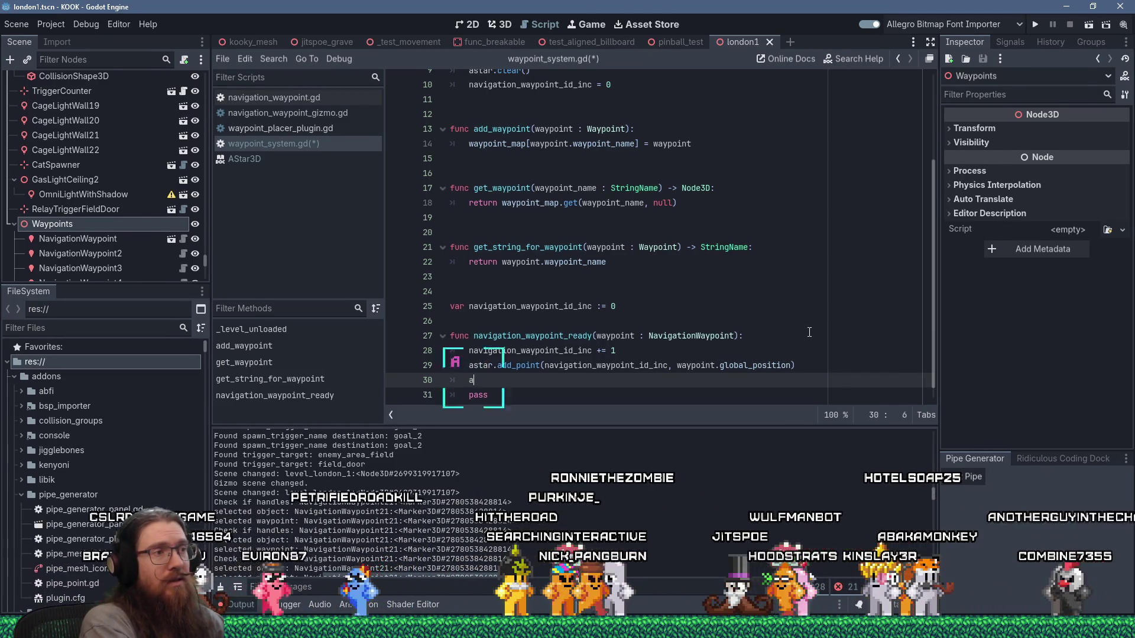
pyautogui.write('star.')
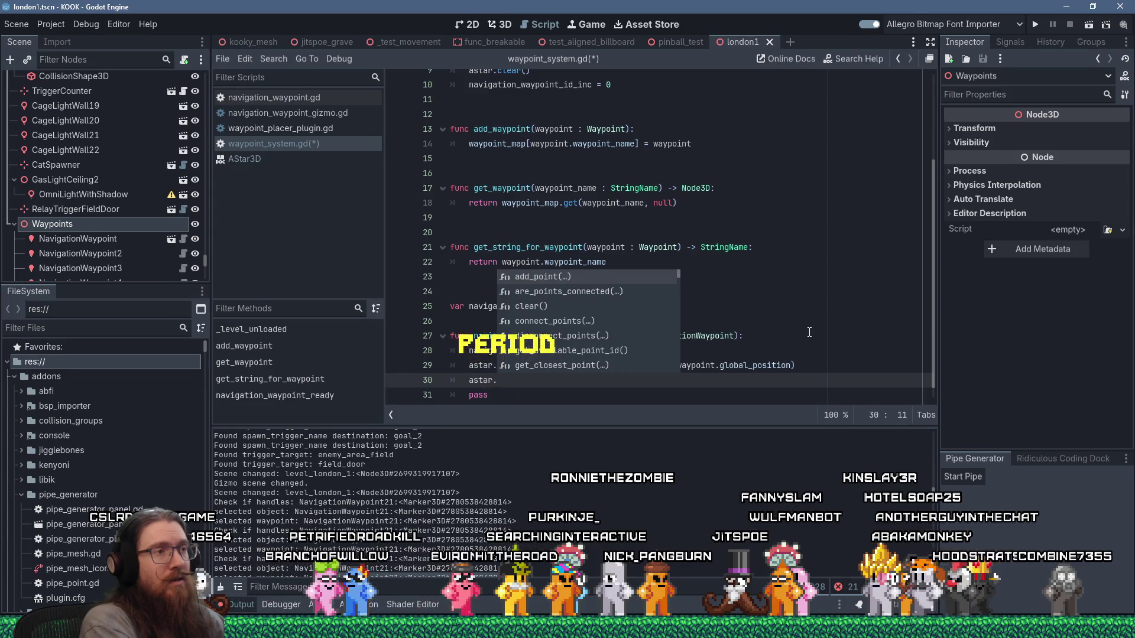
pyautogui.write('connect')
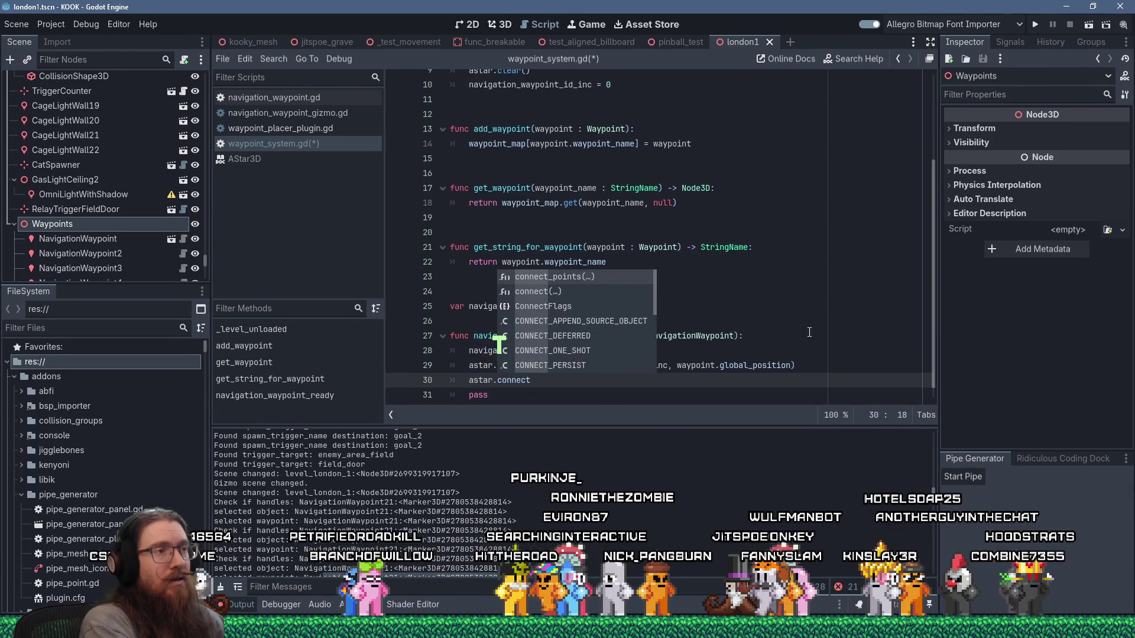
pyautogui.press('Return')
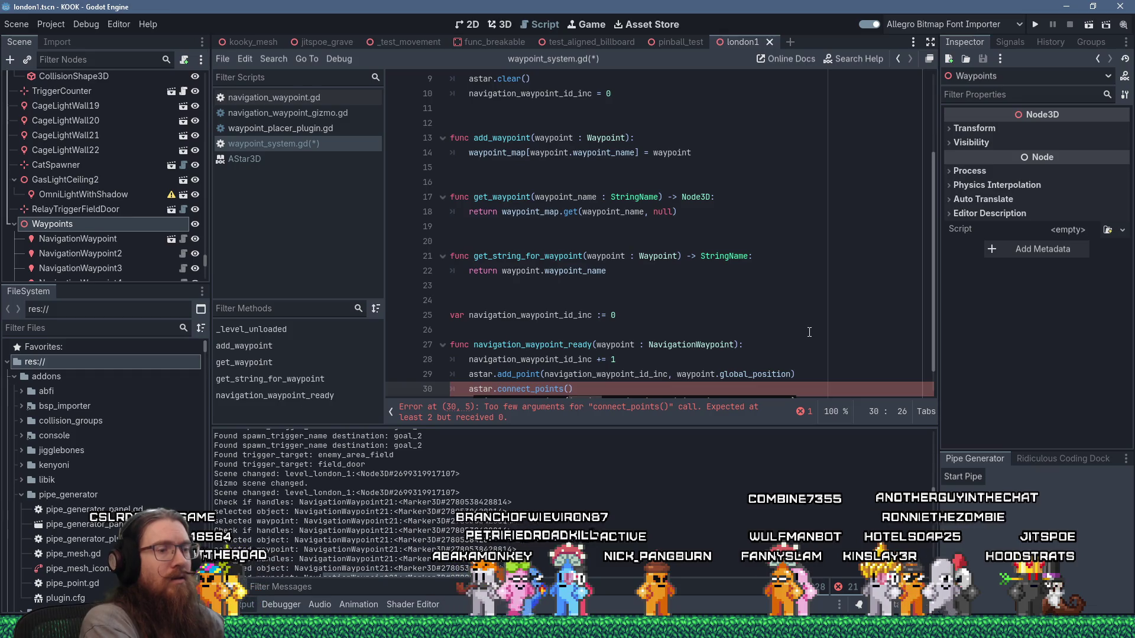
pyautogui.press('Delete')
pyautogui.press('BackSpace')
pyautogui.press('BackSpace')
pyautogui.press('BackSpace')
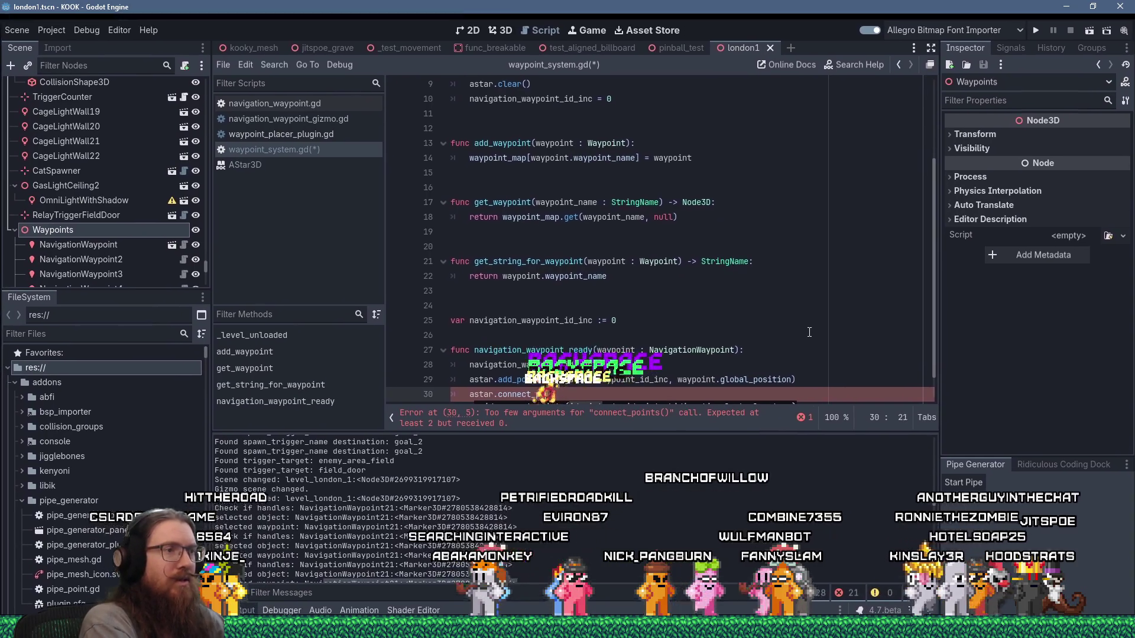
pyautogui.write('(')
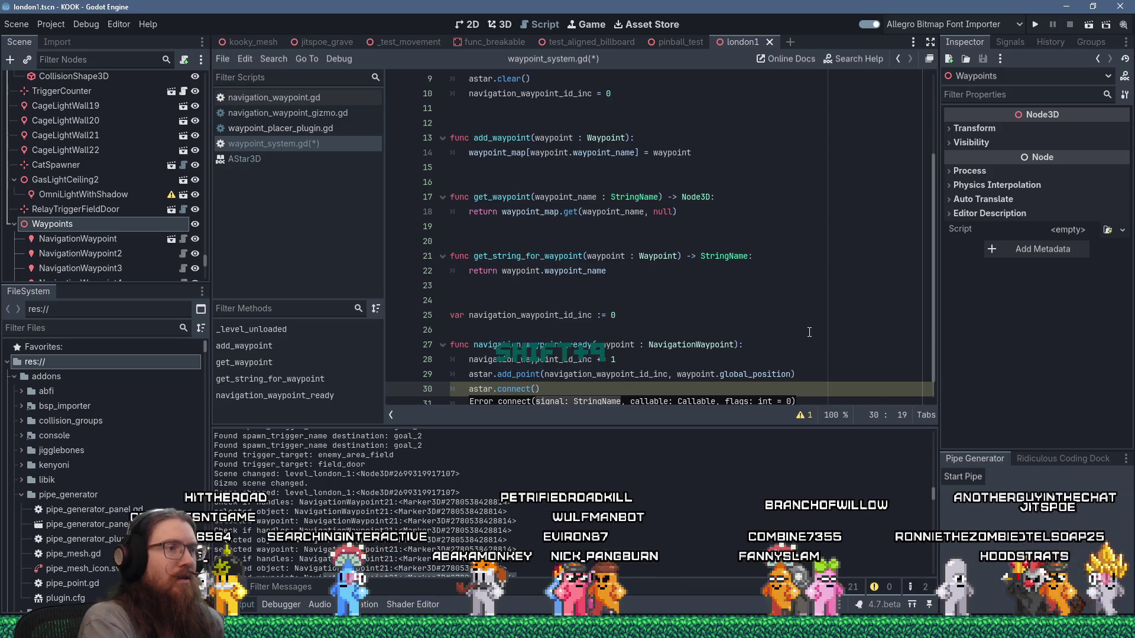
pyautogui.press('Left')
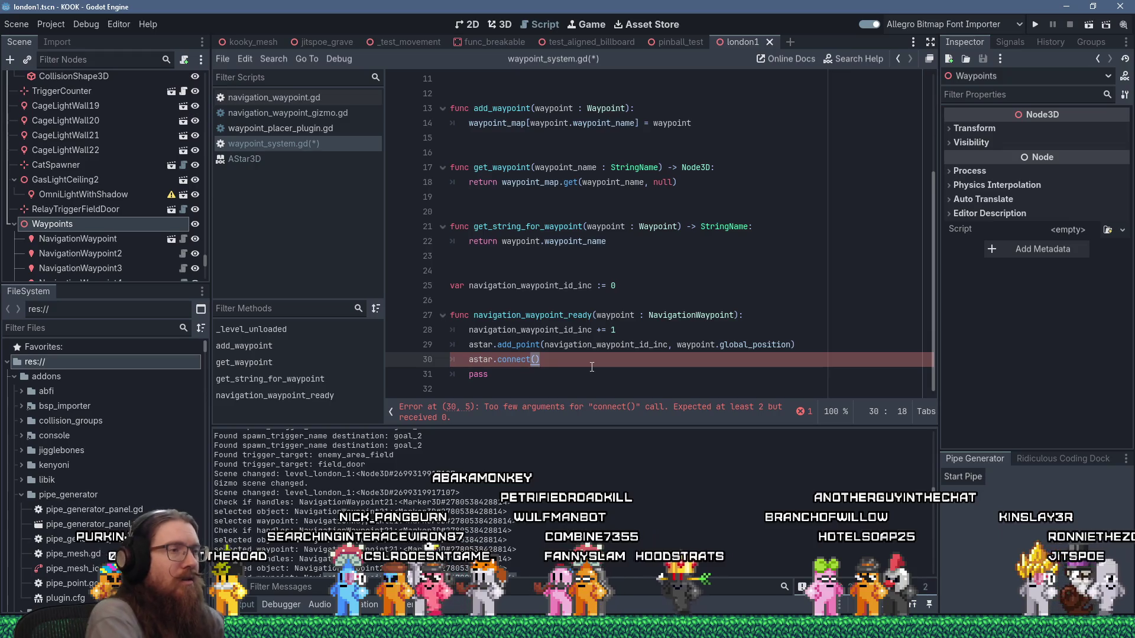
pyautogui.press('Delete')
pyautogui.press('Delete')
pyautogui.write('_points')
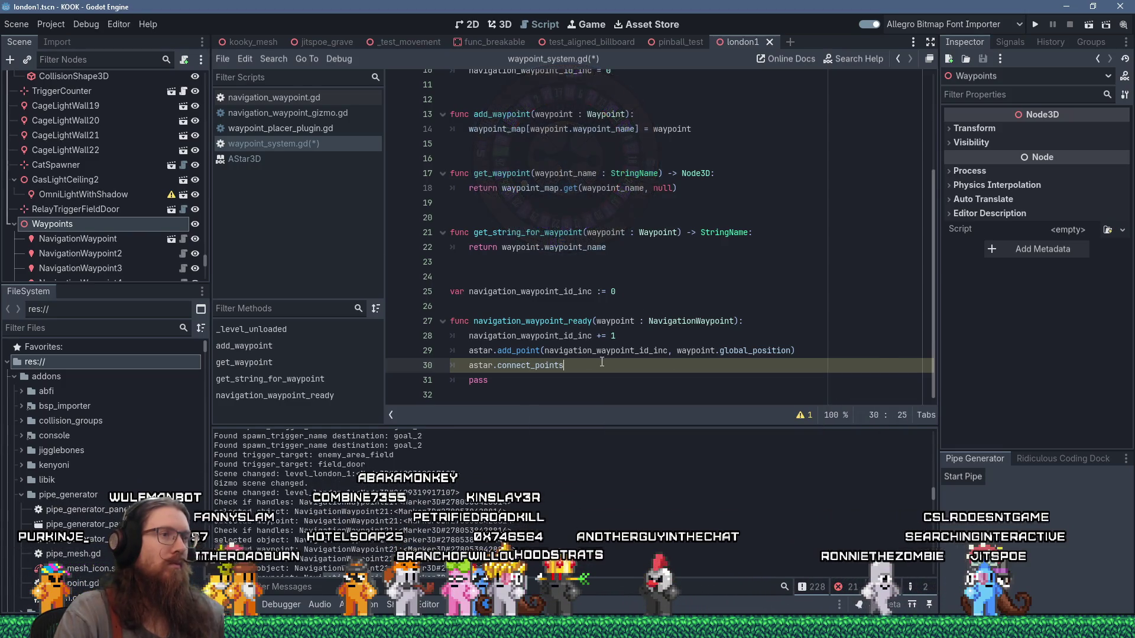
# Remove the unfinished connect_points line and save waypoint_system.gd
pyautogui.click(799, 350)
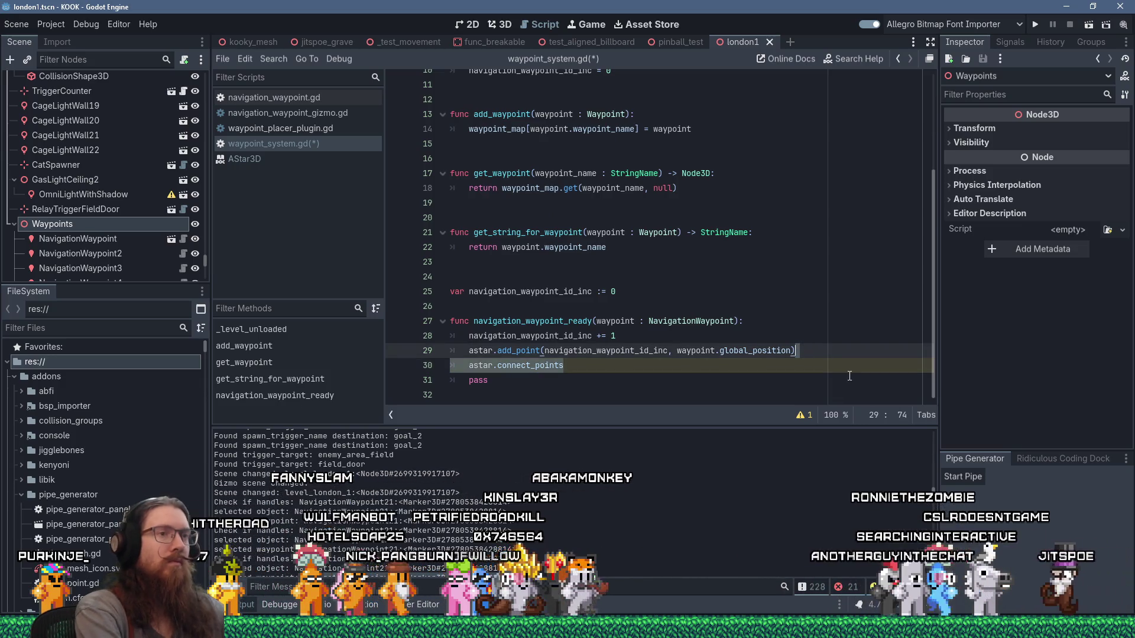
pyautogui.press('Delete')
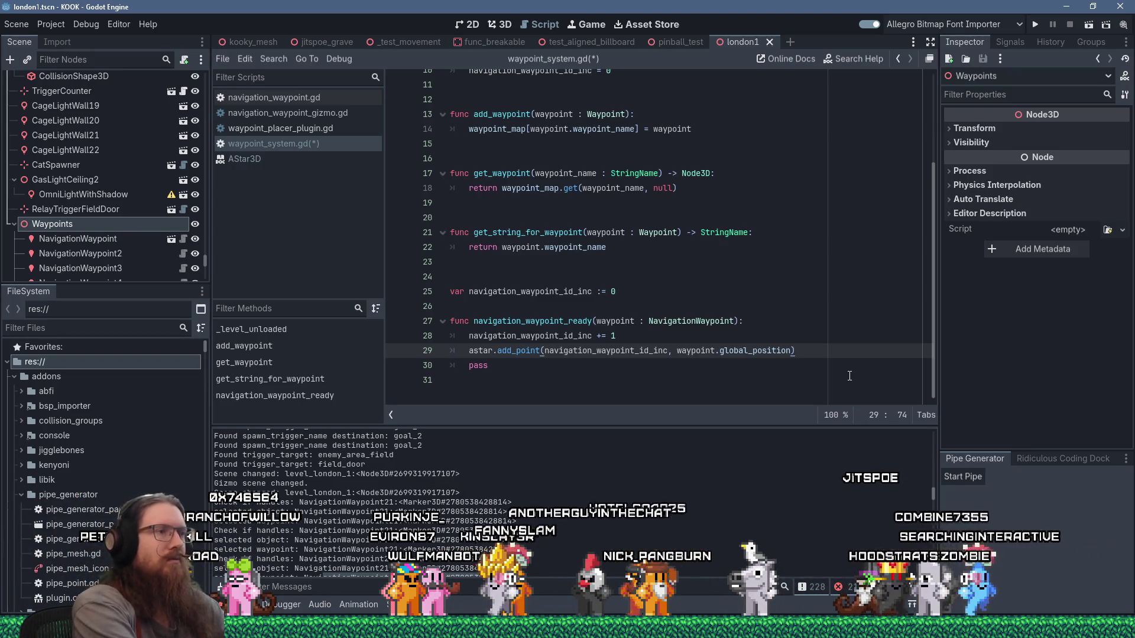
pyautogui.hotkey('ctrl', 's')
pyautogui.hotkey('alt', 'Tab')
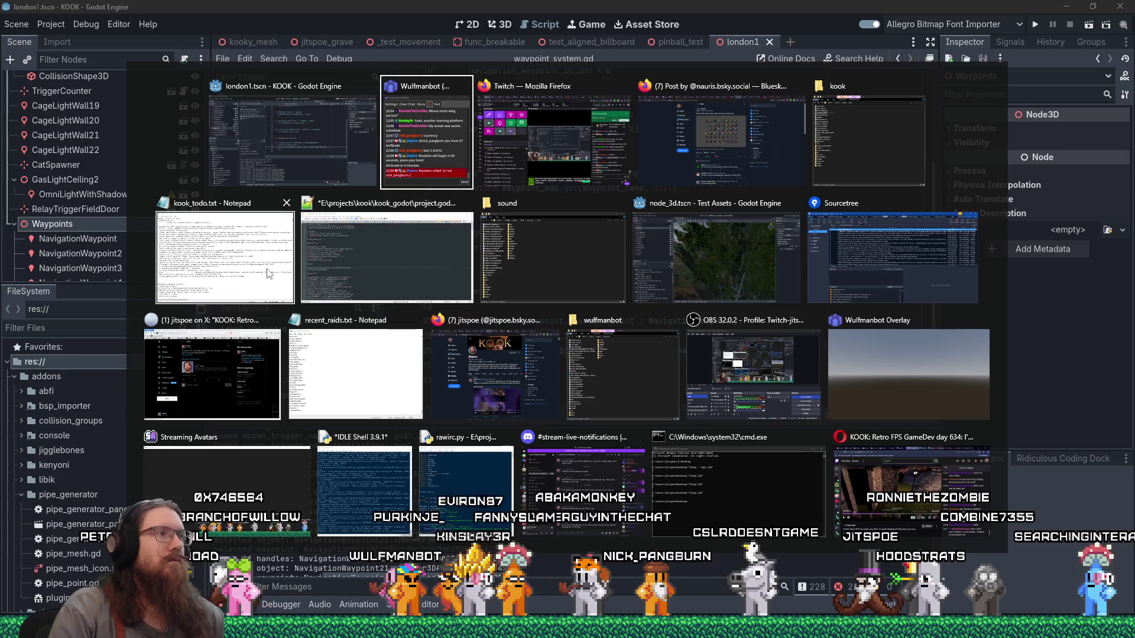
# Replace the Waypoint placer to-do line in kook_todo.txt with '- Hook up astar stuff'
pyautogui.click(276, 277)
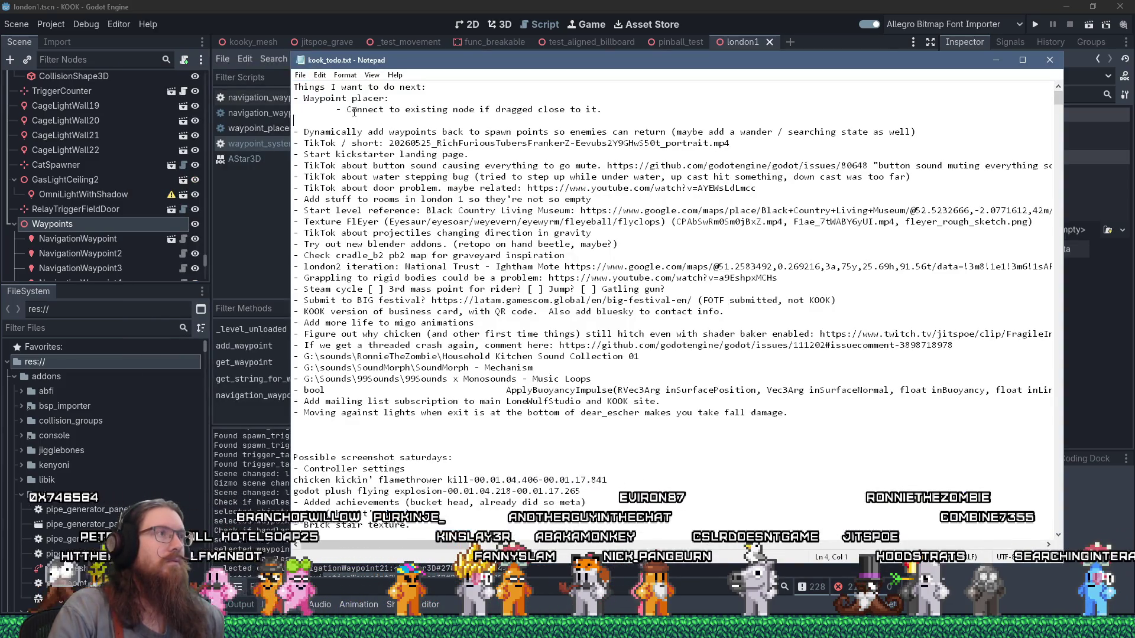
pyautogui.click(339, 111)
pyautogui.hotkey('shift', 'End')
pyautogui.write('- Hook up asta')
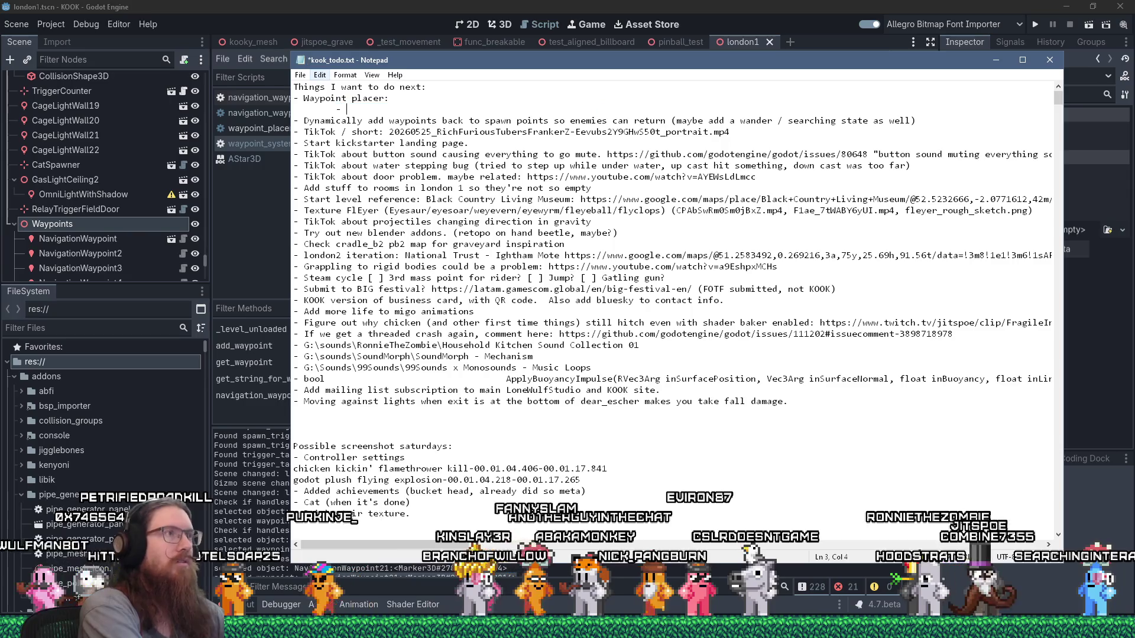
pyautogui.write('r stuff')
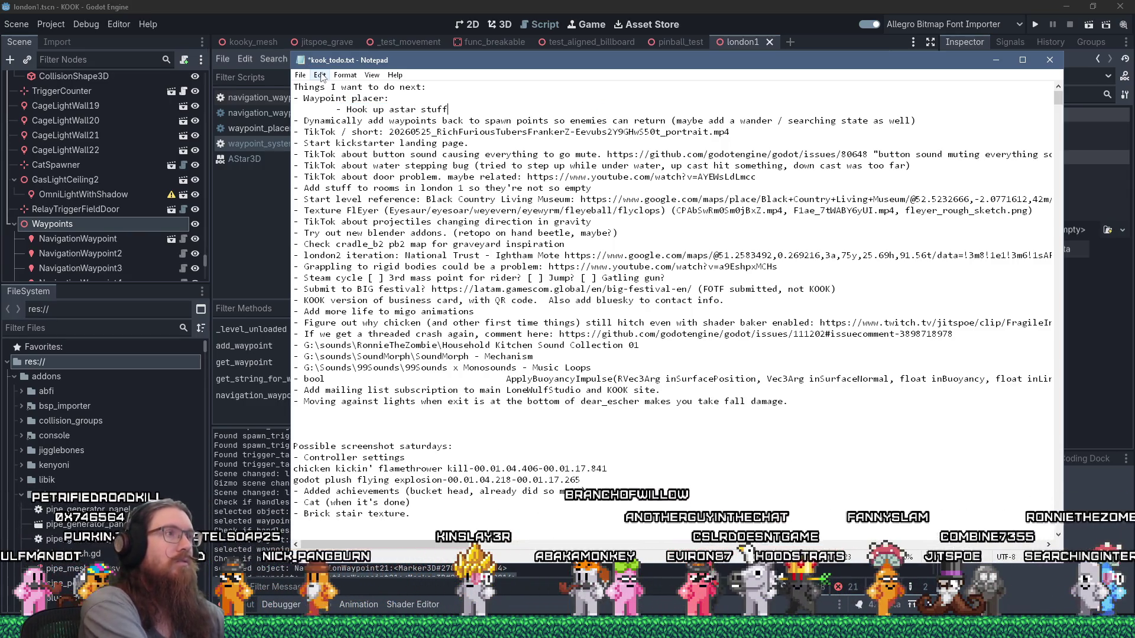
pyautogui.hotkey('alt', 'Tab')
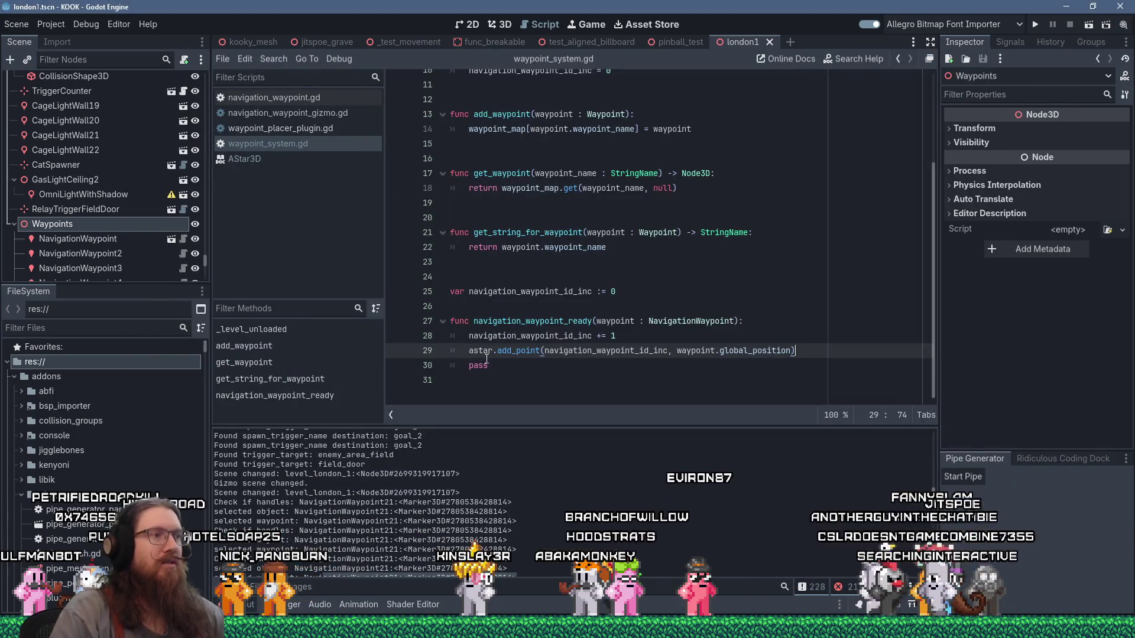
# Delete the pass statement on line 30 of navigation_waypoint_ready
pyautogui.click(497, 368)
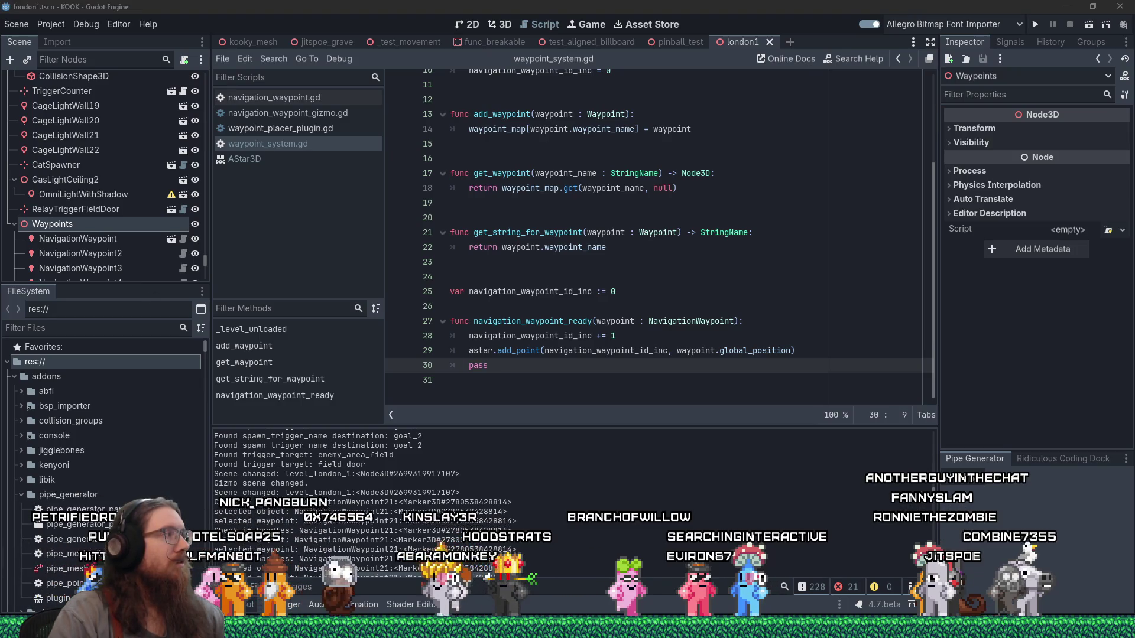
pyautogui.click(505, 381)
pyautogui.click(508, 362)
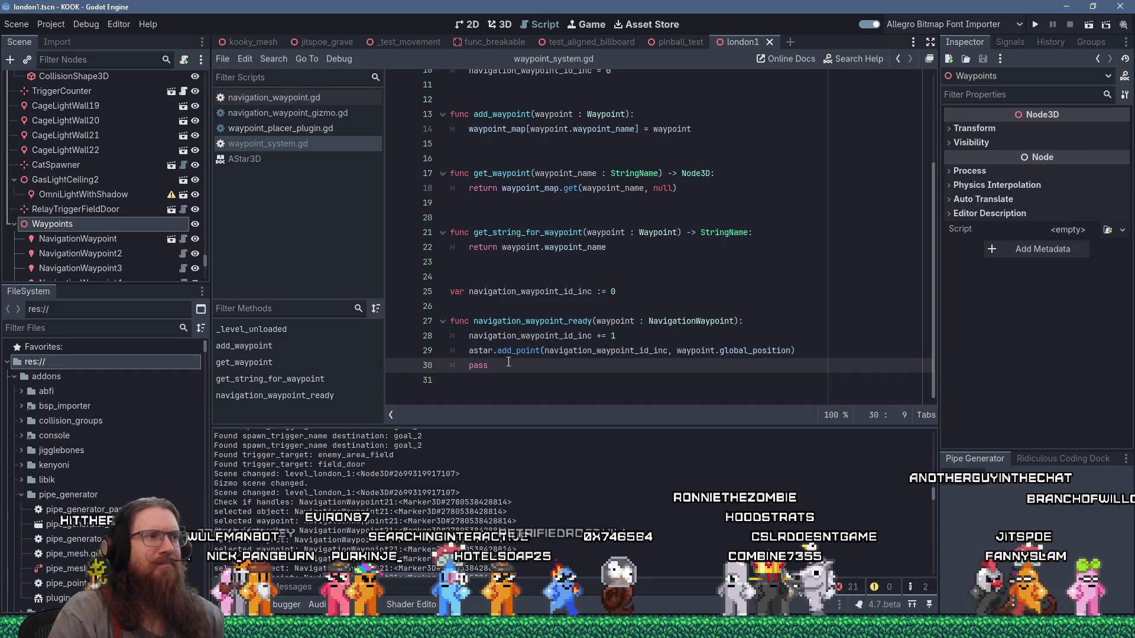
pyautogui.doubleClick(473, 366)
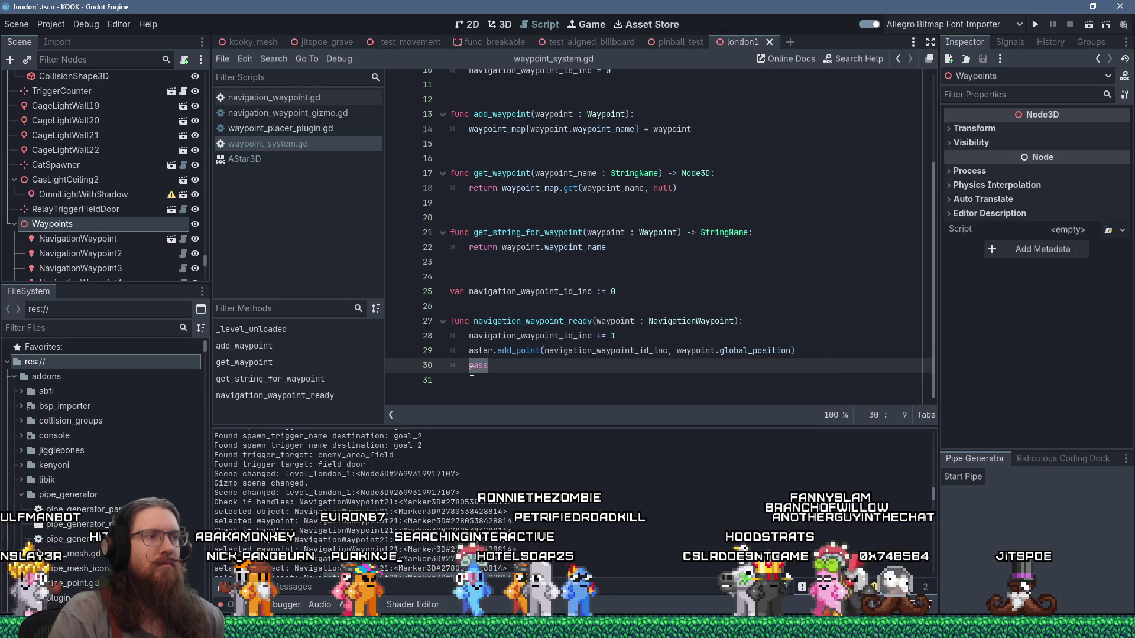
pyautogui.press('Delete')
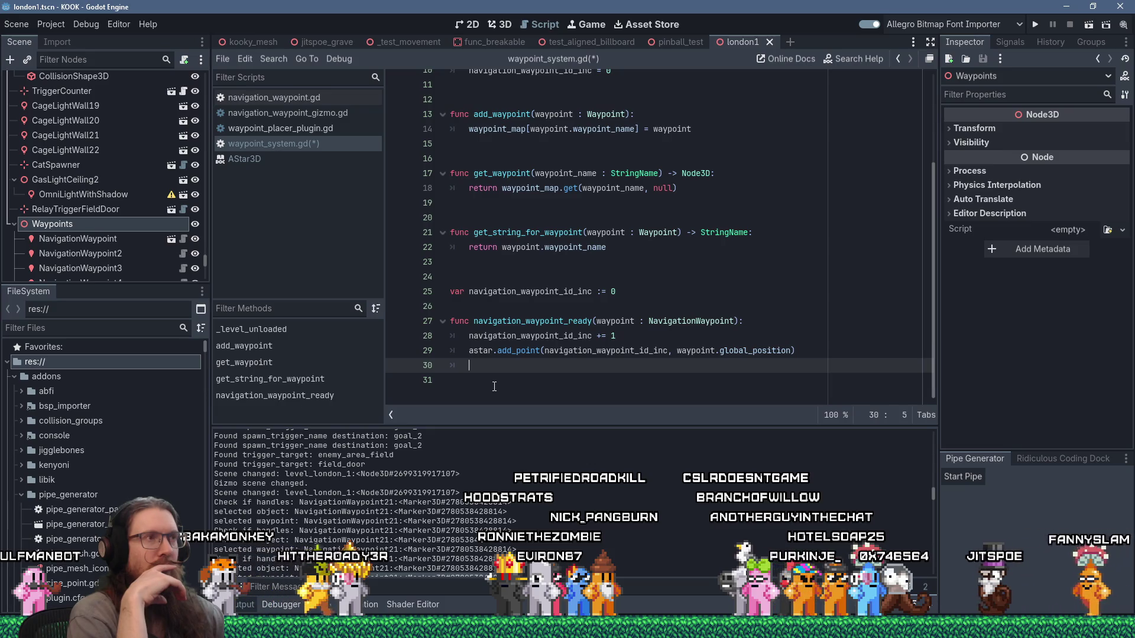
pyautogui.scroll(3)
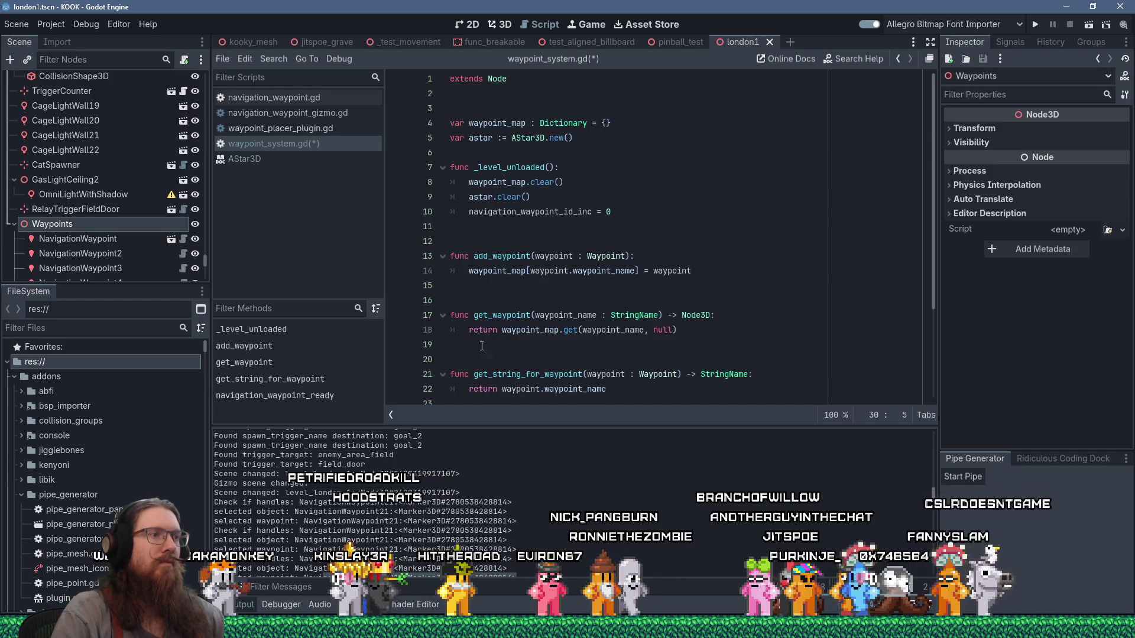
# Search all project files for _level_unloaded and open its EyeSystem call in level_system.gd
pyautogui.doubleClick(496, 167)
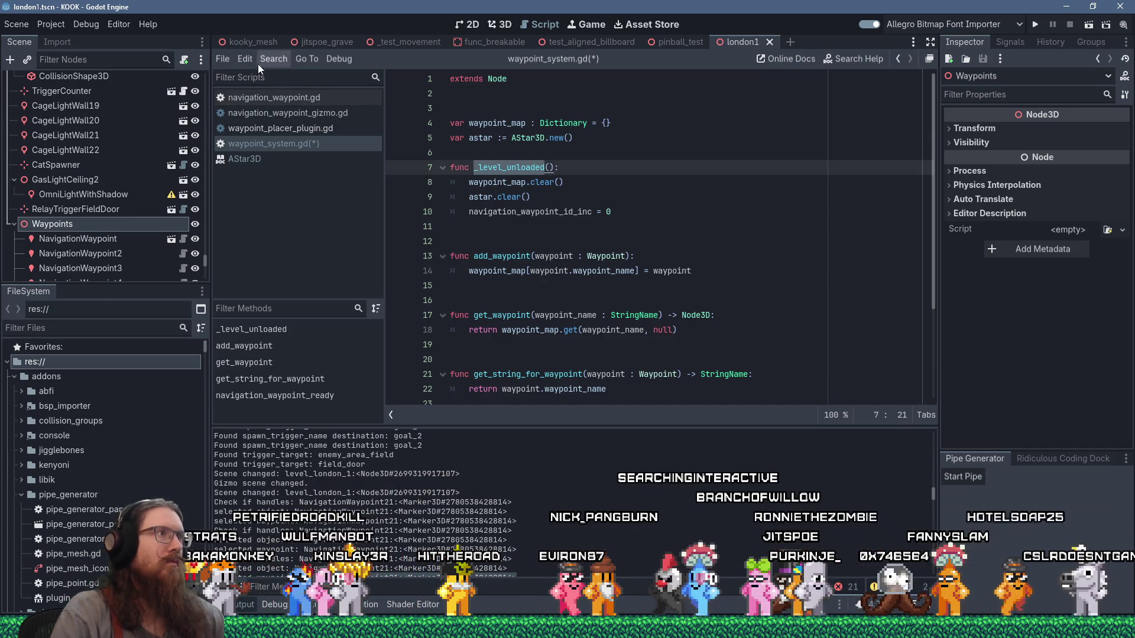
pyautogui.click(259, 62)
pyautogui.click(295, 127)
pyautogui.click(547, 378)
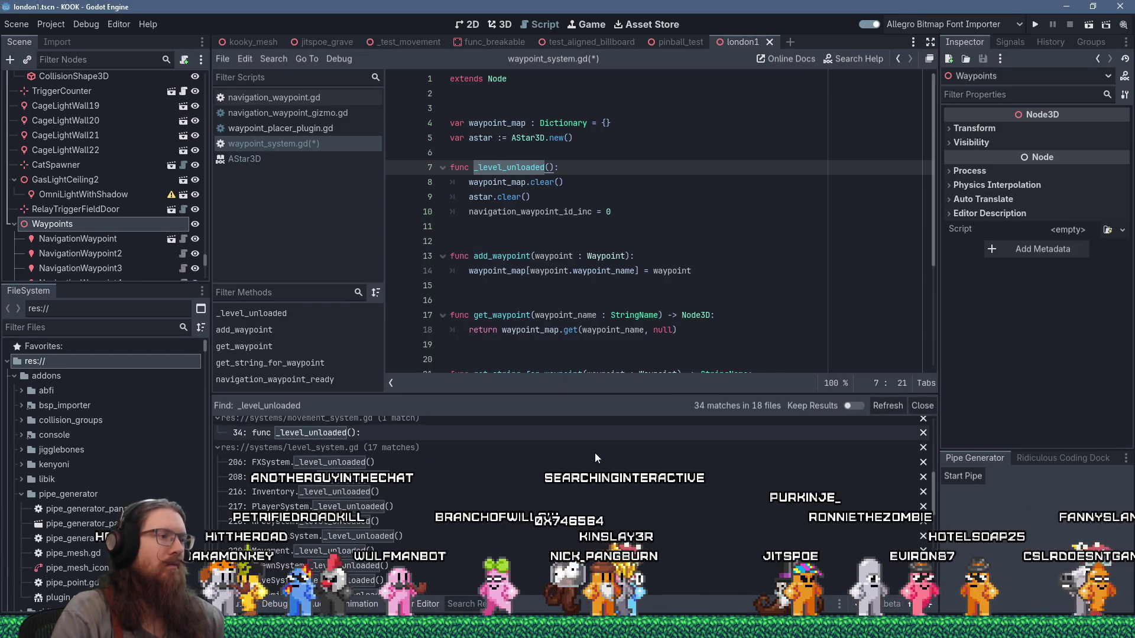
pyautogui.scroll(-3)
pyautogui.scroll(-3)
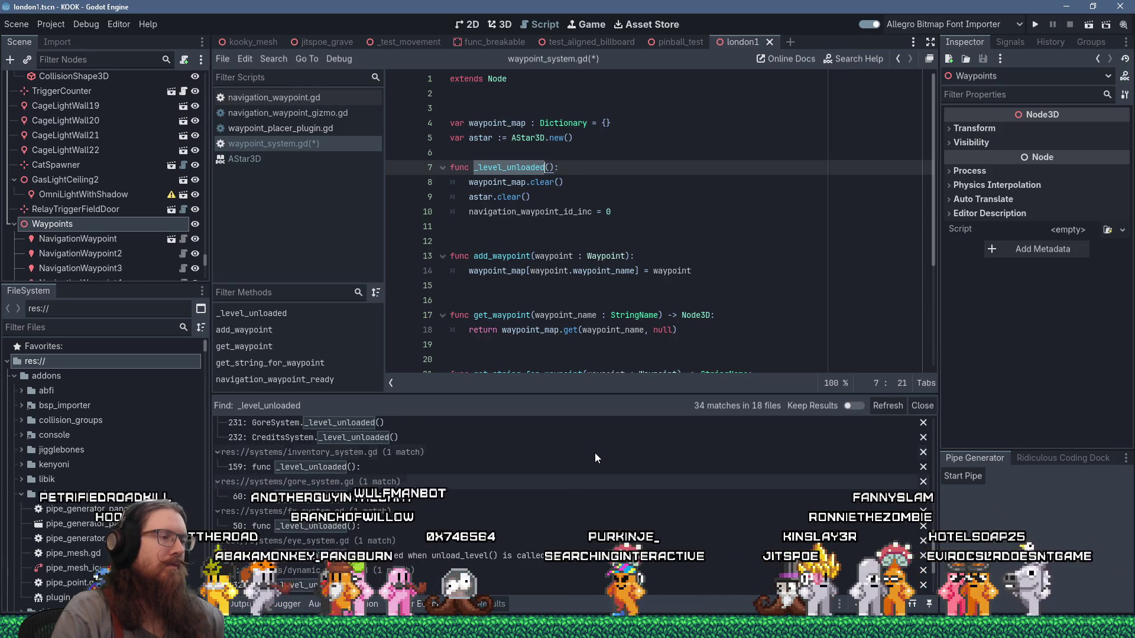
pyautogui.scroll(3)
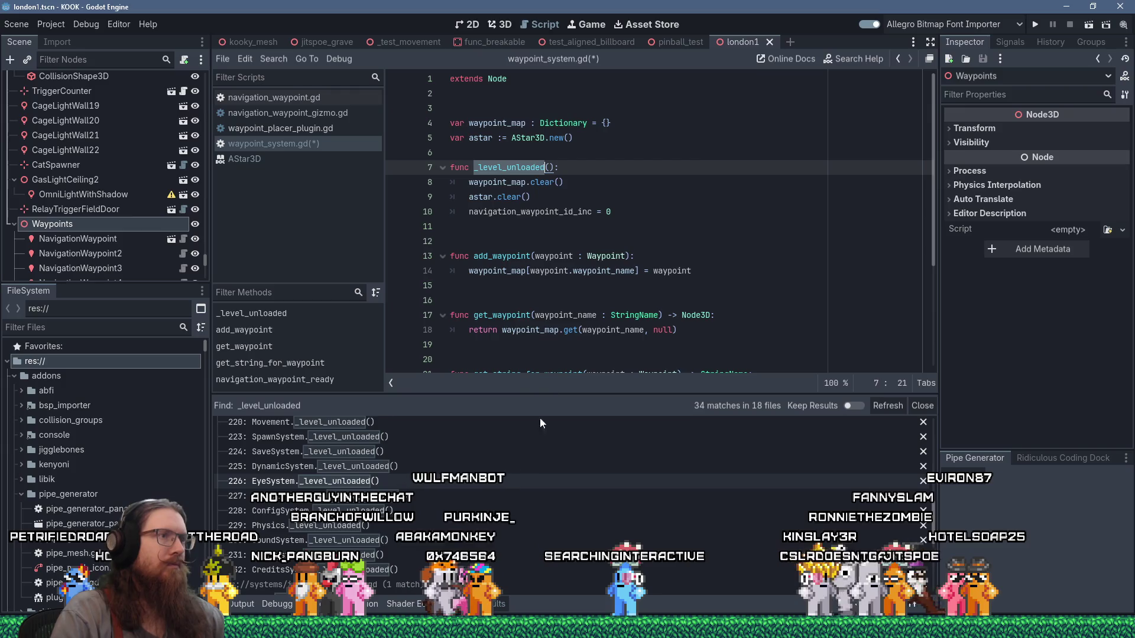
pyautogui.click(513, 481)
pyautogui.scroll(3)
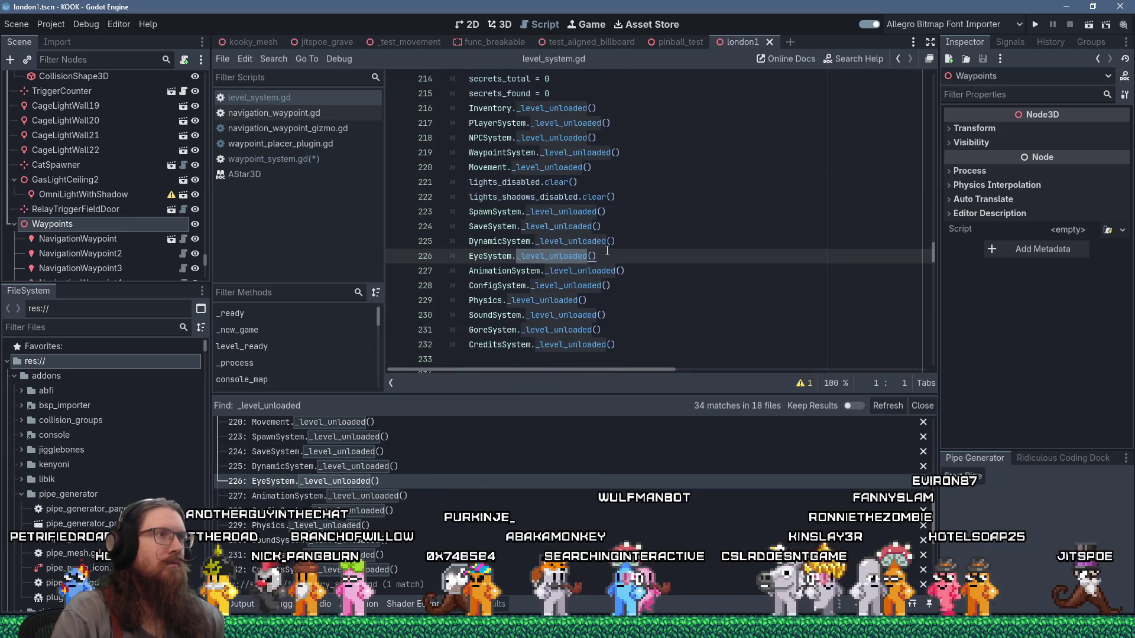
pyautogui.scroll(3)
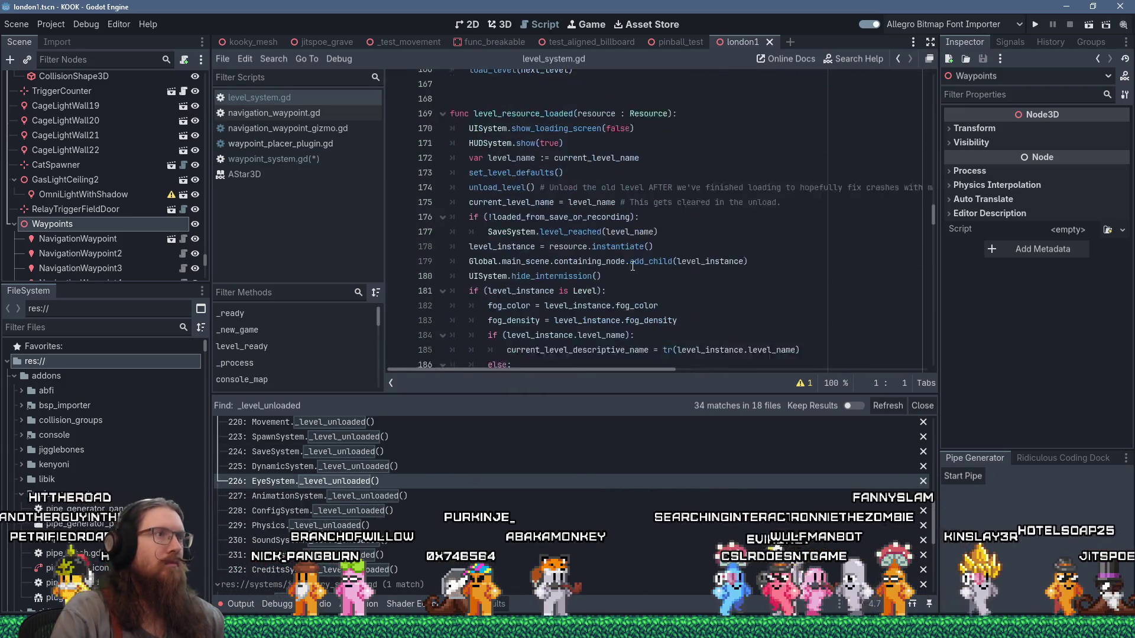
pyautogui.scroll(-3)
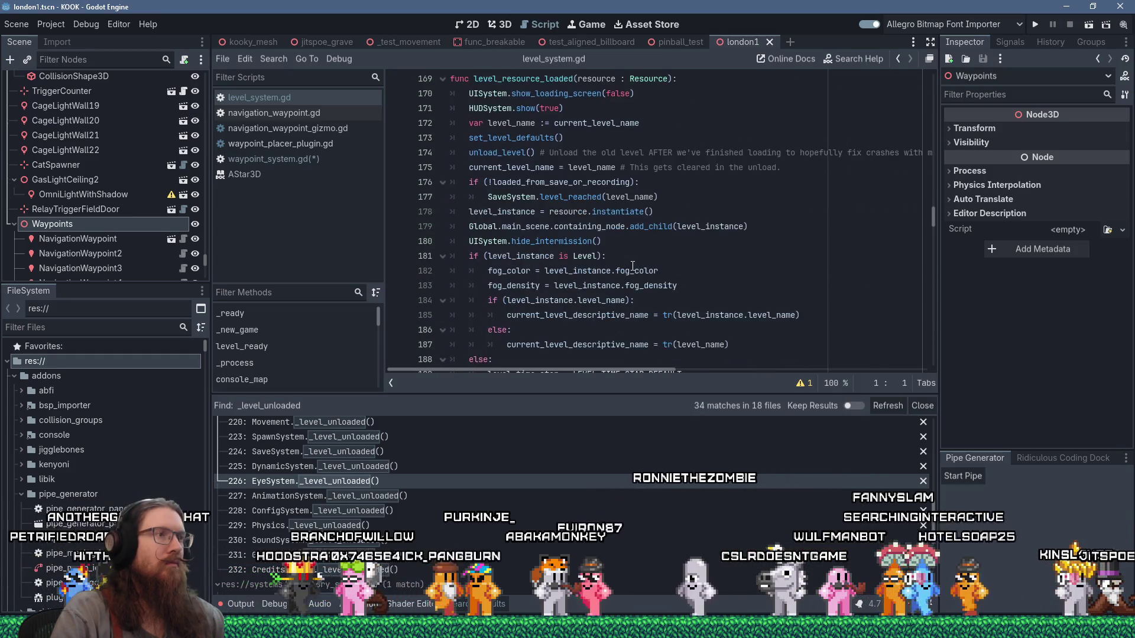
pyautogui.scroll(-3)
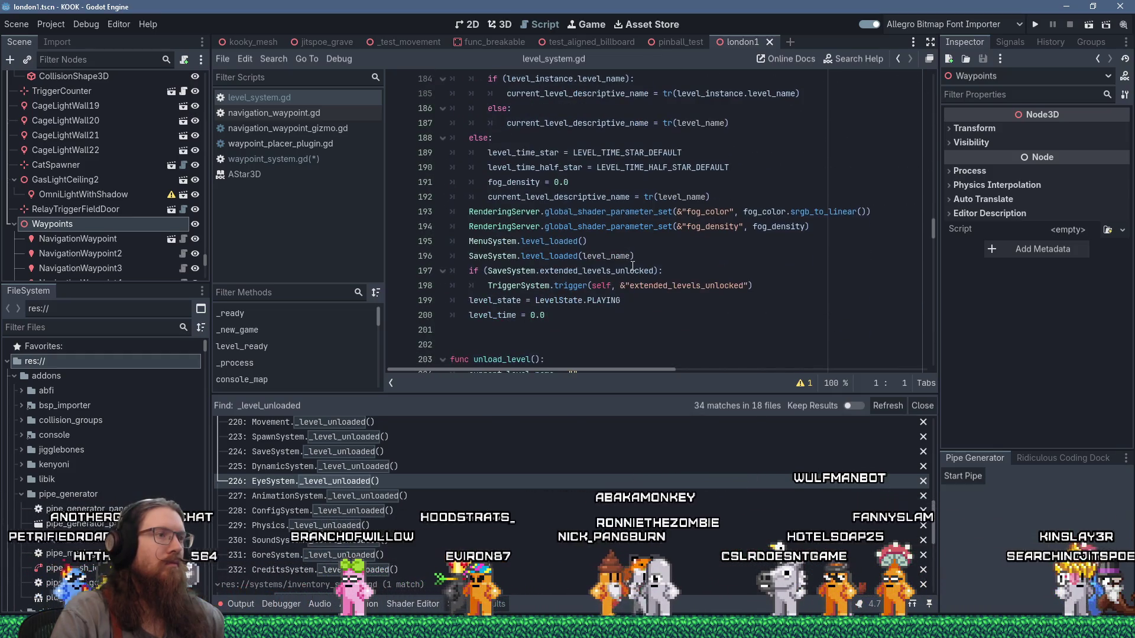
pyautogui.scroll(3)
pyautogui.scroll(3)
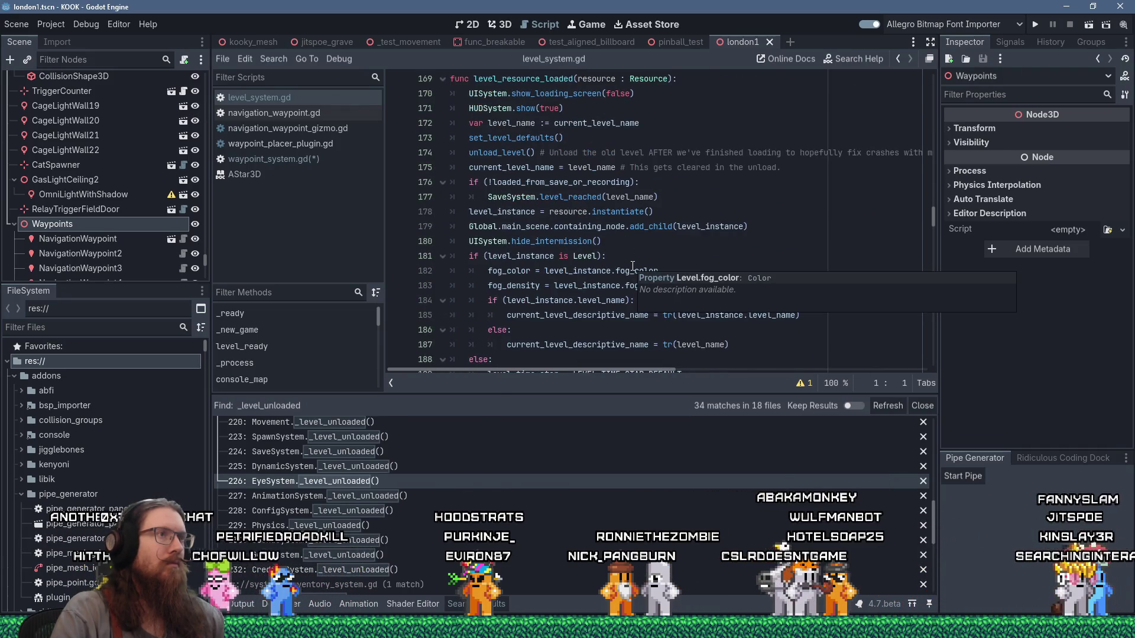
pyautogui.scroll(-3)
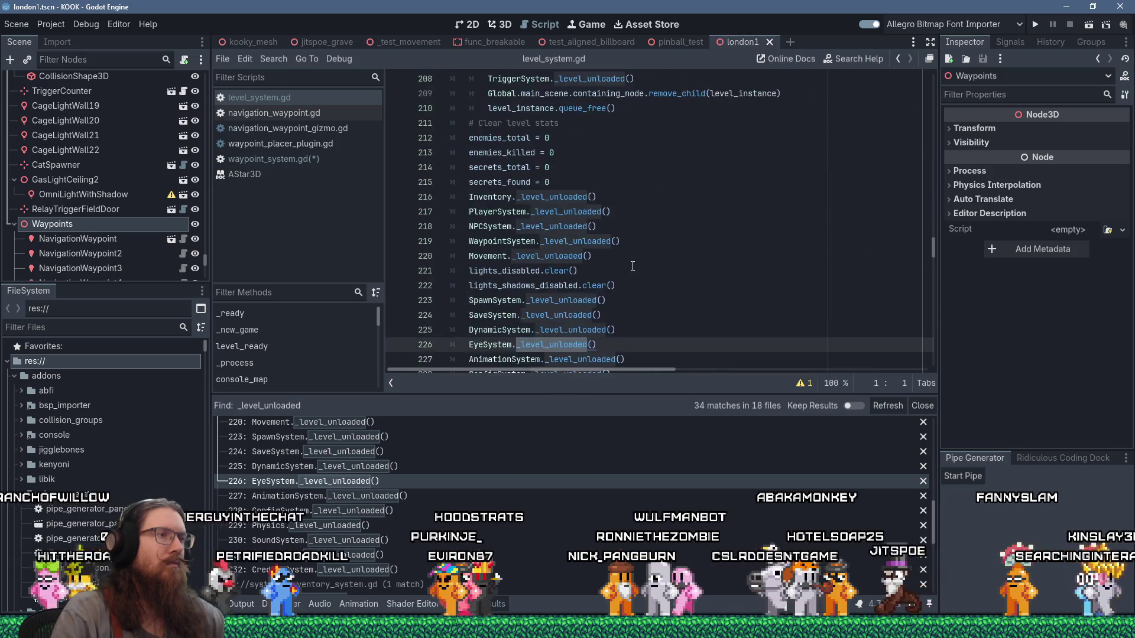
pyautogui.scroll(-3)
pyautogui.scroll(-3)
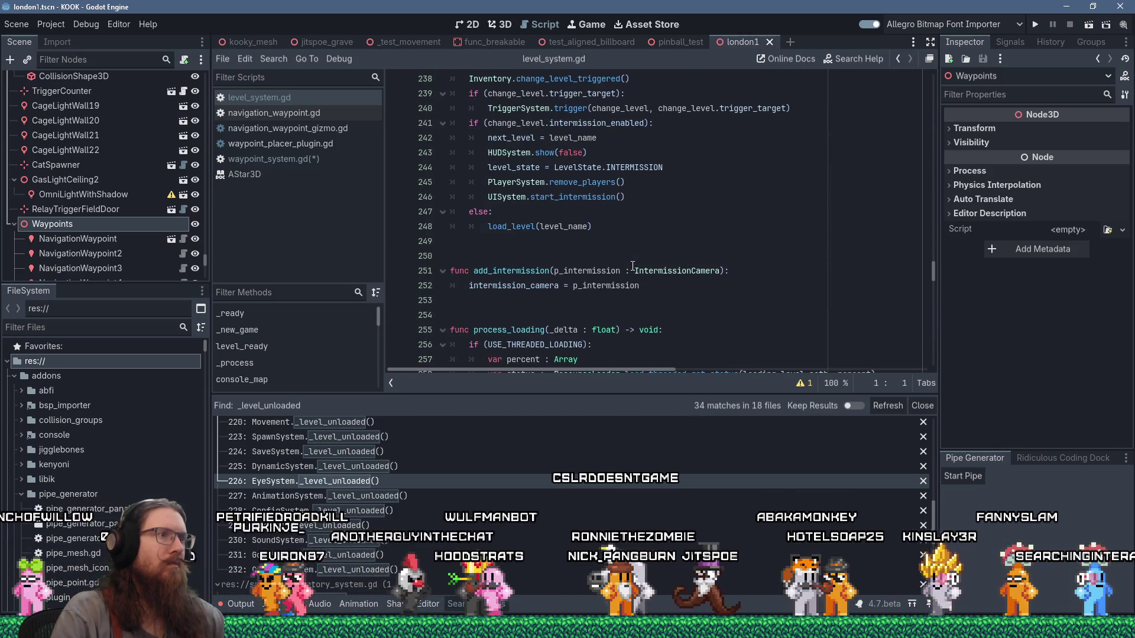
pyautogui.scroll(-3)
pyautogui.scroll(3)
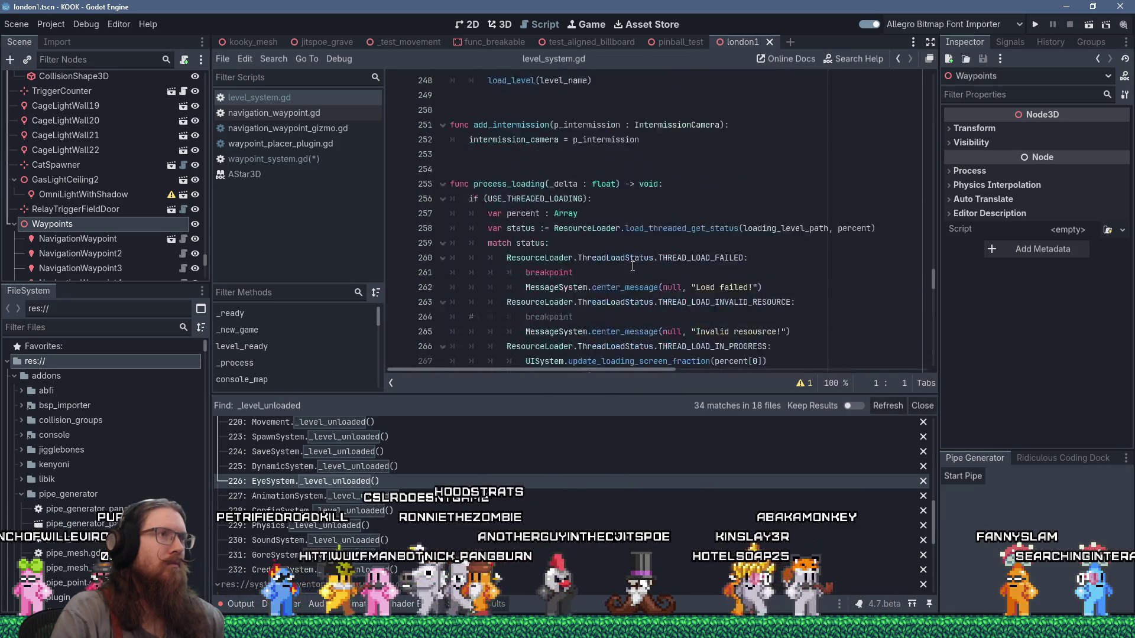
pyautogui.scroll(3)
# Find 'ready' in level_system.gd and jump to the end of level_ready
pyautogui.click(701, 198)
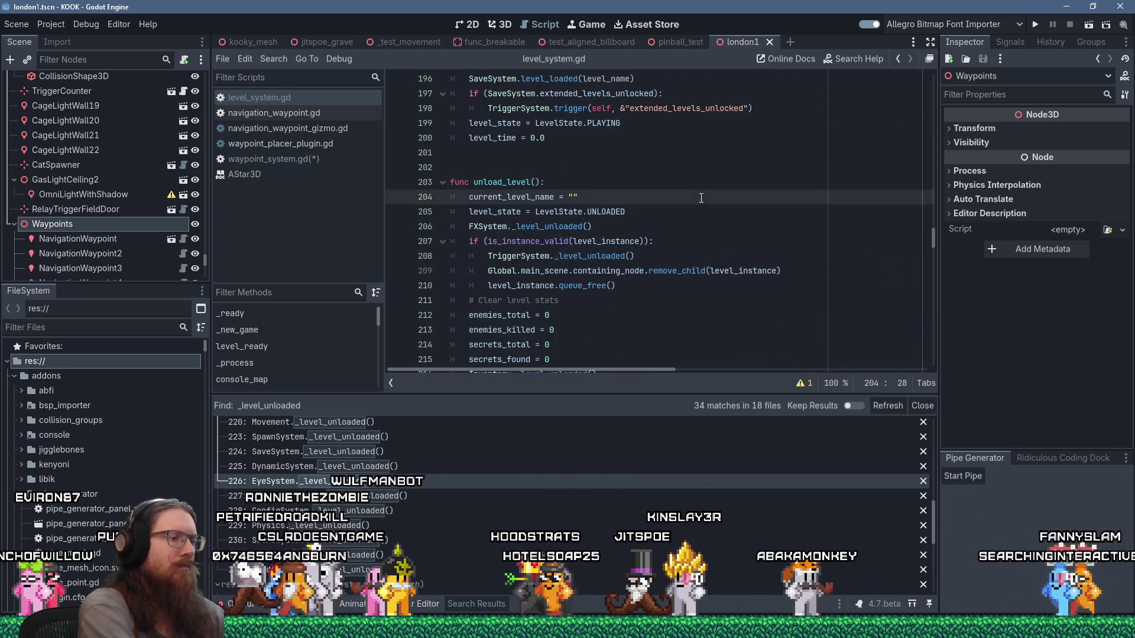
pyautogui.hotkey('ctrl', 'f')
pyautogui.write('ready')
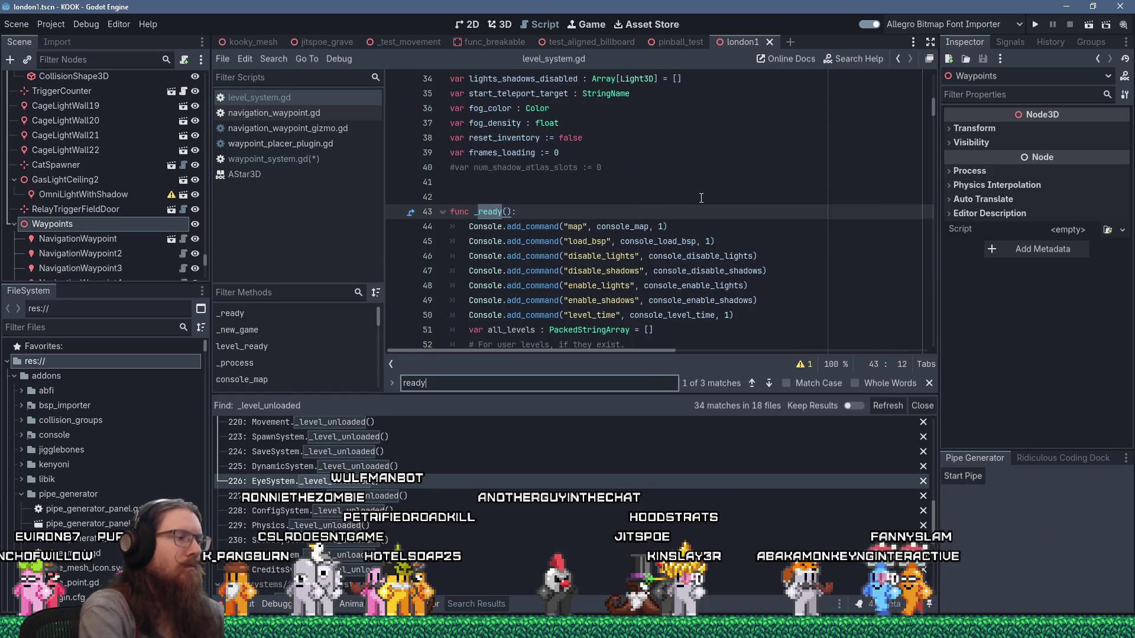
pyautogui.press('Return')
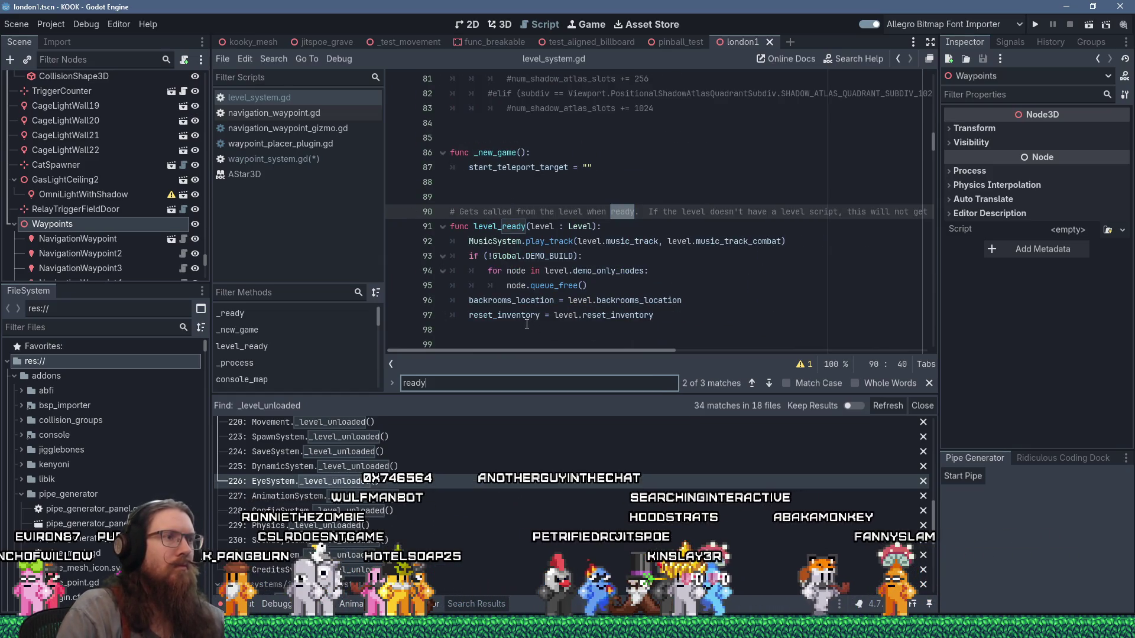
pyautogui.click(527, 324)
# End level_ready in level_system.gd with a WaypointSystem.level_ready(level) call and save
pyautogui.scroll(-3)
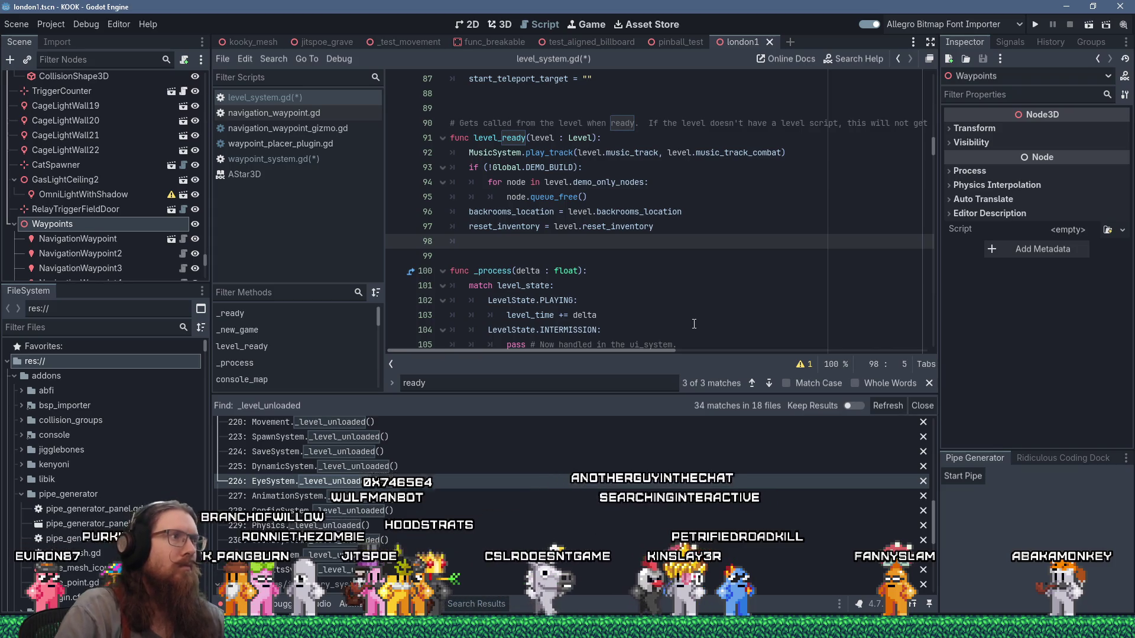
pyautogui.write('WaypointS')
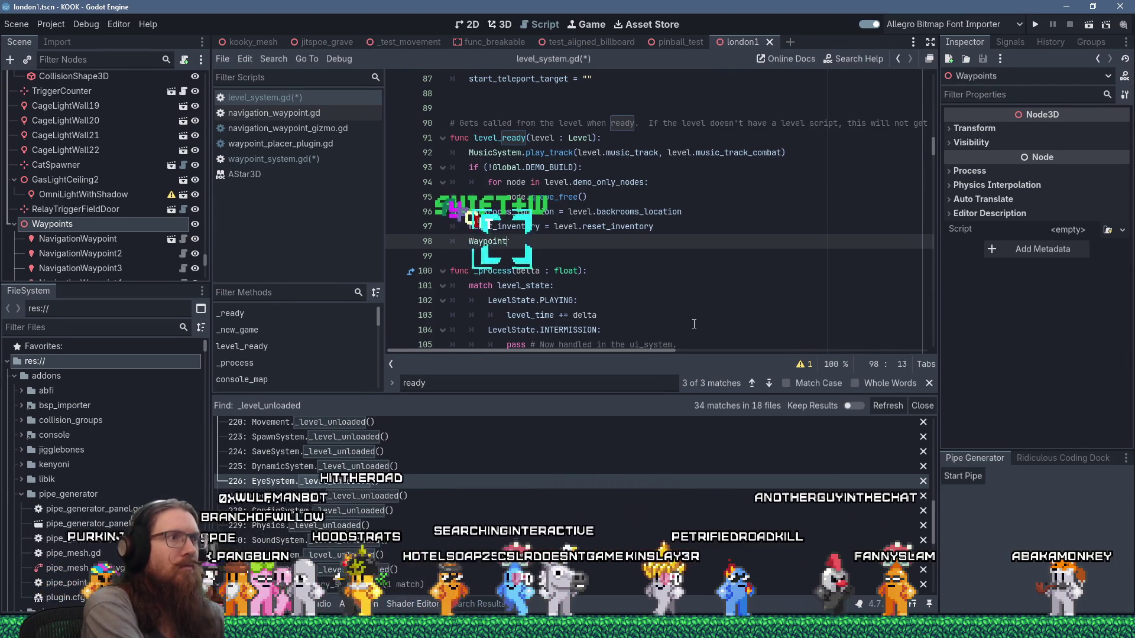
pyautogui.write('ystem.level_ready(')
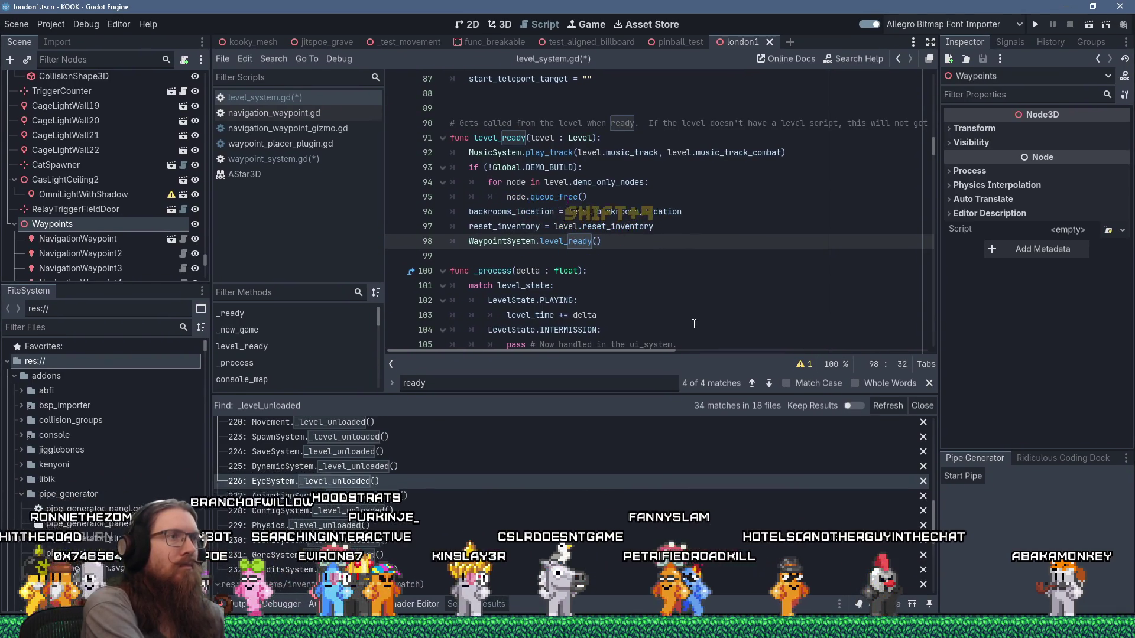
pyautogui.write('l)')
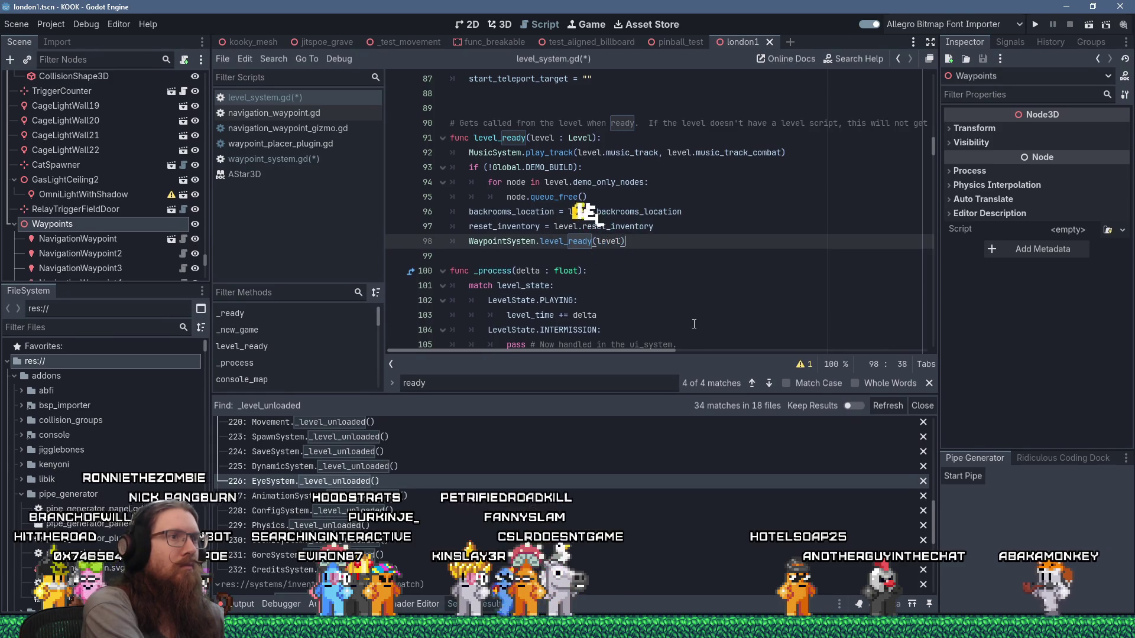
pyautogui.press('Return')
pyautogui.press('BackSpace')
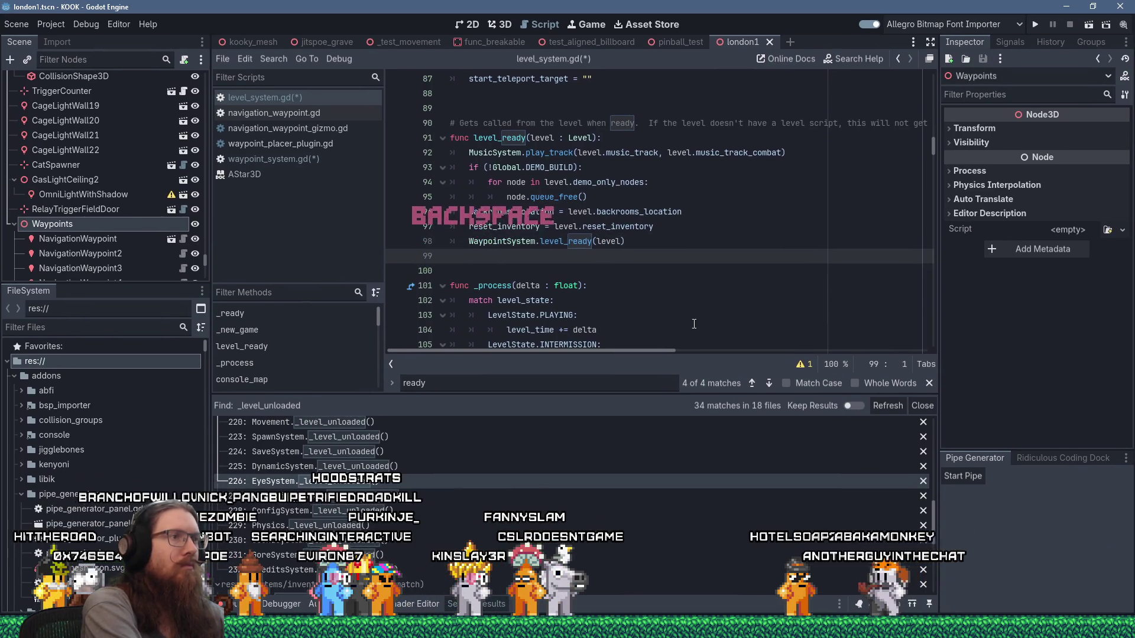
pyautogui.hotkey('ctrl', 's')
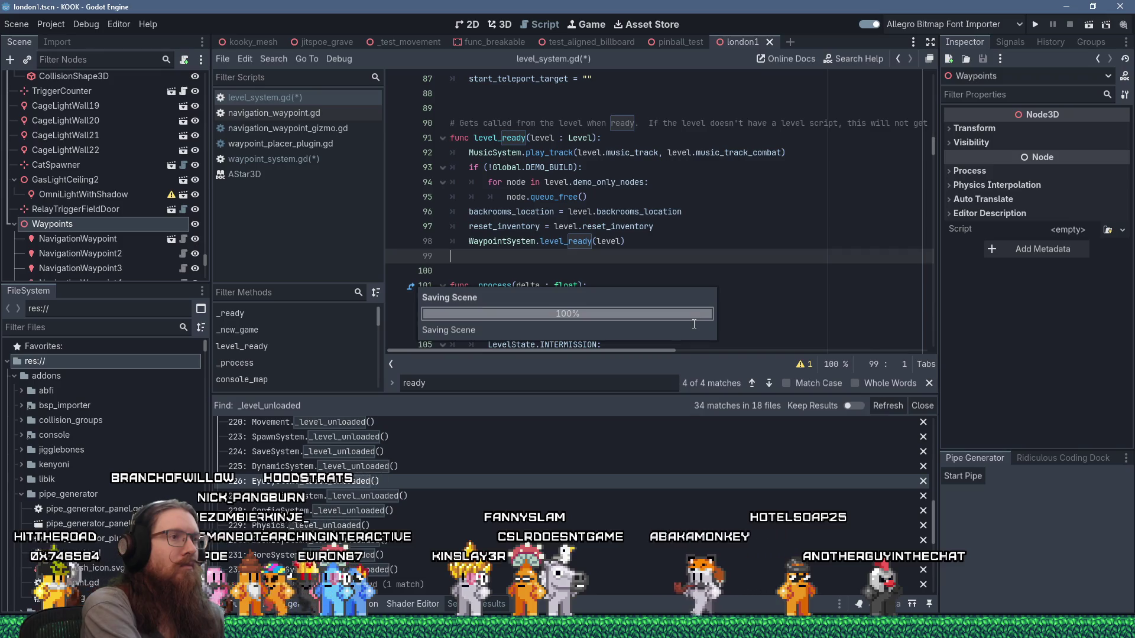
pyautogui.press('Left')
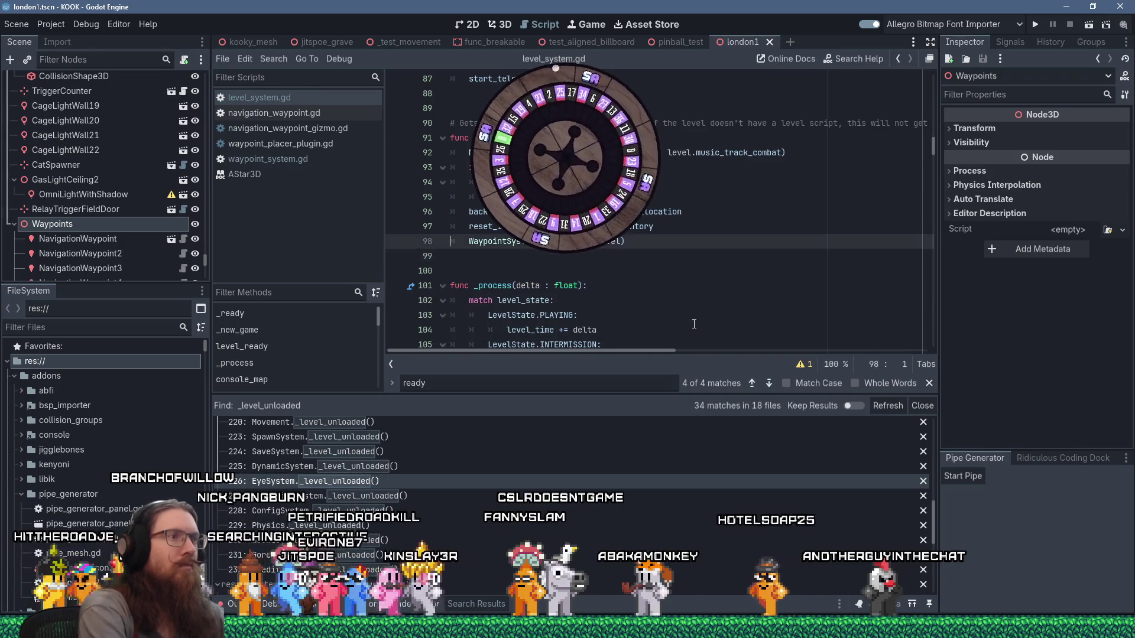
pyautogui.press('BackSpace')
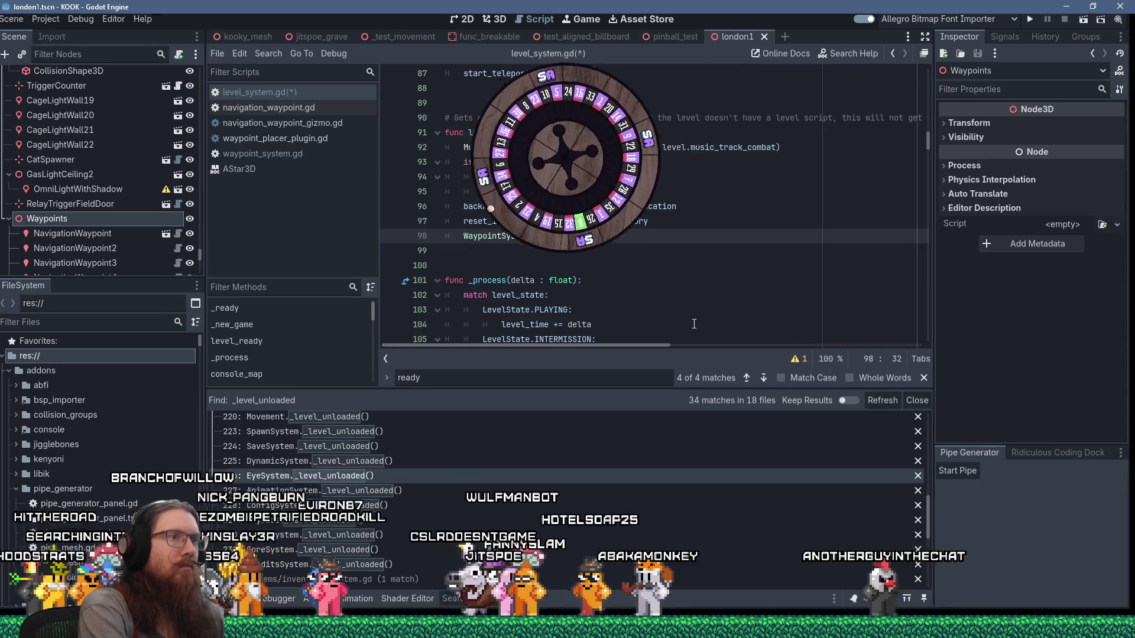
# Check waypoint_system.gd's functions after _level_unloaded, switching between it and level_system.gd
pyautogui.click(265, 157)
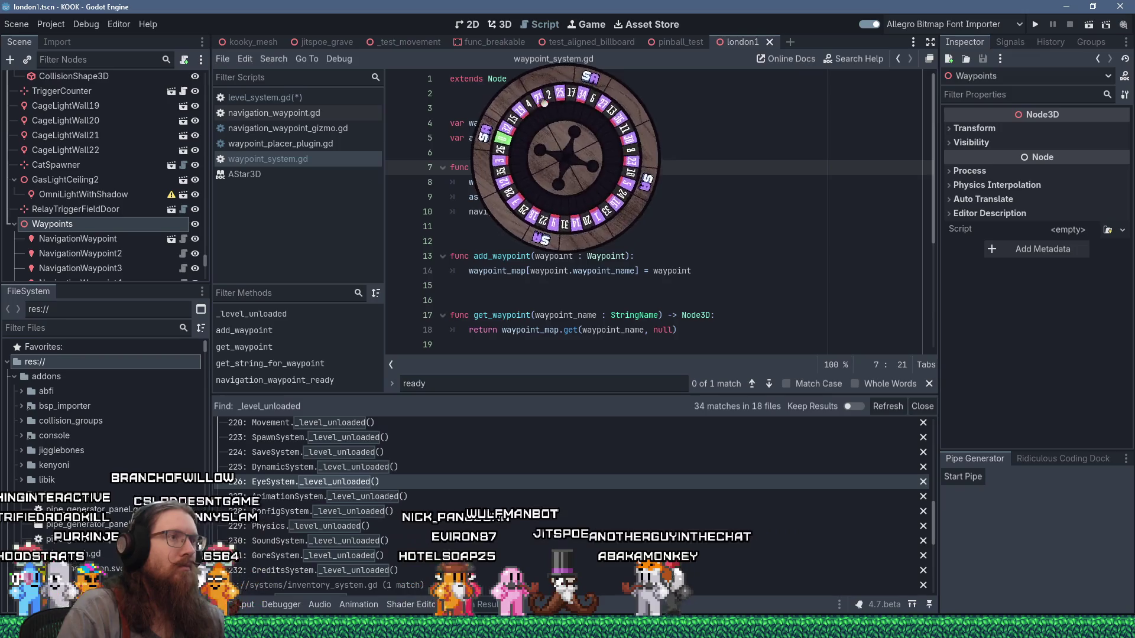
pyautogui.click(532, 226)
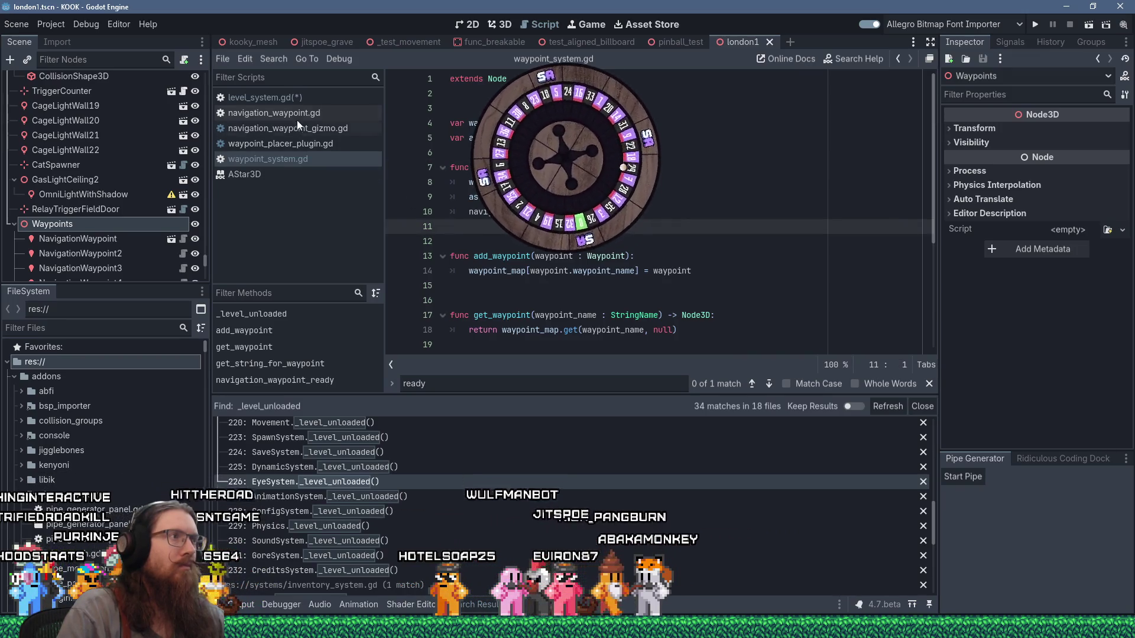
pyautogui.click(300, 99)
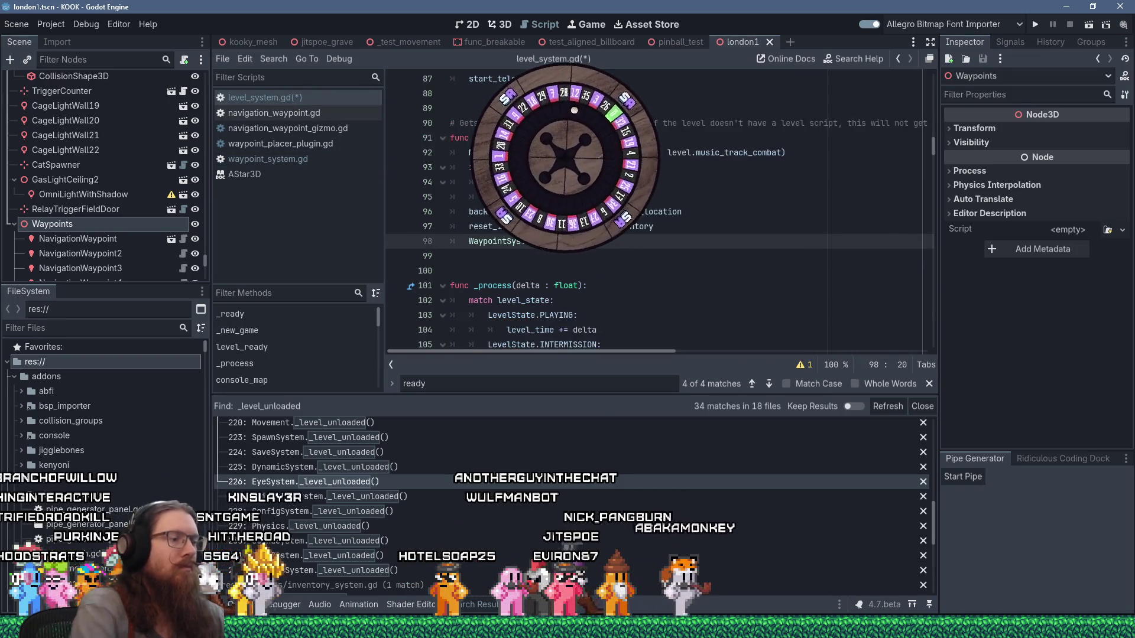
pyautogui.write('.')
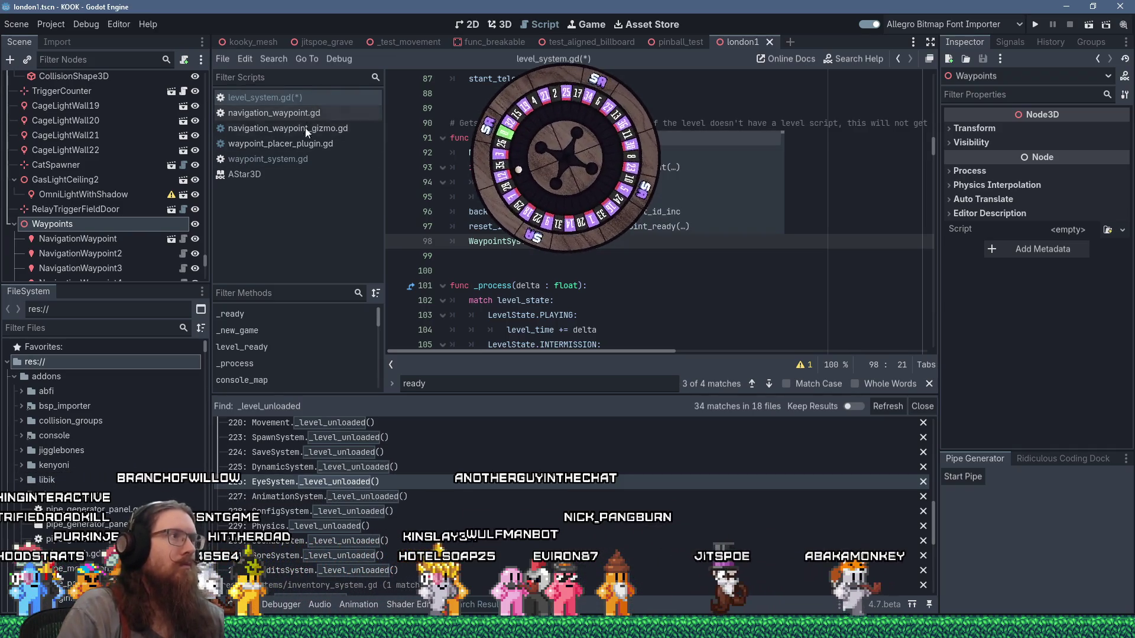
pyautogui.click(298, 159)
# Add an empty func _level_ready(): header below _level_unloaded in waypoint_system.gd
pyautogui.press('Return')
pyautogui.press('Return')
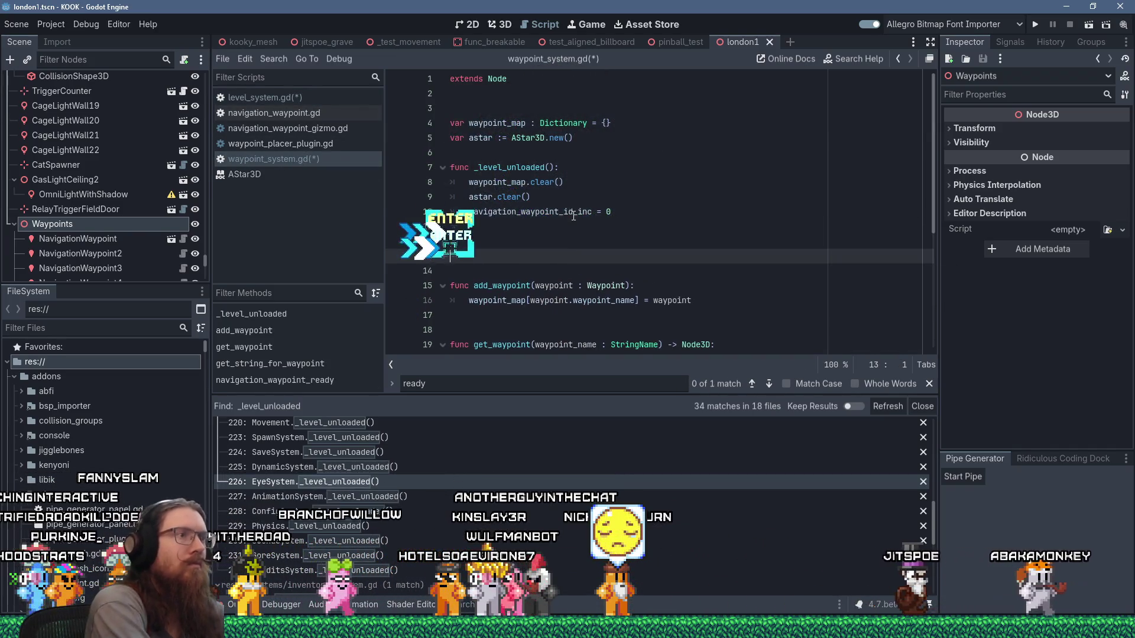
pyautogui.write('func _level_ready')
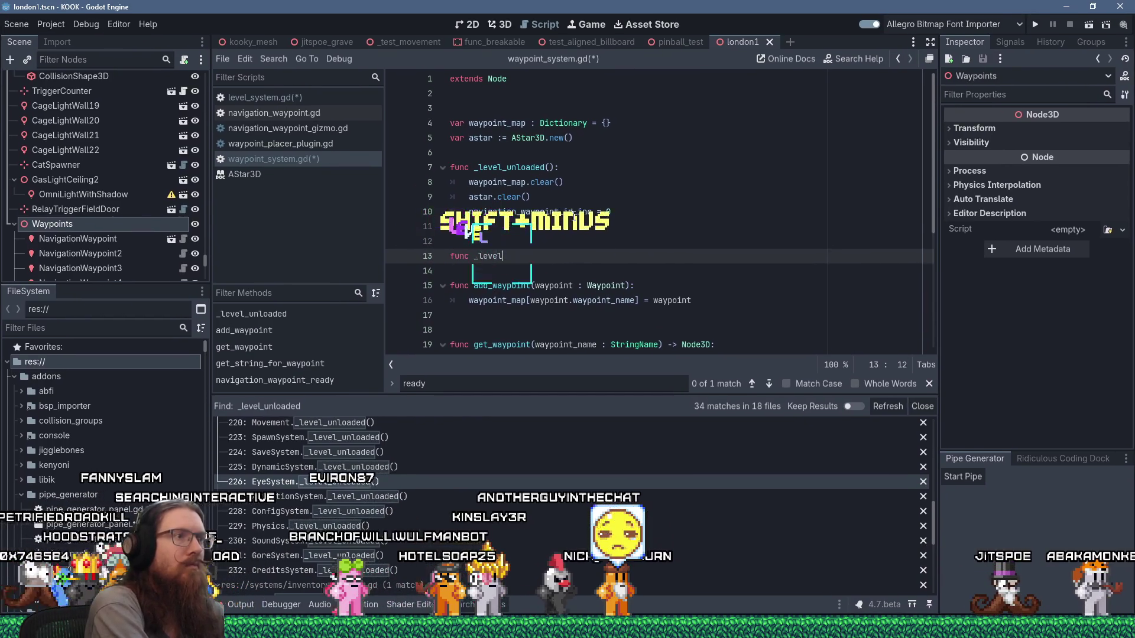
pyautogui.write('():')
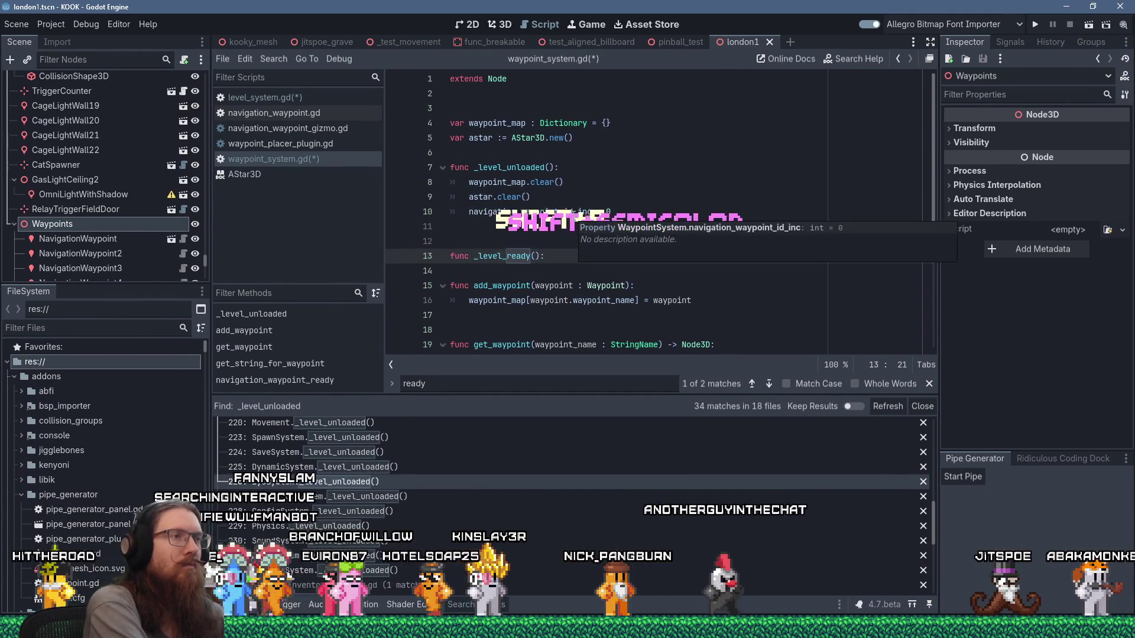
pyautogui.press('Return')
pyautogui.scroll(-3)
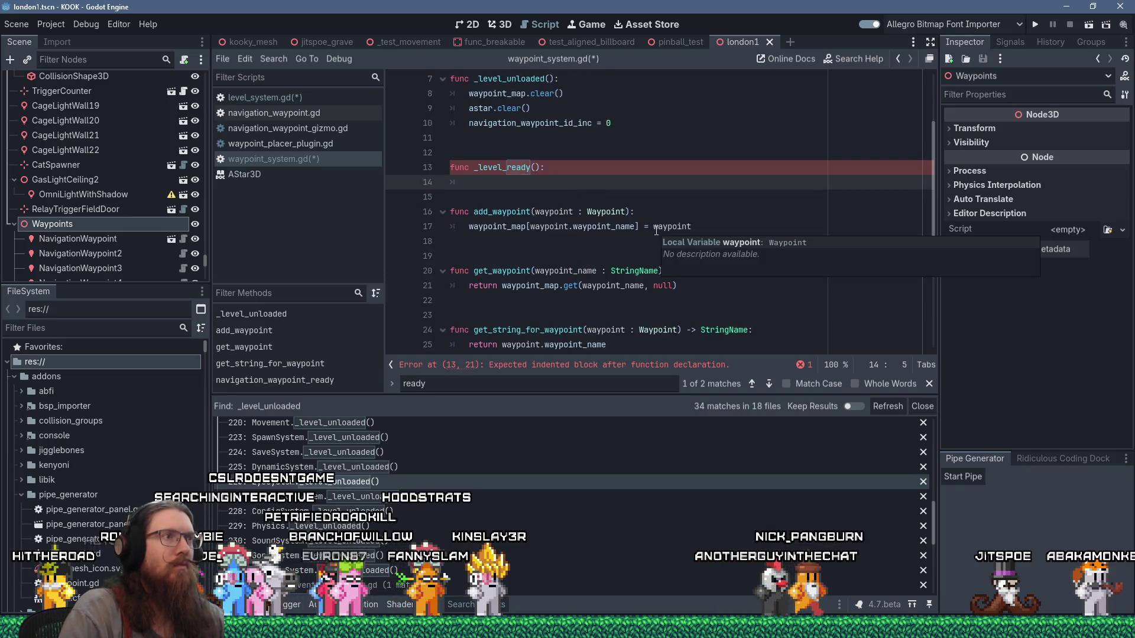
pyautogui.scroll(3)
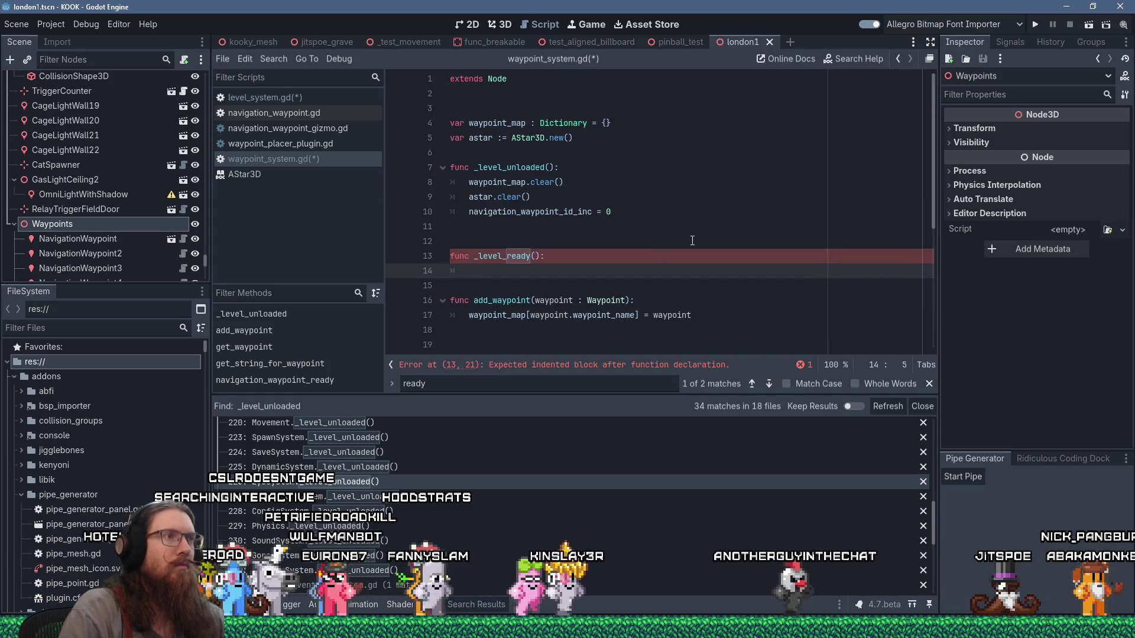
pyautogui.click(733, 138)
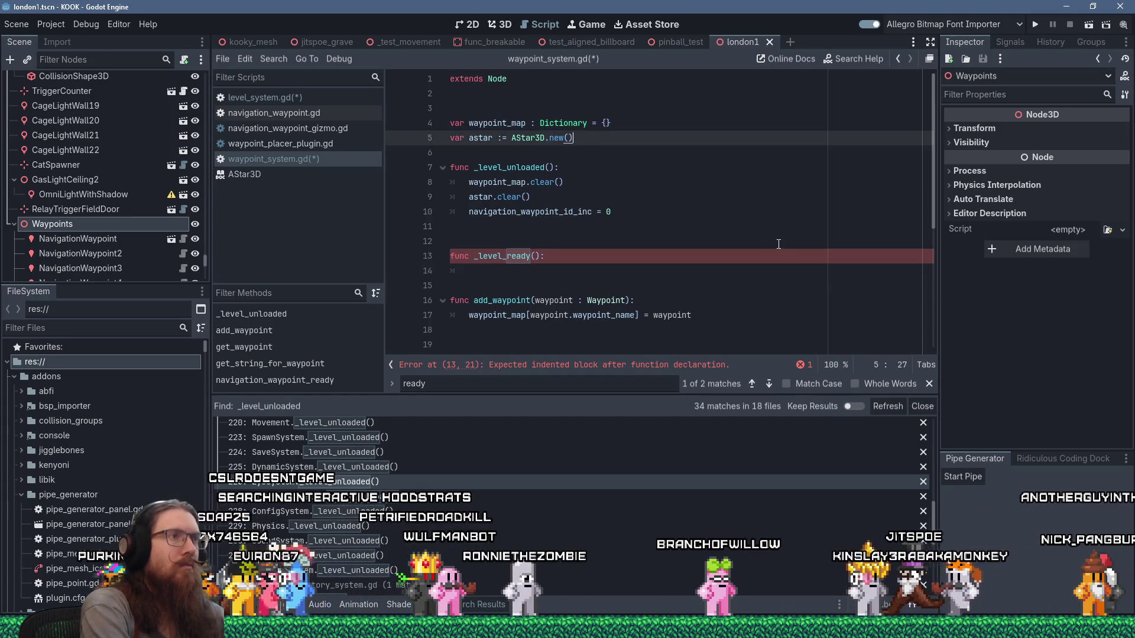
# Declare var navigation_waypoints : Array[NavigationWaypoint] below the astar declaration
pyautogui.press('Return')
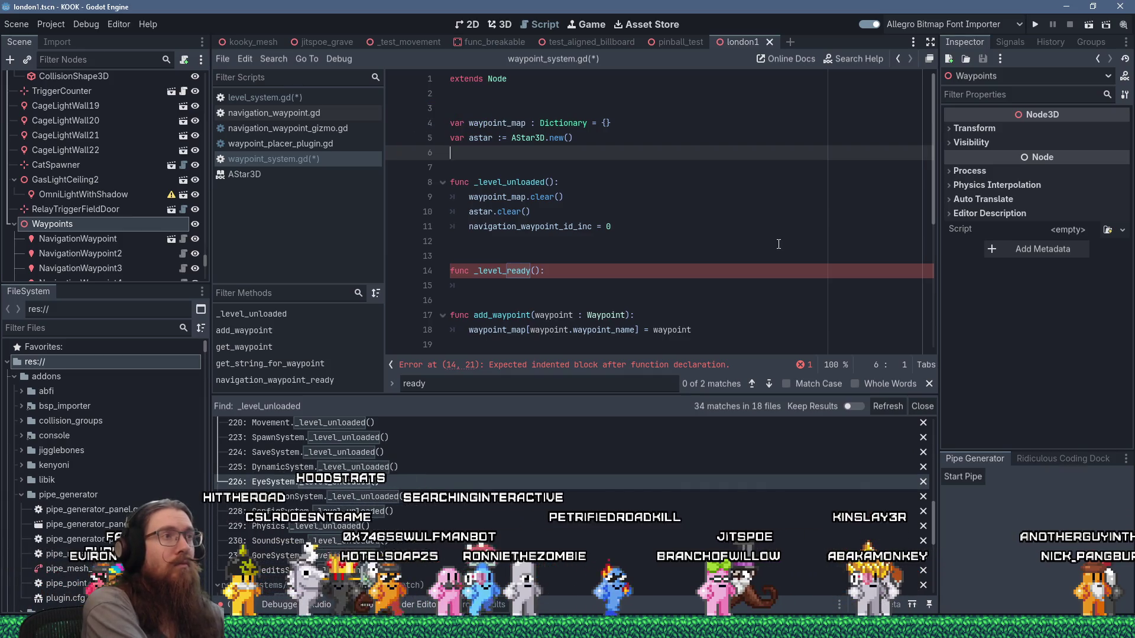
pyautogui.write('##var navigation')
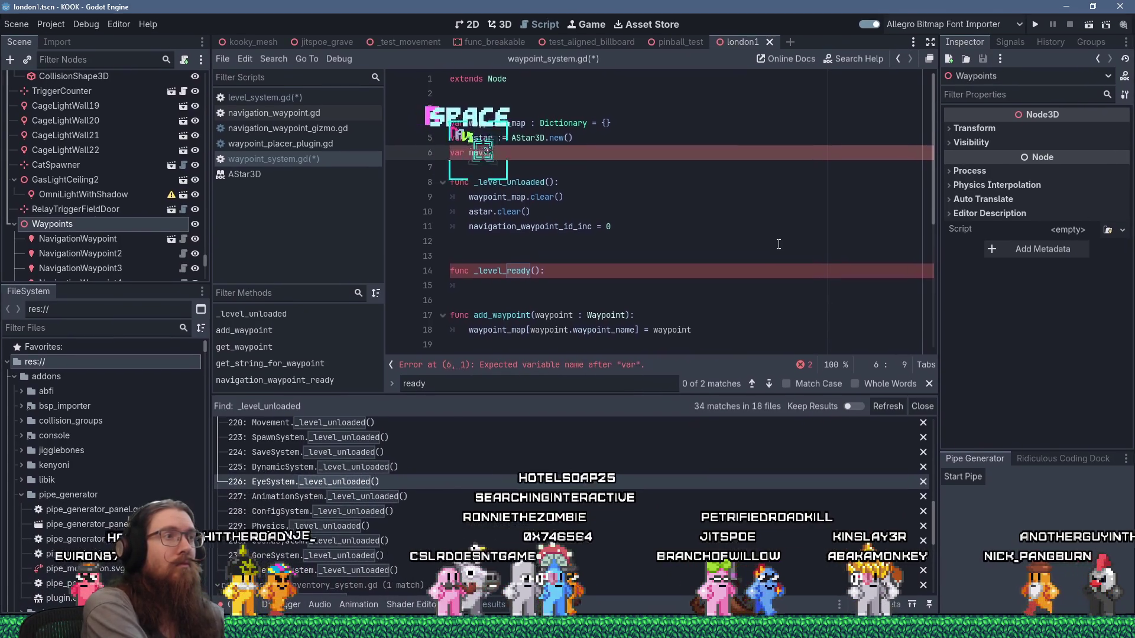
pyautogui.write('_waypoints :')
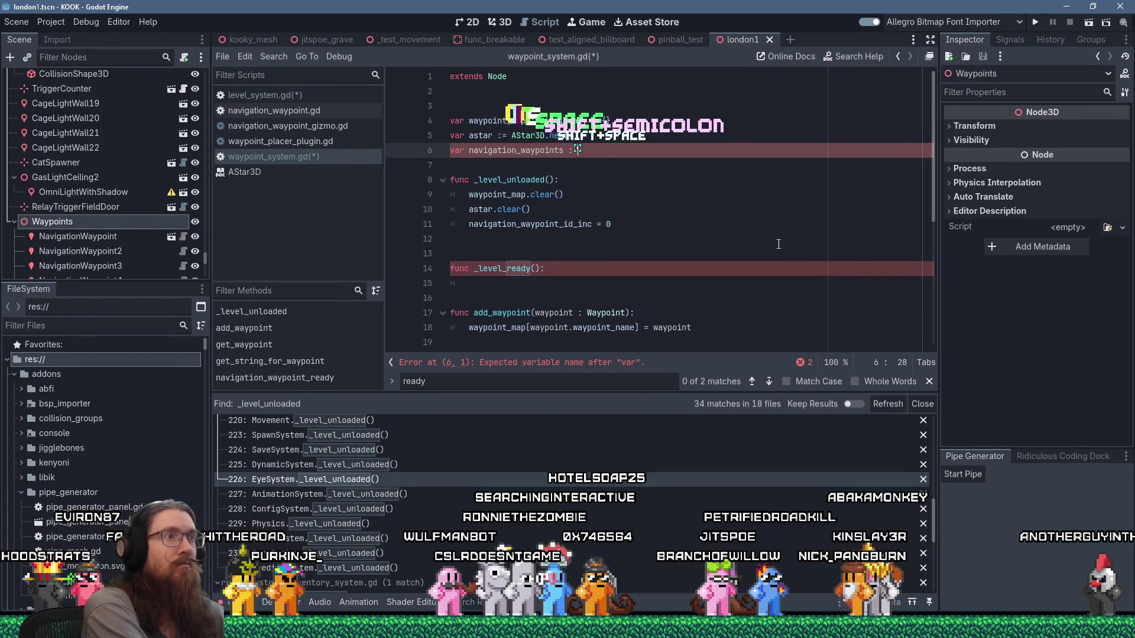
pyautogui.write(' Array[Naviga')
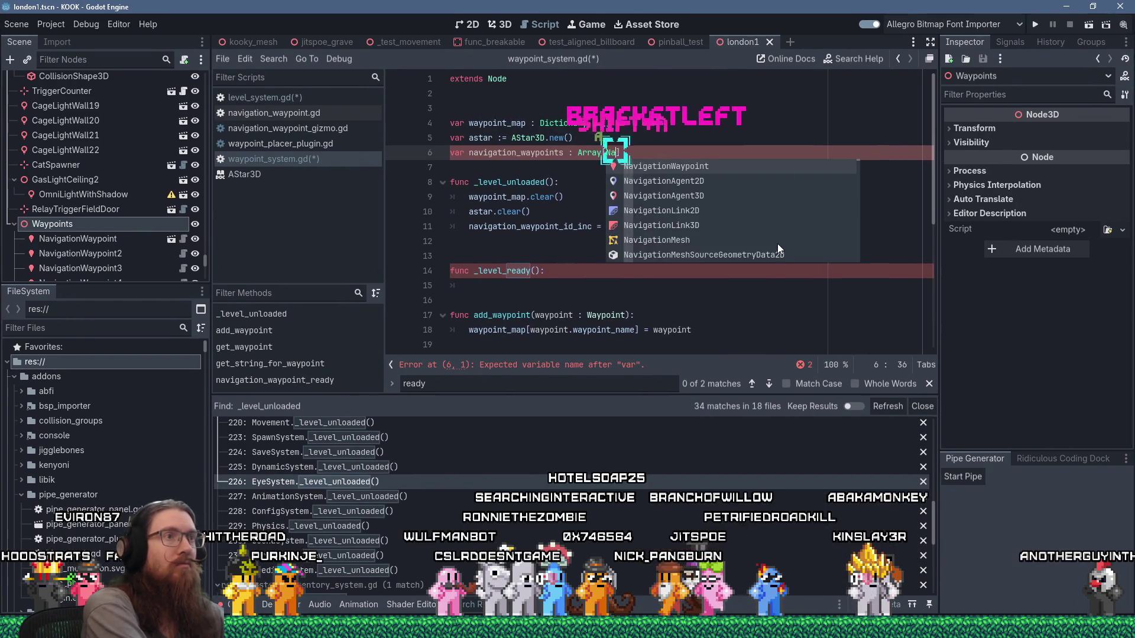
pyautogui.press('Return')
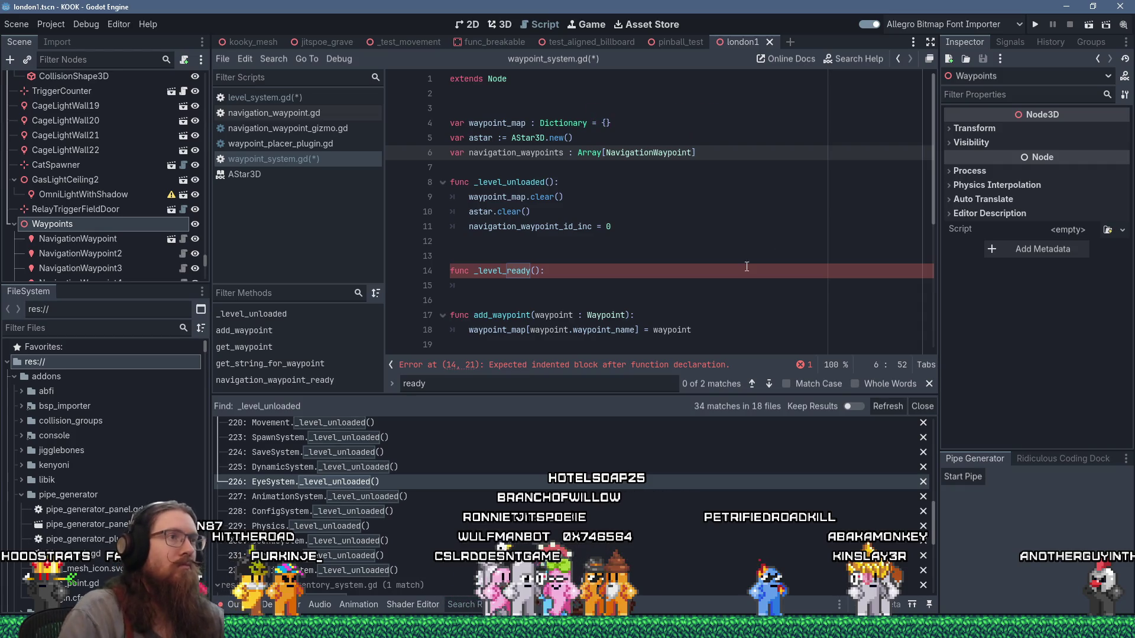
# Start a for waypoint in navigation_waypoints loop in _level_ready, beginning an astar. call inside
pyautogui.click(542, 284)
pyautogui.write('for way')
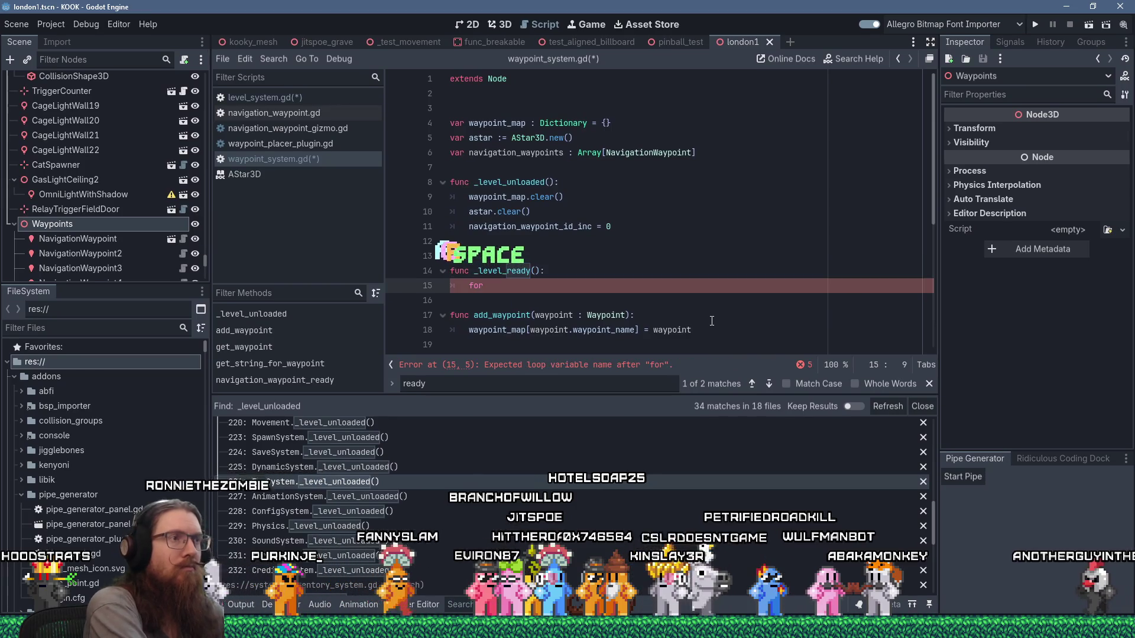
pyautogui.write('point in ')
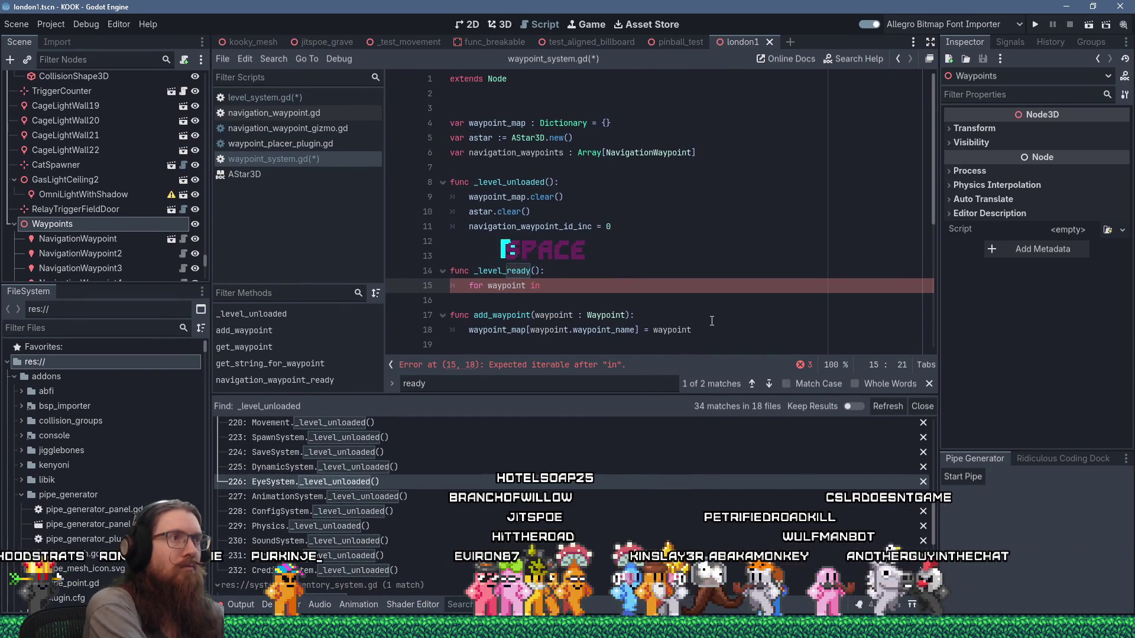
pyautogui.write('navigation_waypoint')
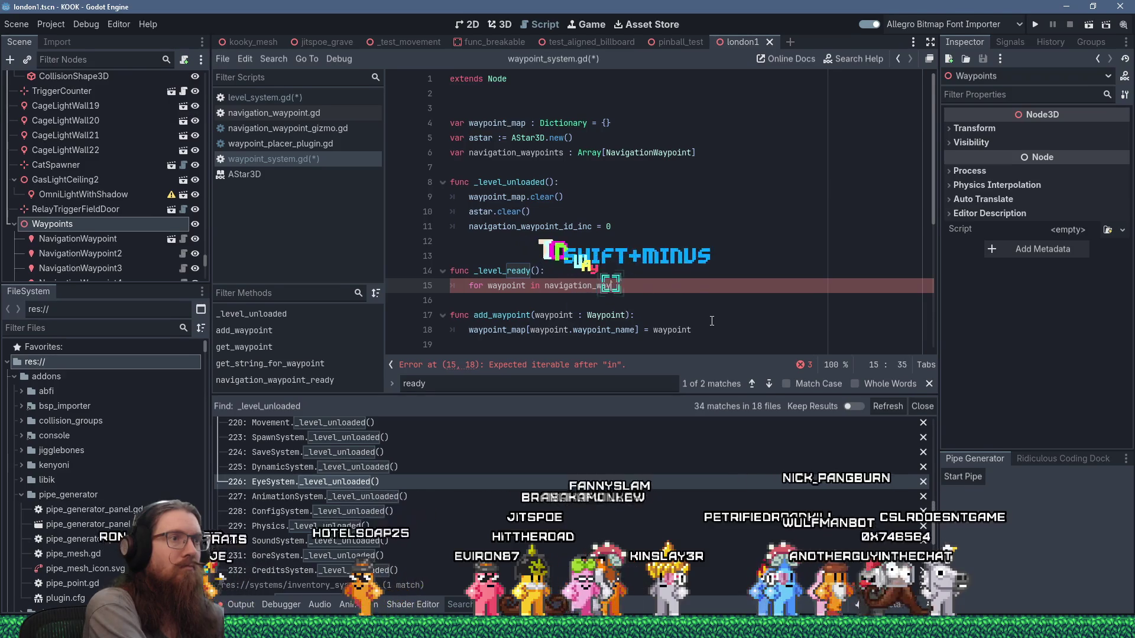
pyautogui.write('s:')
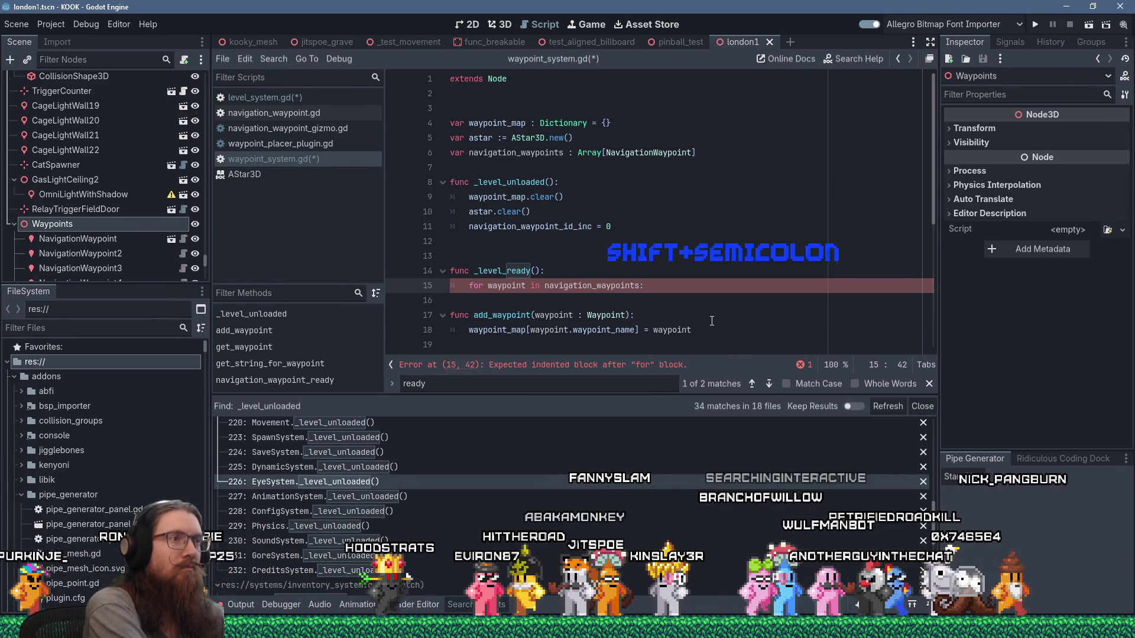
pyautogui.press('Return')
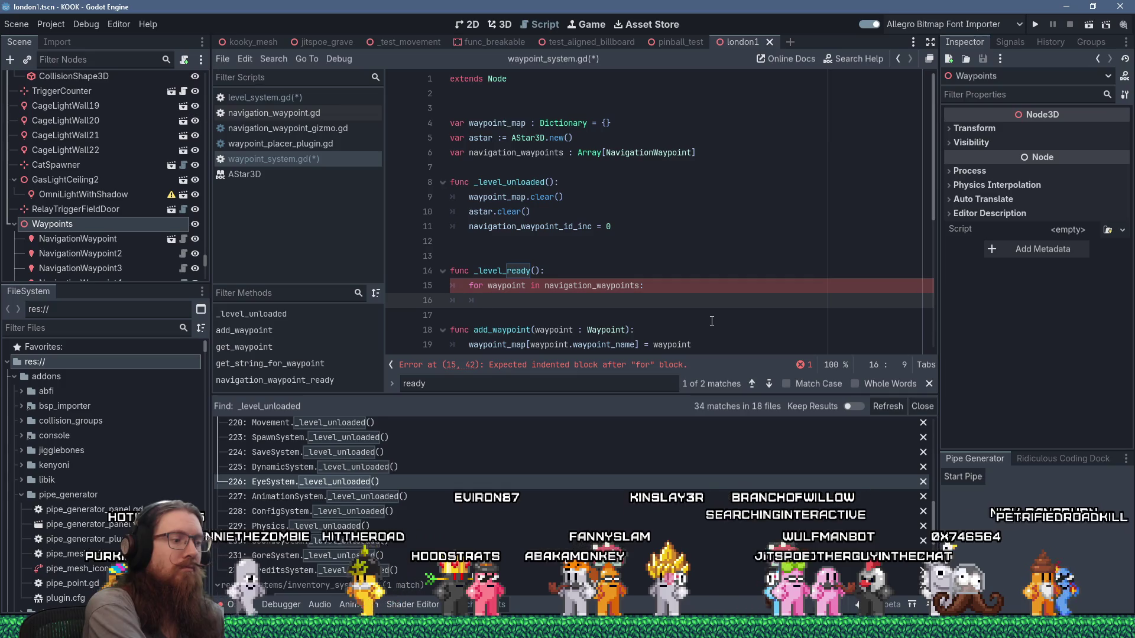
pyautogui.write('astar.')
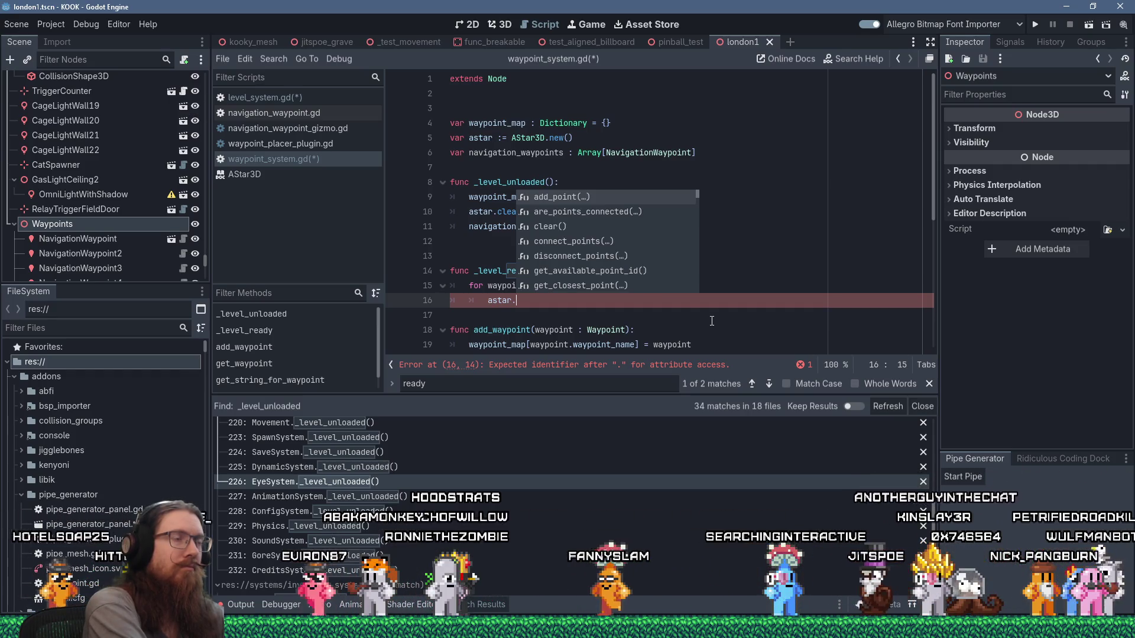
# Jump from the line 6 declaration to the NavigationWaypoint class definition
pyautogui.click(702, 147)
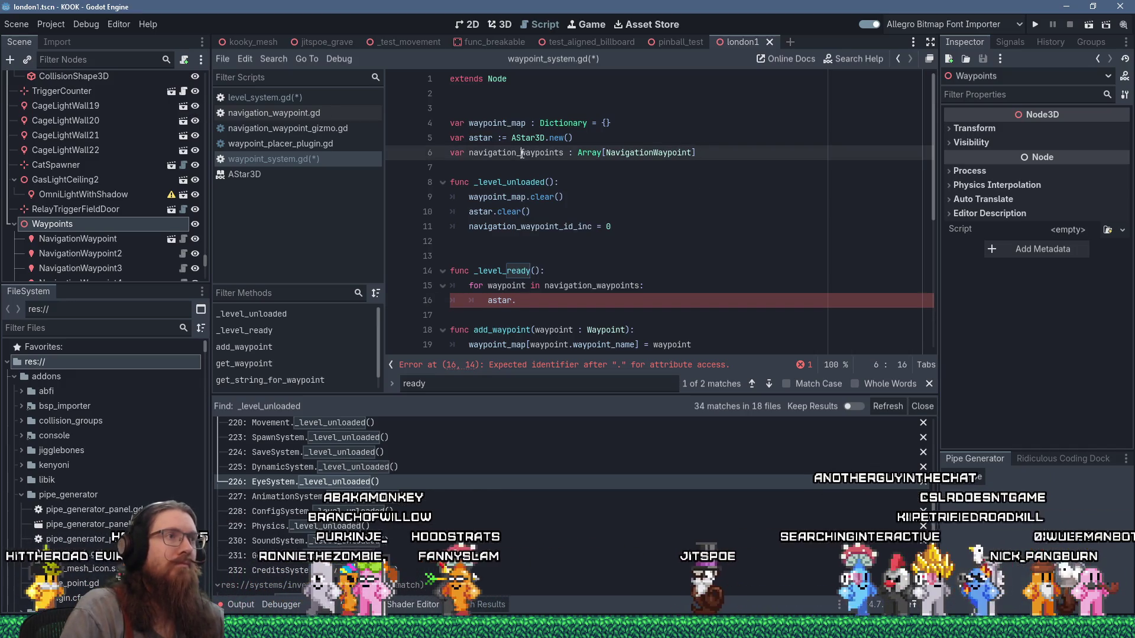
pyautogui.press('Home')
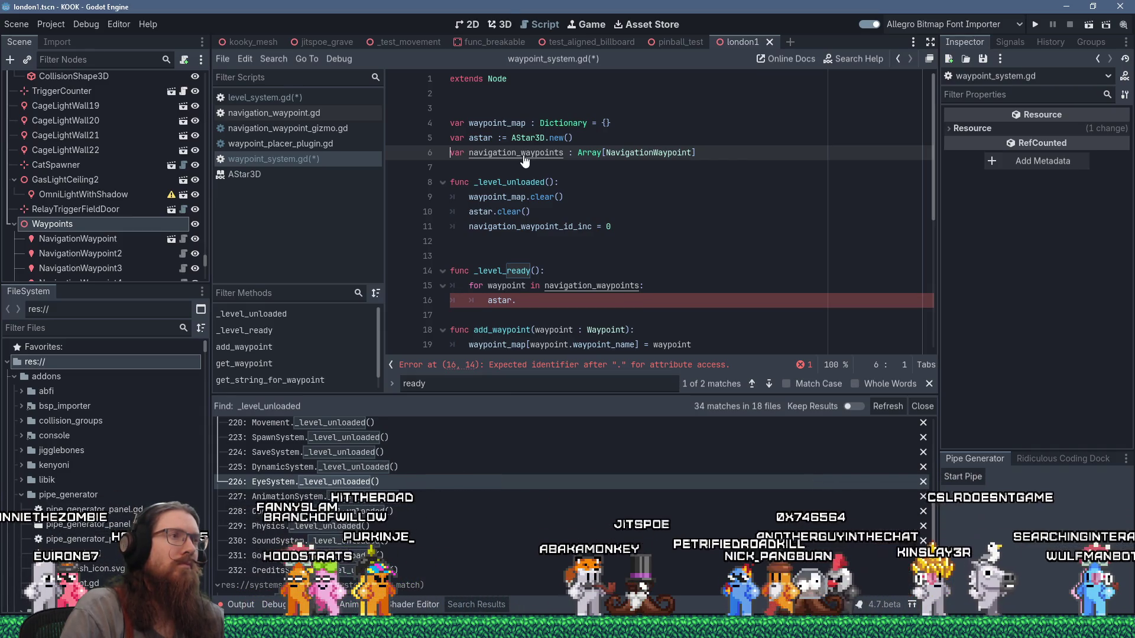
pyautogui.click(634, 154)
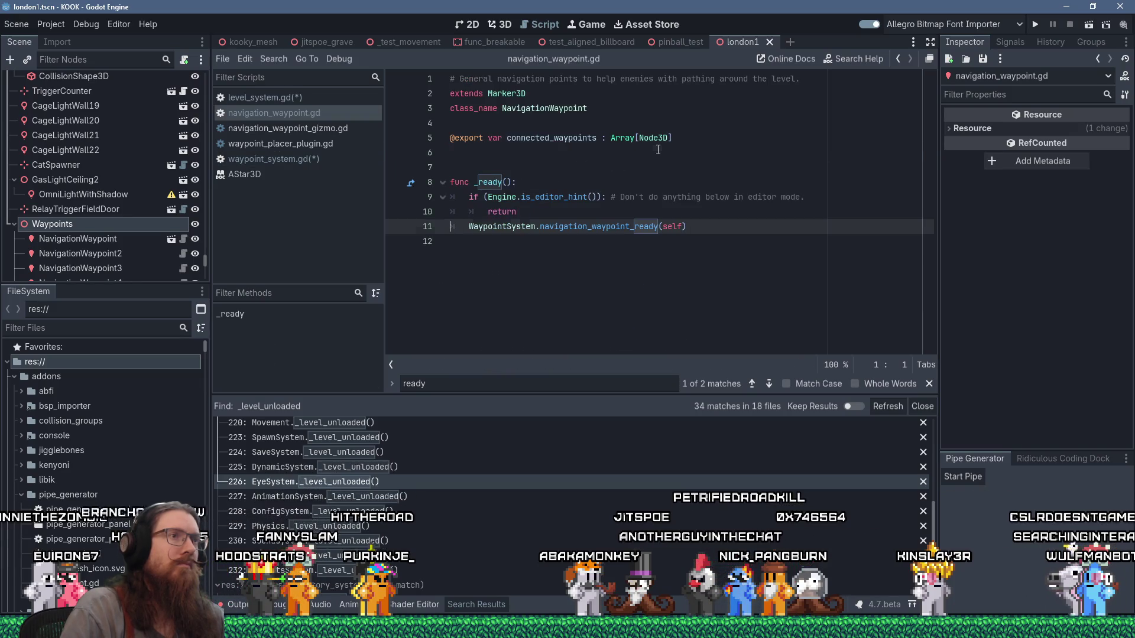
# Add var astar_id := 0 after the exported connected_waypoints array in navigation_waypoint.gd and save
pyautogui.click(658, 150)
pyautogui.press('Return')
pyautogui.write('var ast')
pyautogui.write('ar_id ')
pyautogui.write(':= 0')
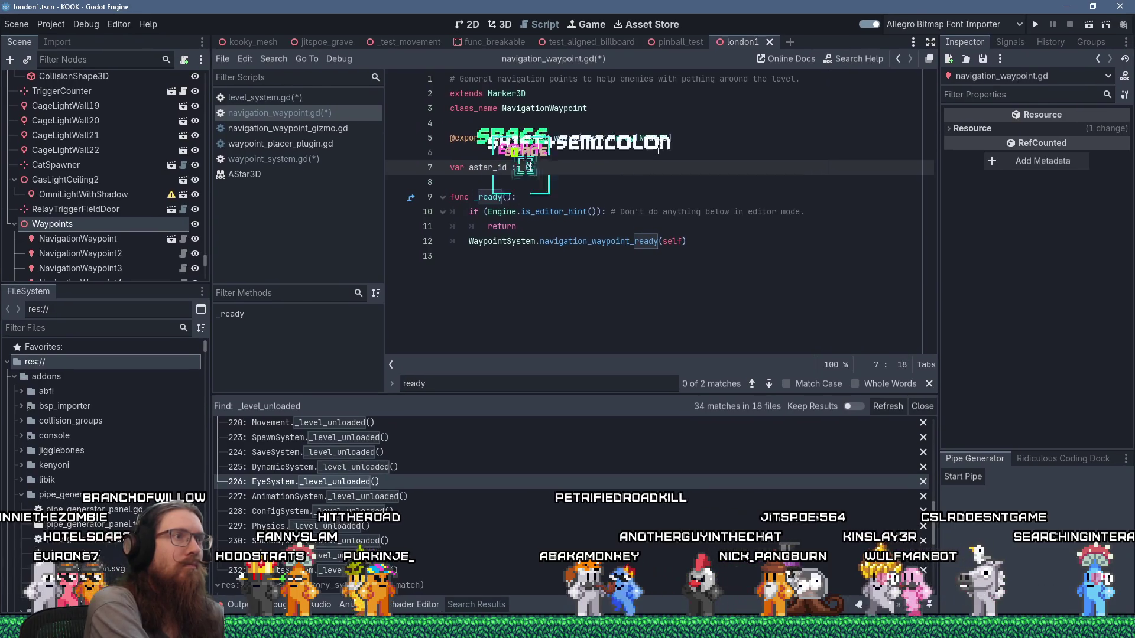
pyautogui.press('Return')
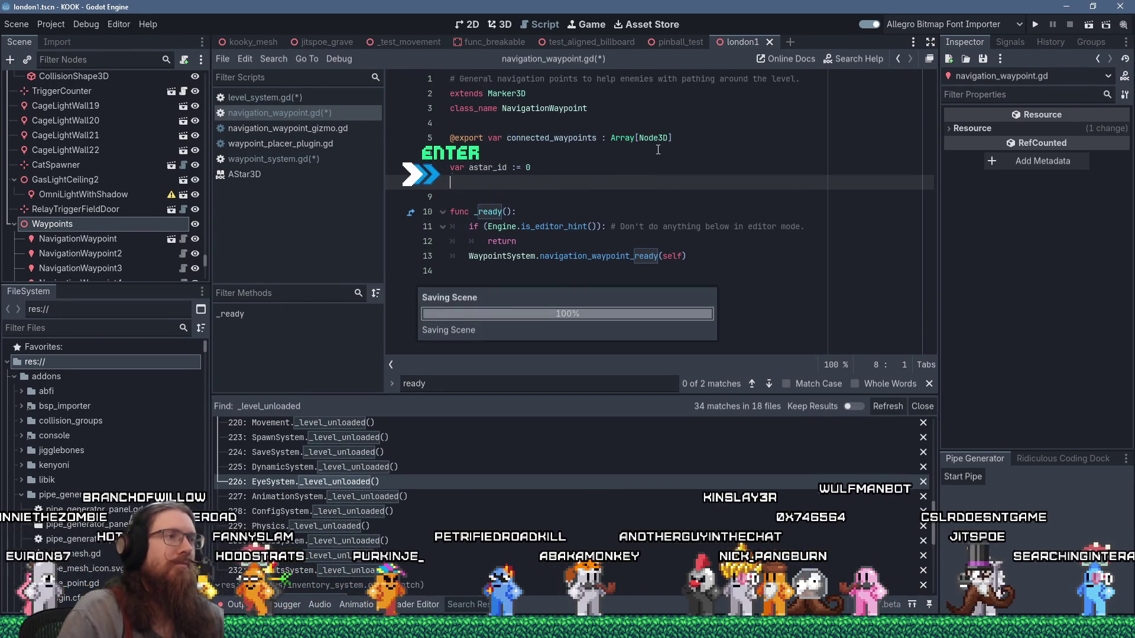
pyautogui.click(303, 165)
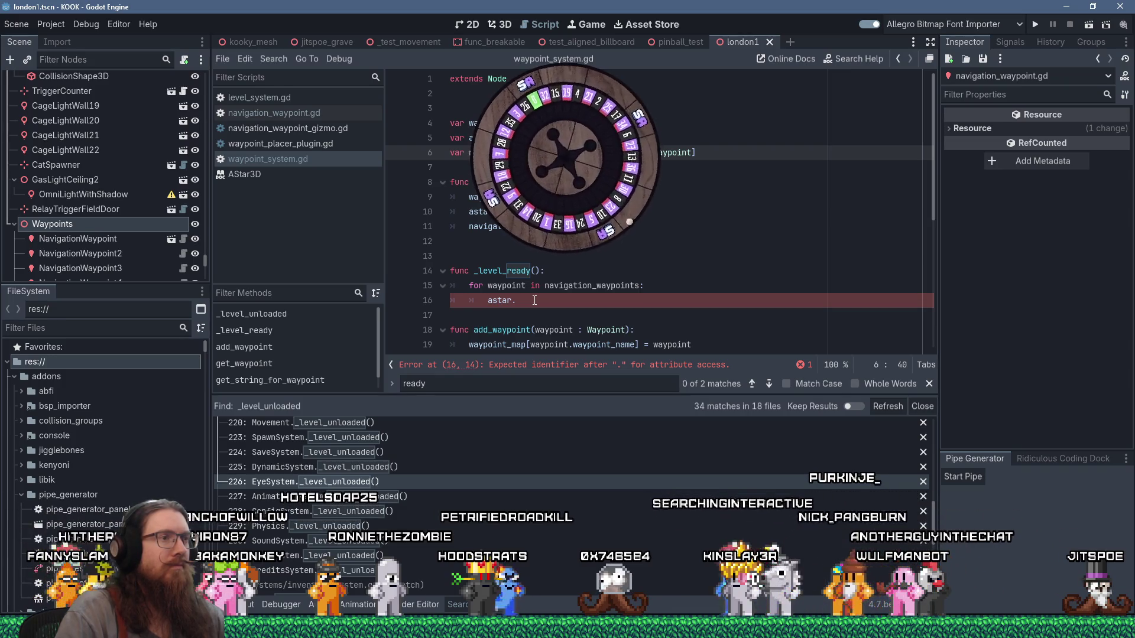
# Set waypoint.astar_id = navigation_waypoint_id_inc in navigation_waypoint_ready and save waypoint_system.gd
pyautogui.click(535, 300)
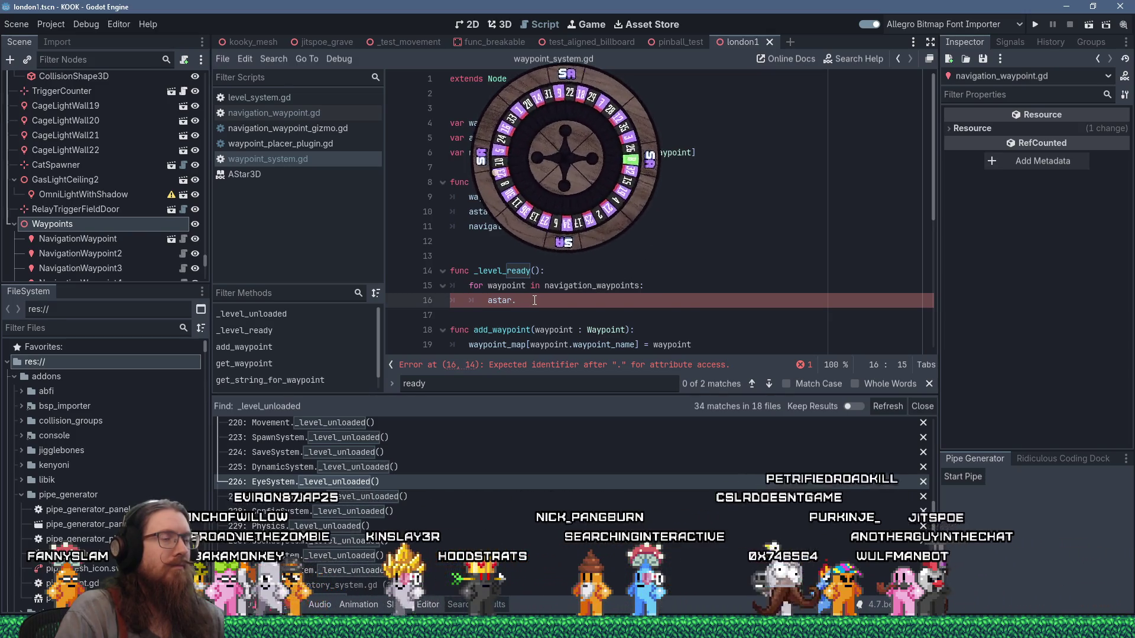
pyautogui.scroll(-3)
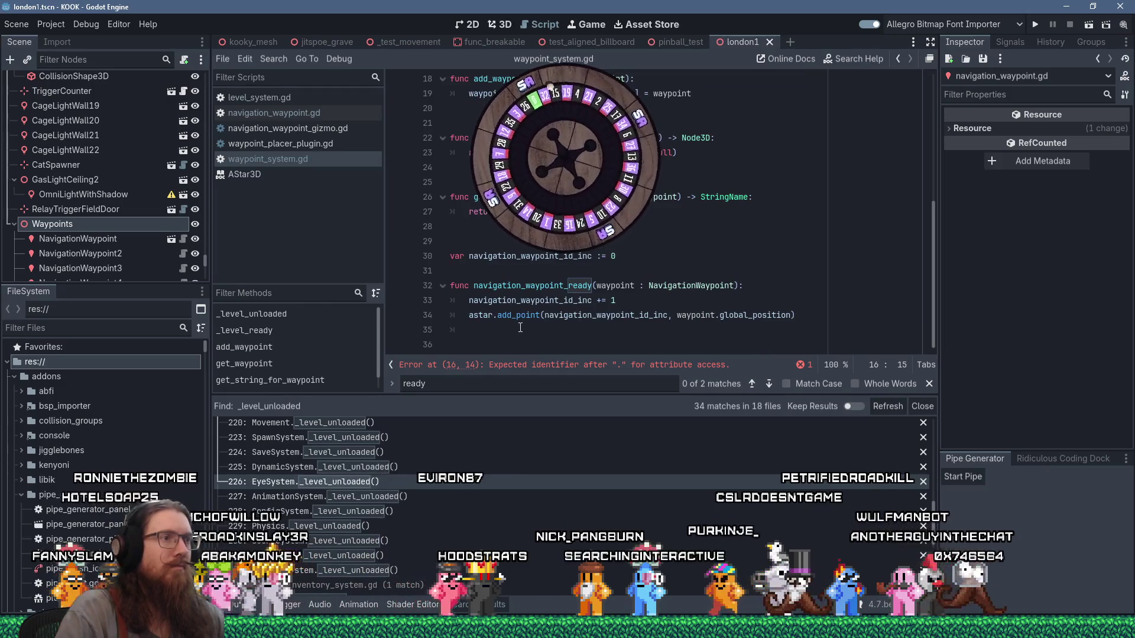
pyautogui.click(520, 329)
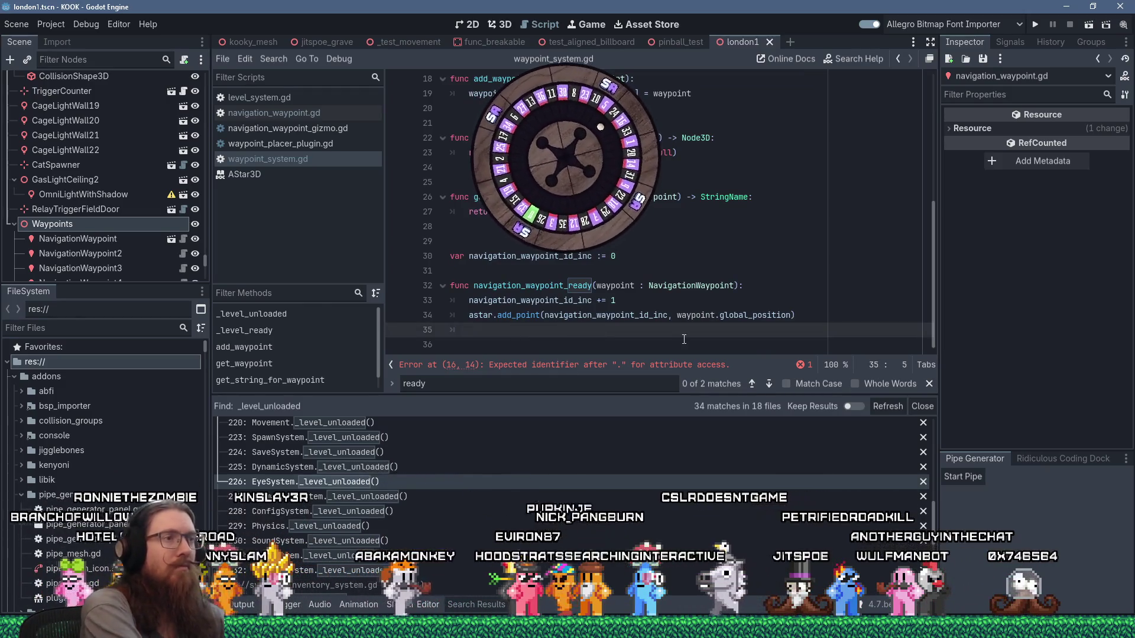
pyautogui.write('waypoint')
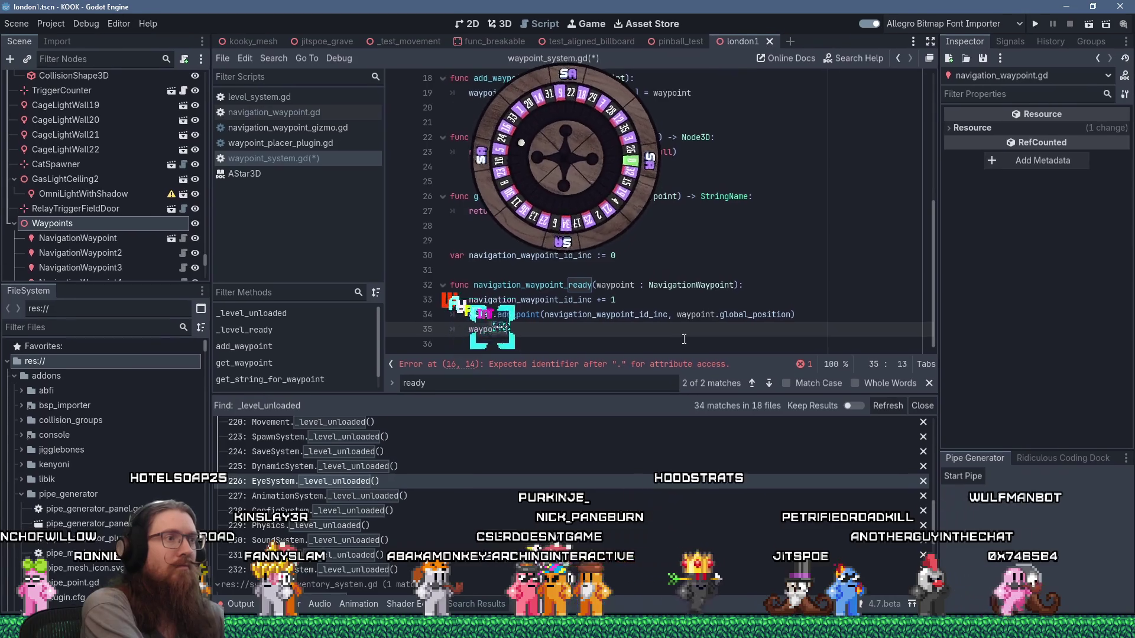
pyautogui.write('.astar_id = ')
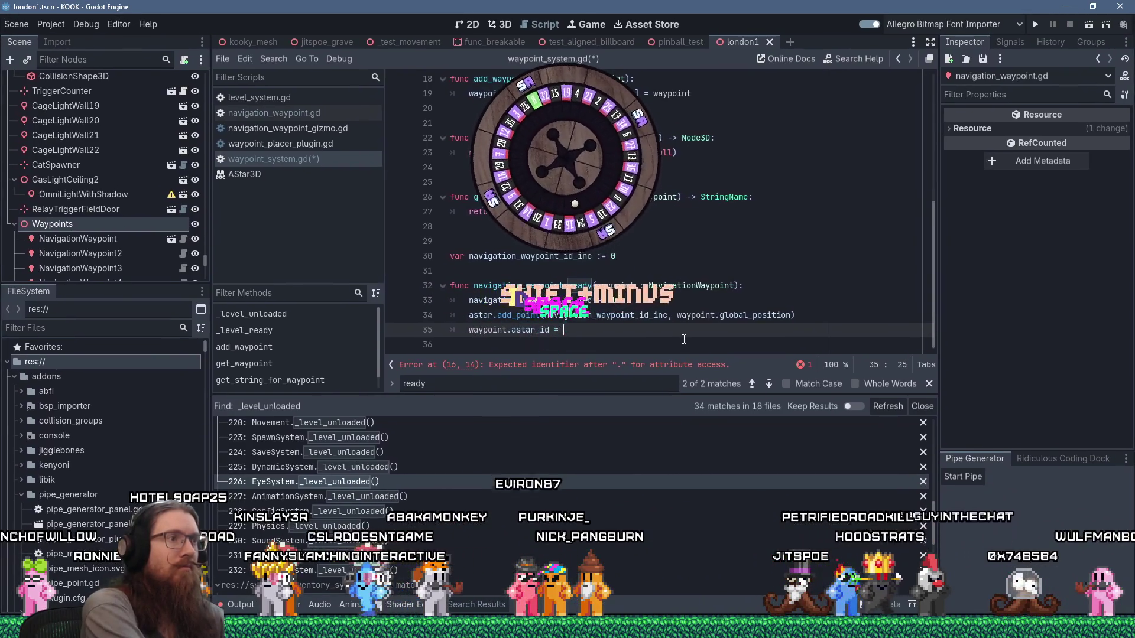
pyautogui.write('navigation_way')
pyautogui.write('point_id')
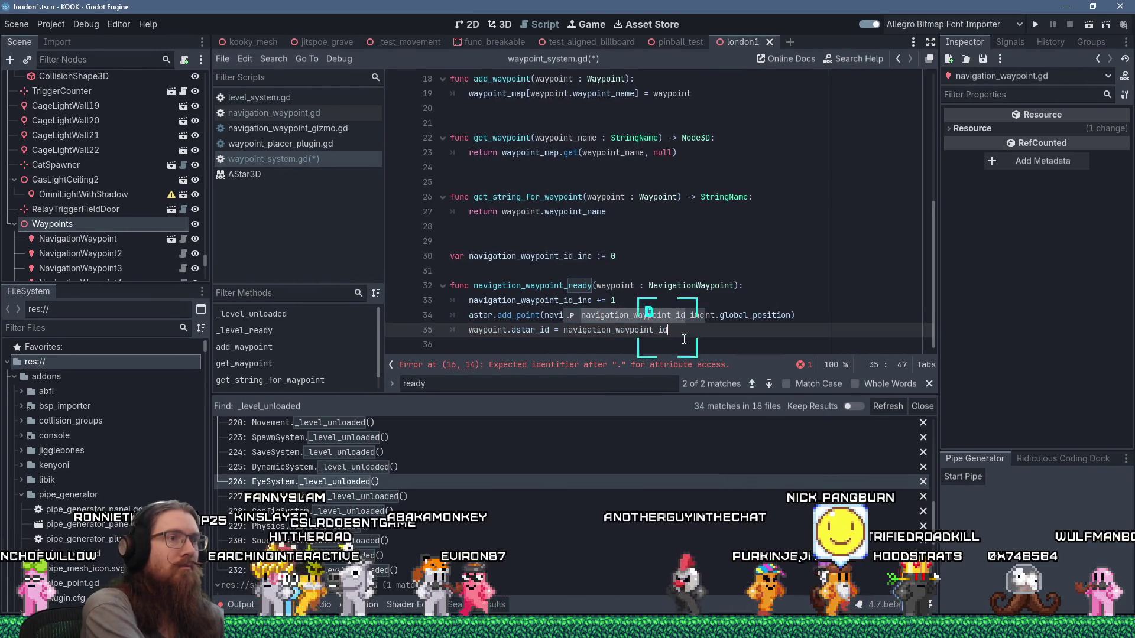
pyautogui.press('Return')
pyautogui.press('Return')
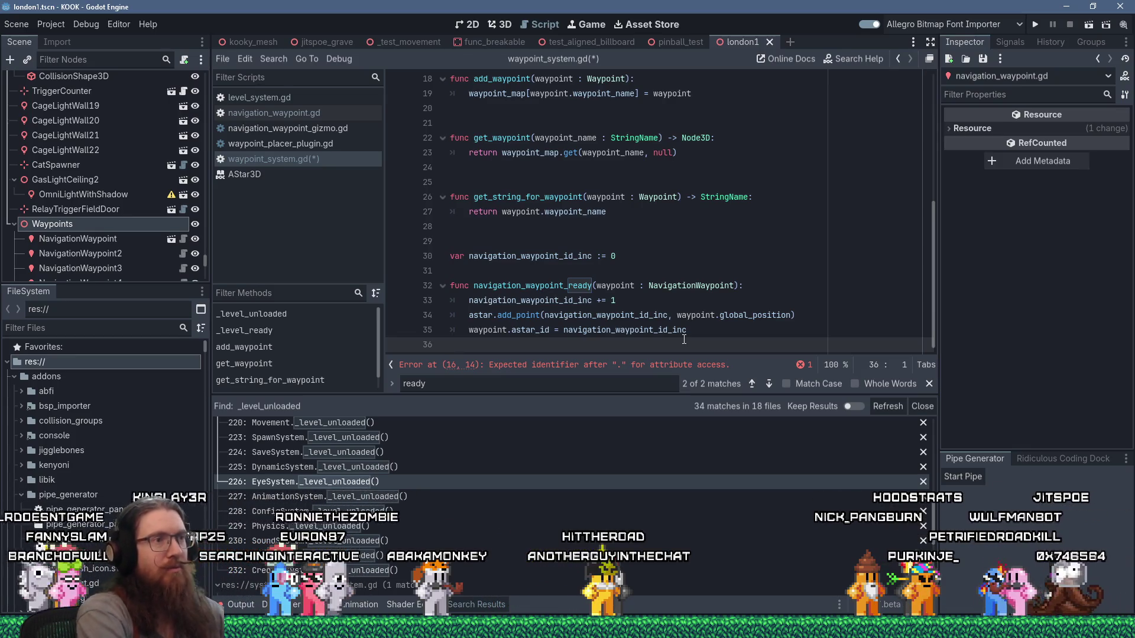
pyautogui.hotkey('ctrl', 's')
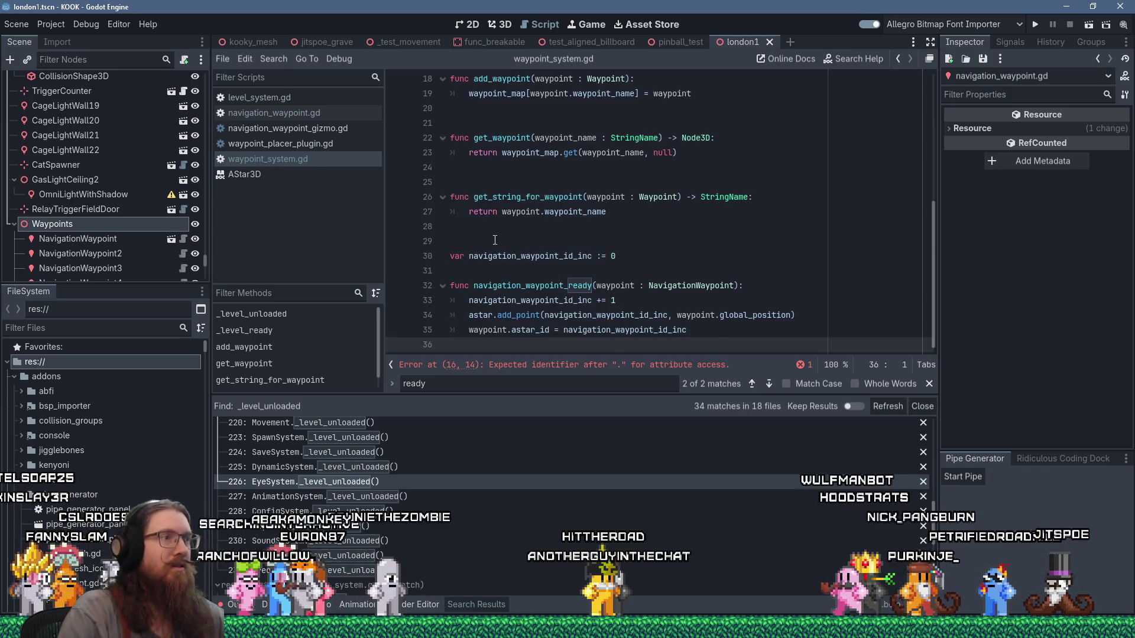
pyautogui.scroll(3)
pyautogui.click(524, 300)
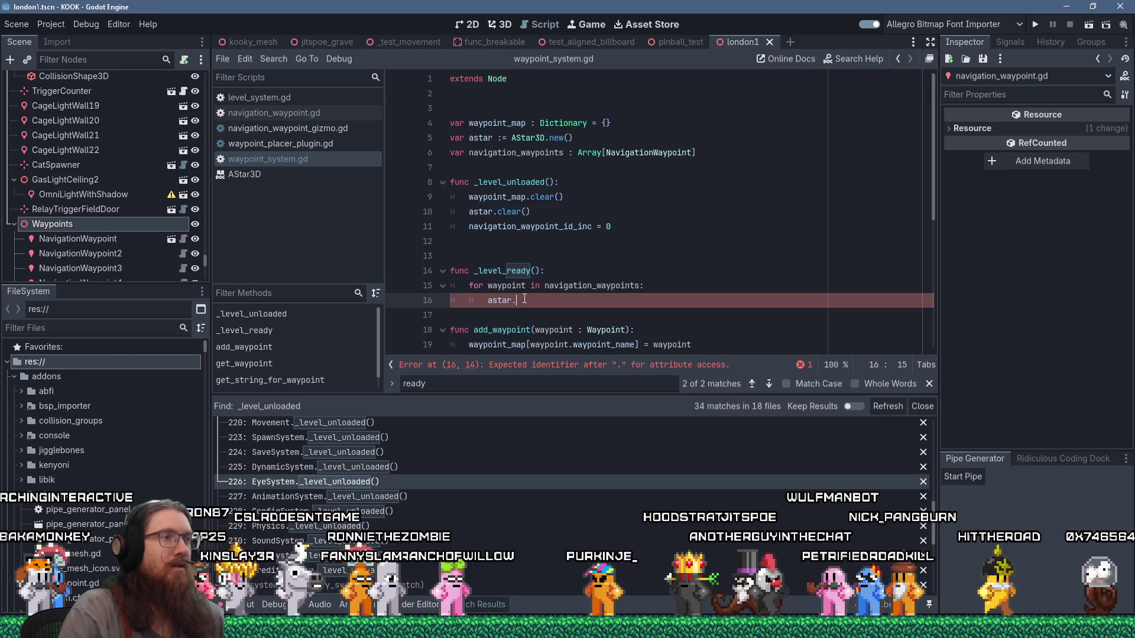
pyautogui.moveTo(490, 301); pyautogui.dragTo(521, 300)
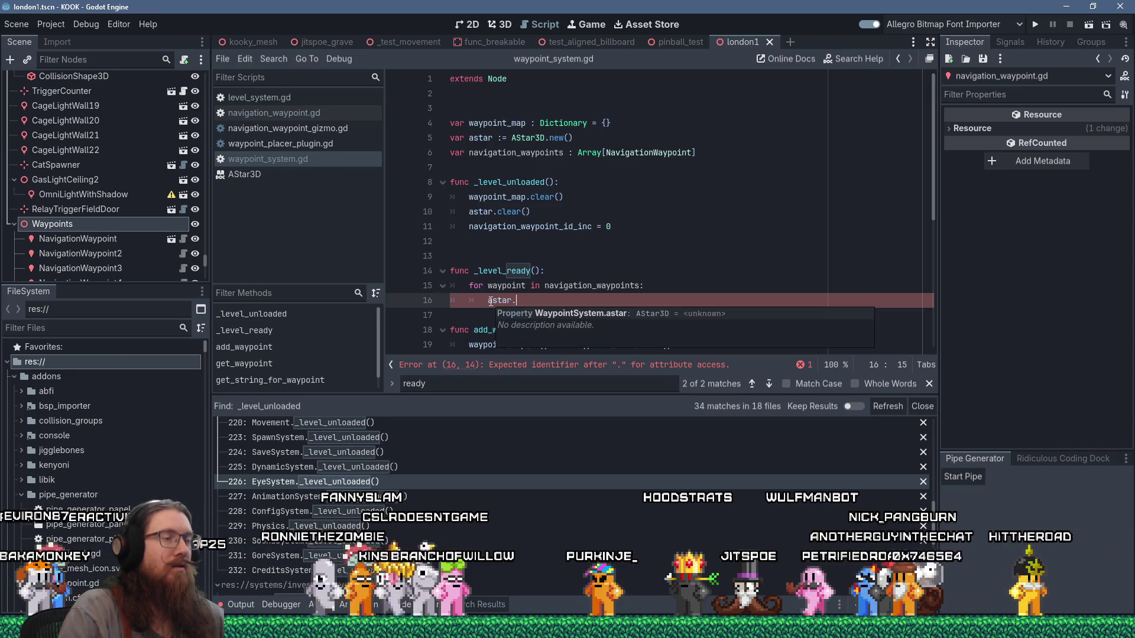
pyautogui.click(527, 302)
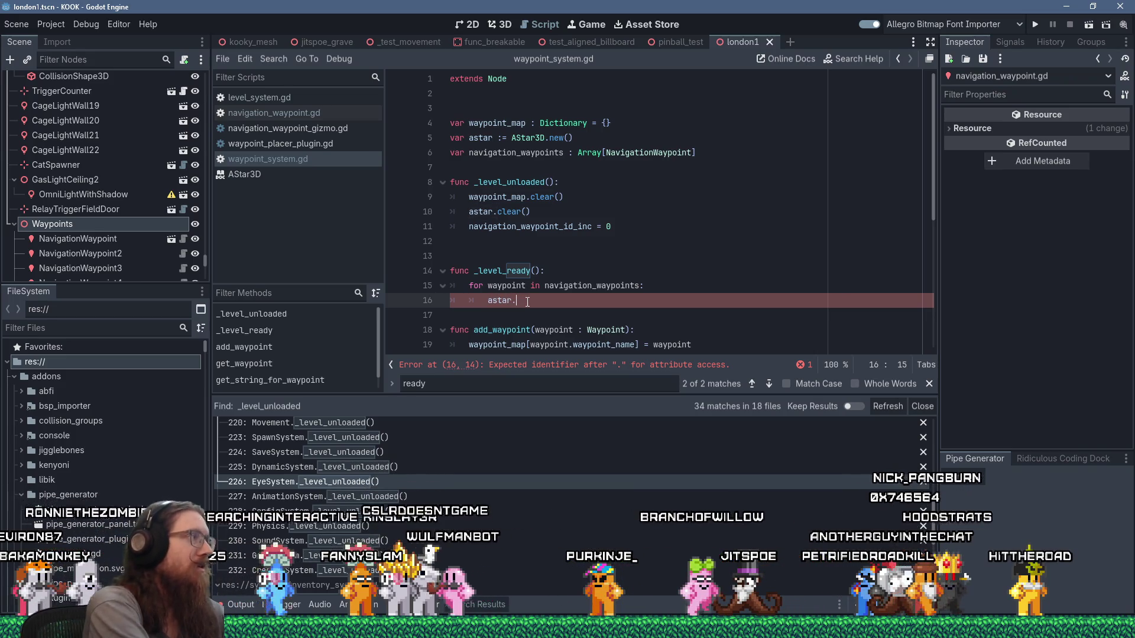